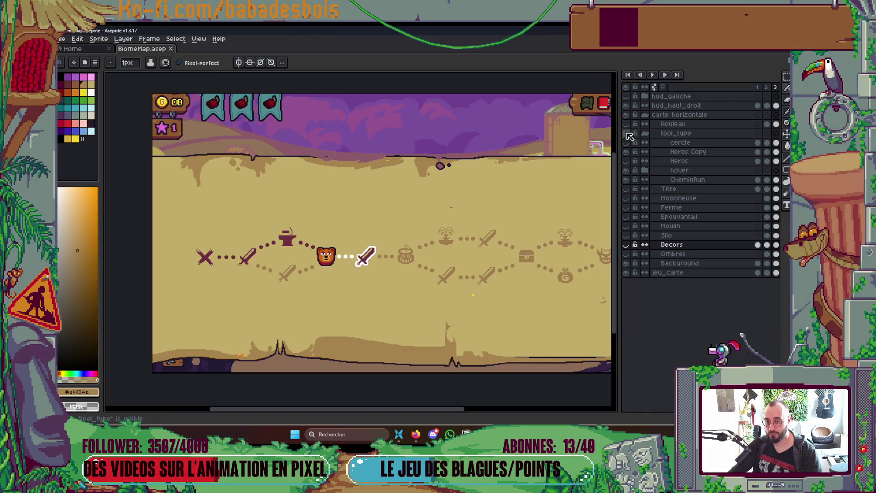
Hide the tool_type layer's path, bear and sword icons and collapse its group.
{"action": "left_click", "coordinate": [628, 135]}
{"action": "left_click", "coordinate": [628, 136]}
{"action": "left_click", "coordinate": [629, 137]}
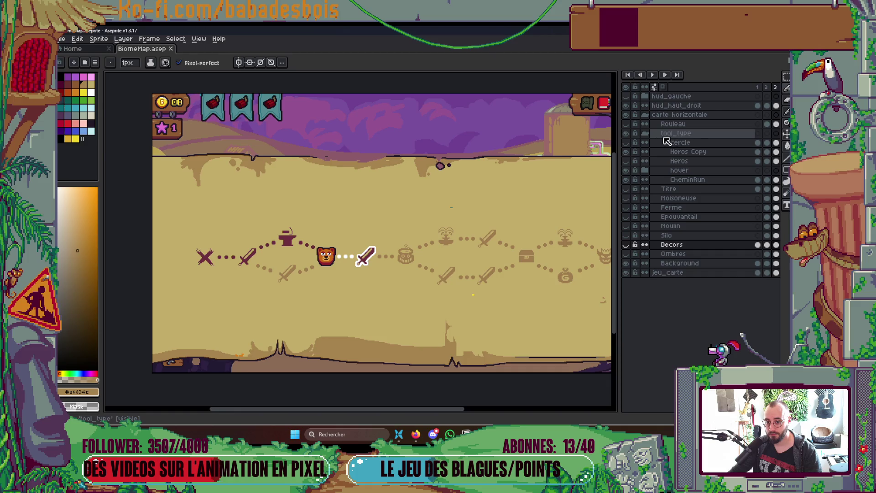
{"action": "left_click", "coordinate": [628, 136]}
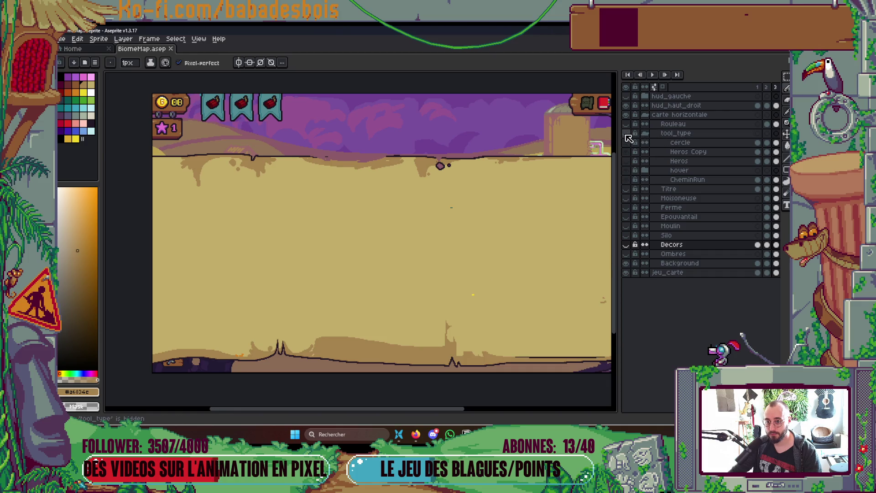
{"action": "left_click", "coordinate": [645, 133]}
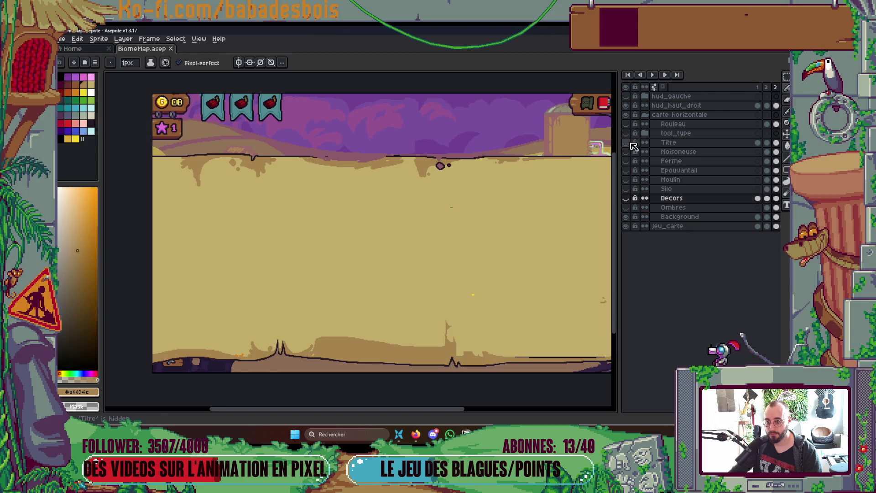
Pan to the map's right side and briefly preview the Titre, Moisoneuse and Ferme layers.
{"action": "mouse_move", "coordinate": [525, 209]}
{"action": "left_mouse_down"}
{"action": "mouse_move", "coordinate": [474, 196]}
{"action": "mouse_move", "coordinate": [486, 195]}
{"action": "left_mouse_up"}
{"action": "left_click", "coordinate": [626, 143]}
{"action": "left_click", "coordinate": [626, 143]}
{"action": "left_click", "coordinate": [626, 152]}
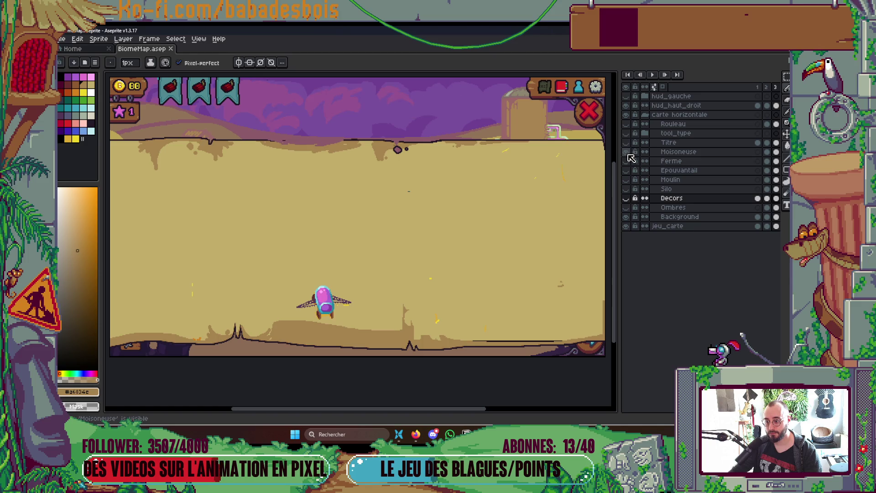
{"action": "left_click", "coordinate": [626, 151]}
{"action": "left_click", "coordinate": [627, 161]}
{"action": "left_click", "coordinate": [626, 161]}
{"action": "left_click", "coordinate": [626, 170]}
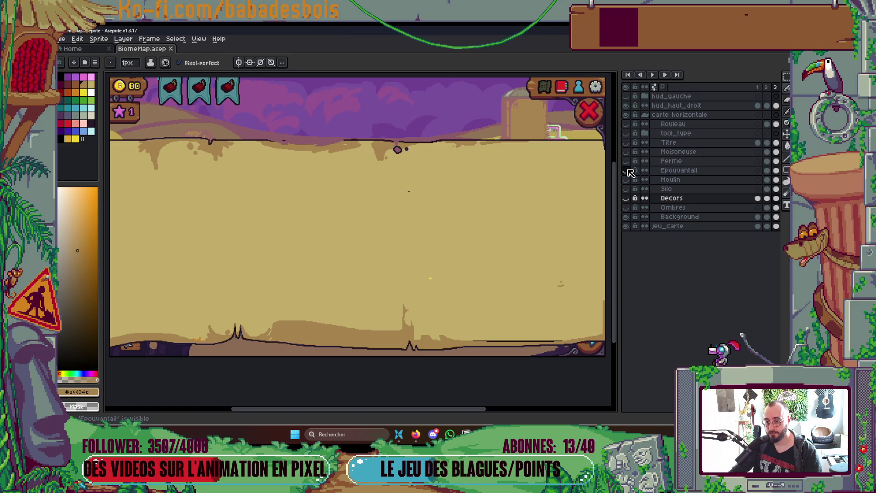
{"action": "left_click", "coordinate": [626, 160]}
Hide the Ferme barn again and make the Background layer the one being edited.
{"action": "left_click", "coordinate": [626, 160]}
{"action": "scroll", "coordinate": [392, 139], "scroll_direction": "up", "scroll_amount": 2}
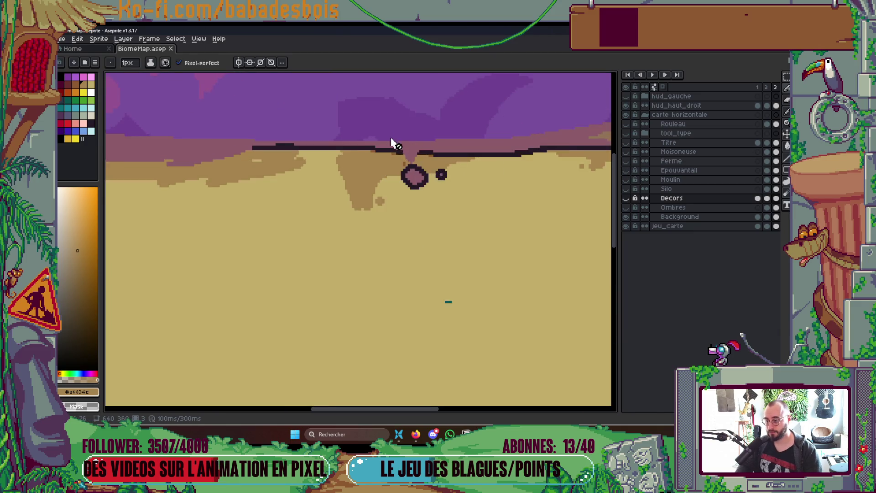
{"action": "scroll", "coordinate": [406, 165], "scroll_direction": "up", "scroll_amount": 1}
{"action": "key", "text": "m"}
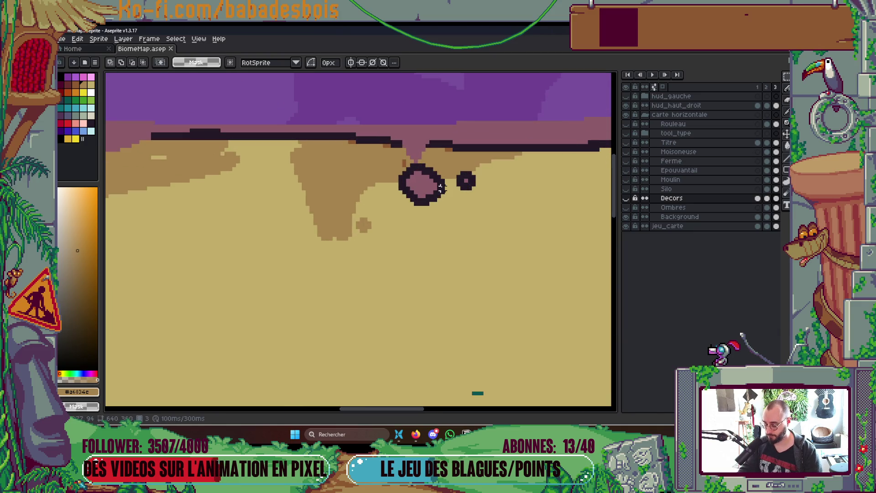
{"action": "key", "text": "b"}
{"action": "key", "text": "Down"}
{"action": "key", "text": "Down"}
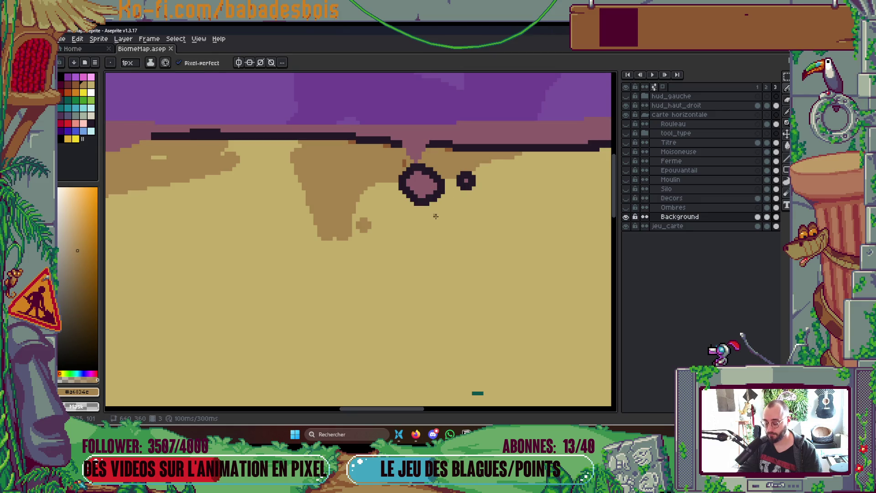
{"action": "scroll", "coordinate": [436, 217], "scroll_direction": "up", "scroll_amount": 1}
Bucket-fill the dark pebble rings and their pink centres with the sand colour.
{"action": "left_click", "coordinate": [462, 217], "text": "alt"}
{"action": "key", "text": "g"}
{"action": "left_click", "coordinate": [413, 197]}
{"action": "left_click", "coordinate": [413, 165]}
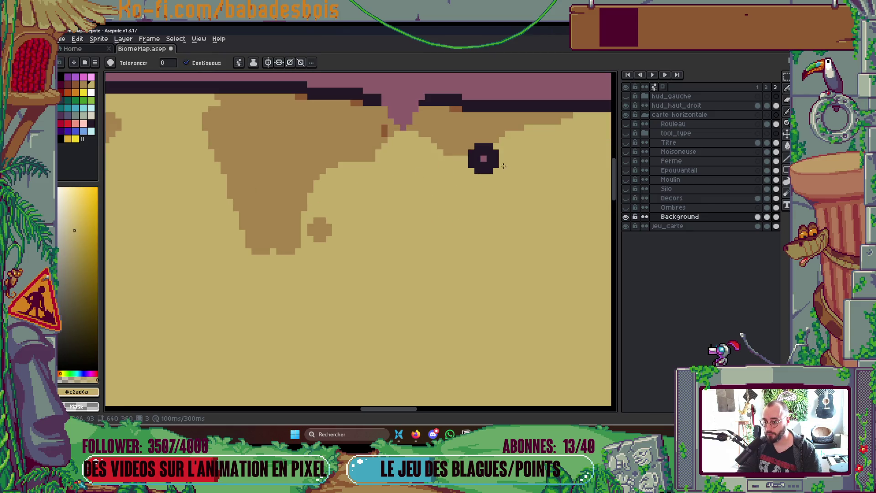
{"action": "left_click", "coordinate": [497, 165]}
{"action": "left_click", "coordinate": [484, 158]}
Sample the brown dune colour and paint over the leftover pebble pixels.
{"action": "key", "text": "i"}
{"action": "left_click", "coordinate": [368, 144], "text": "alt"}
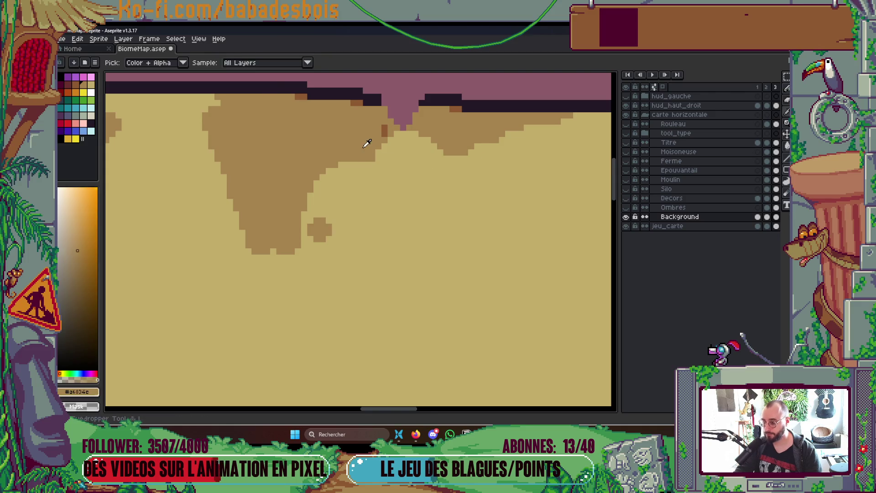
{"action": "mouse_move", "coordinate": [379, 158]}
{"action": "left_mouse_down"}
{"action": "mouse_move", "coordinate": [410, 150]}
{"action": "mouse_move", "coordinate": [388, 144]}
{"action": "left_mouse_up"}
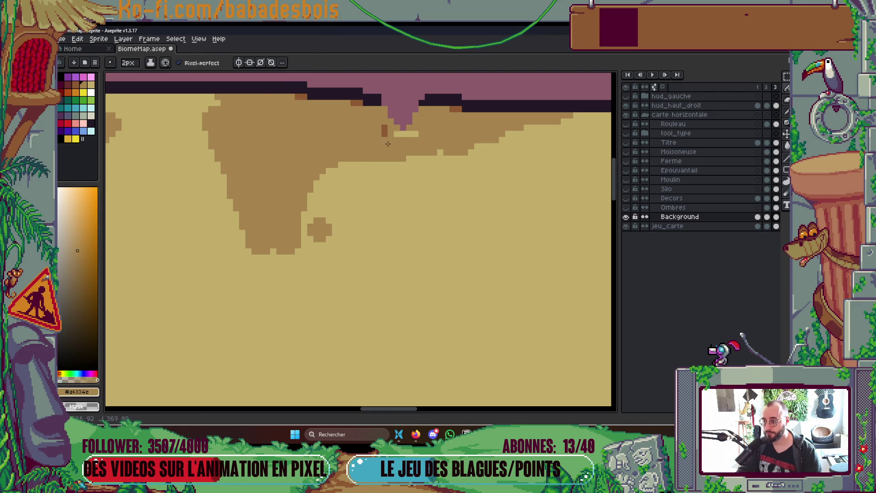
{"action": "scroll", "coordinate": [445, 150], "scroll_direction": "down", "scroll_amount": 5}
{"action": "scroll", "coordinate": [464, 170], "scroll_direction": "up", "scroll_amount": 2}
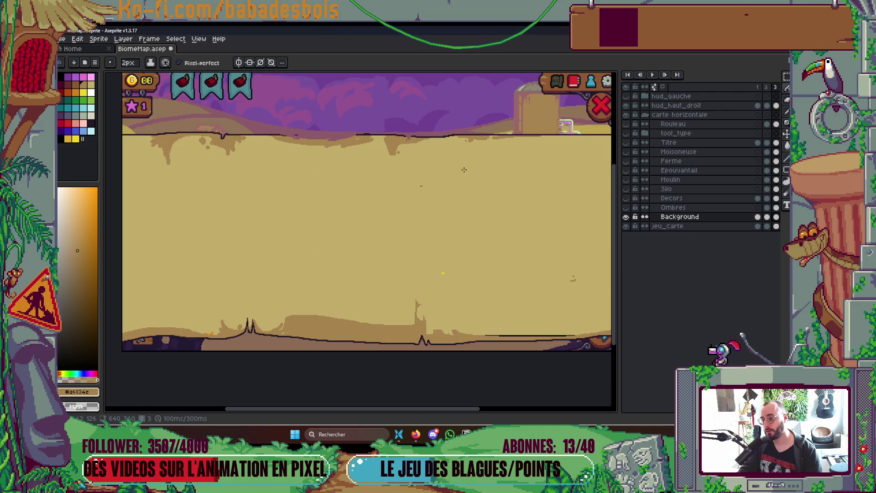
{"action": "scroll", "coordinate": [430, 186], "scroll_direction": "right", "scroll_amount": 1}
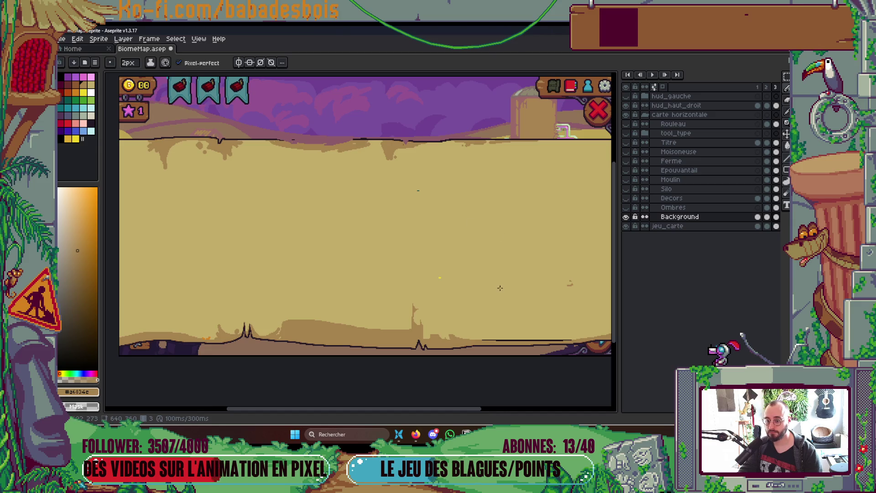
{"action": "scroll", "coordinate": [481, 292], "scroll_direction": "up", "scroll_amount": 3}
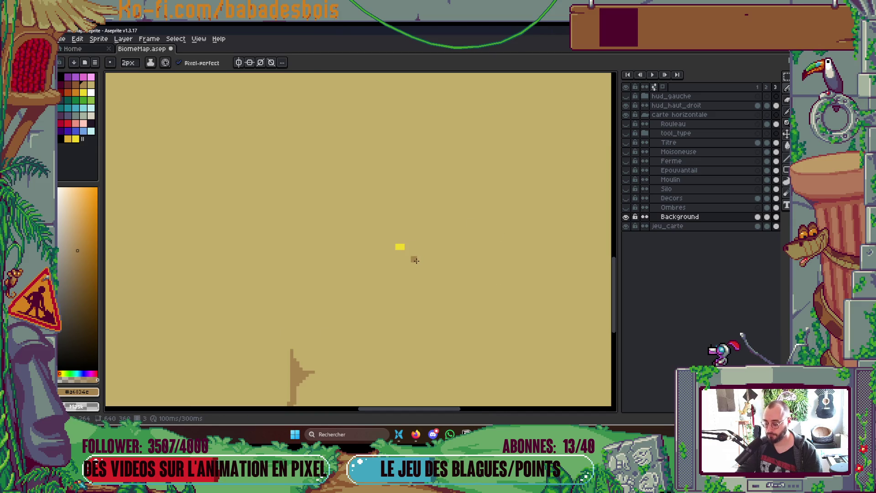
Sample the tan sand colour, then the dark #231127 outline colour from the edge line.
{"action": "left_click", "coordinate": [409, 252], "text": "alt"}
{"action": "scroll", "coordinate": [436, 245], "scroll_direction": "down", "scroll_amount": 3}
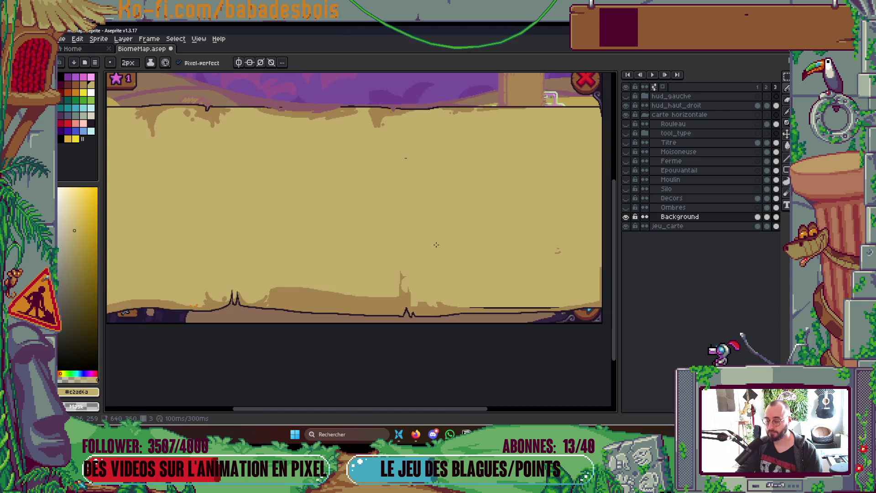
{"action": "key", "text": "g"}
{"action": "scroll", "coordinate": [544, 249], "scroll_direction": "up", "scroll_amount": 3}
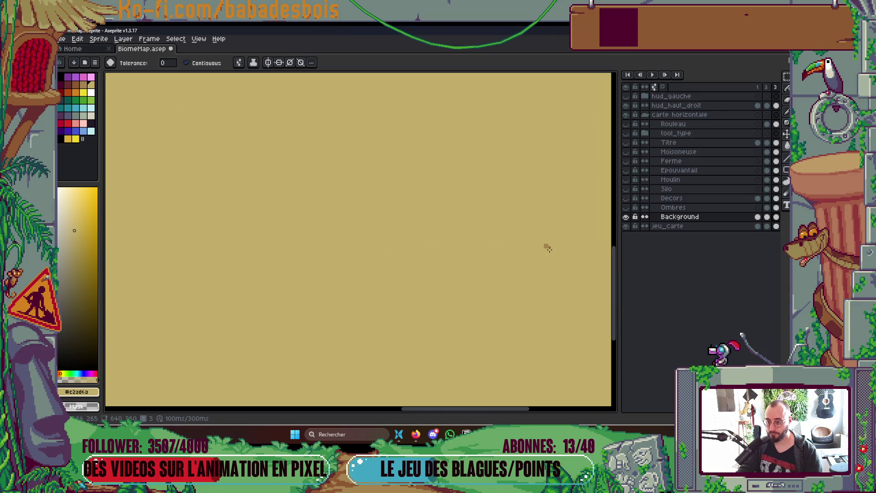
{"action": "scroll", "coordinate": [429, 202], "scroll_direction": "down", "scroll_amount": 3}
{"action": "scroll", "coordinate": [381, 294], "scroll_direction": "up", "scroll_amount": 3}
{"action": "key", "text": "b"}
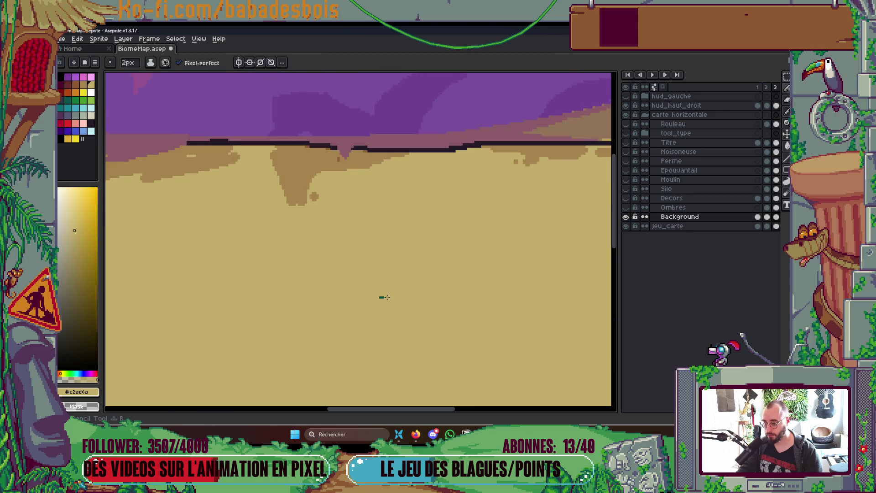
{"action": "scroll", "coordinate": [416, 304], "scroll_direction": "down", "scroll_amount": 2}
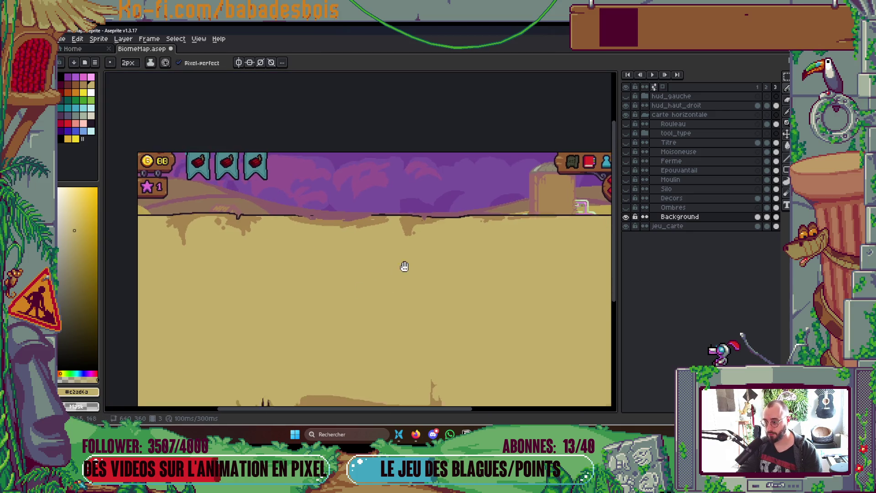
{"action": "scroll", "coordinate": [293, 180], "scroll_direction": "up", "scroll_amount": 3}
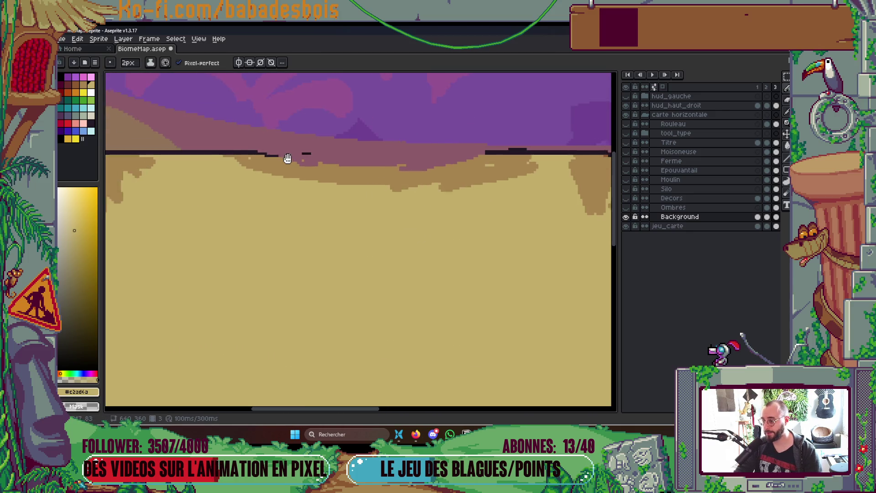
{"action": "left_click", "coordinate": [224, 148], "text": "alt"}
{"action": "scroll", "coordinate": [219, 156], "scroll_direction": "down", "scroll_amount": 2}
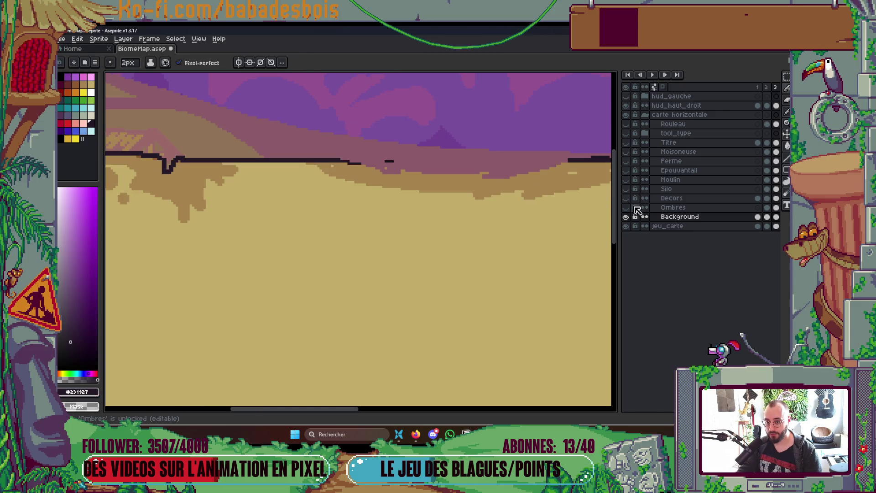
Briefly preview the Decors layer, then pencil a dark #231127 pixel onto the sand edge.
{"action": "left_click", "coordinate": [627, 198]}
{"action": "left_click", "coordinate": [626, 198]}
{"action": "left_click", "coordinate": [372, 169]}
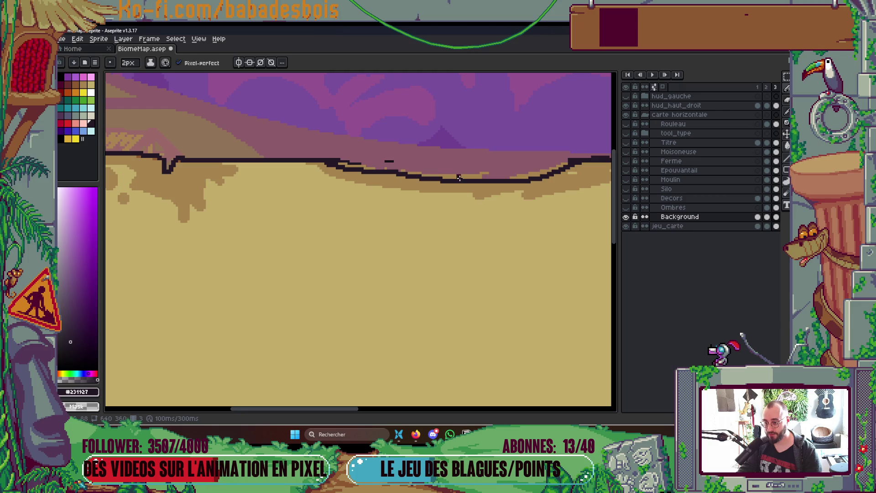
{"action": "key", "text": "g"}
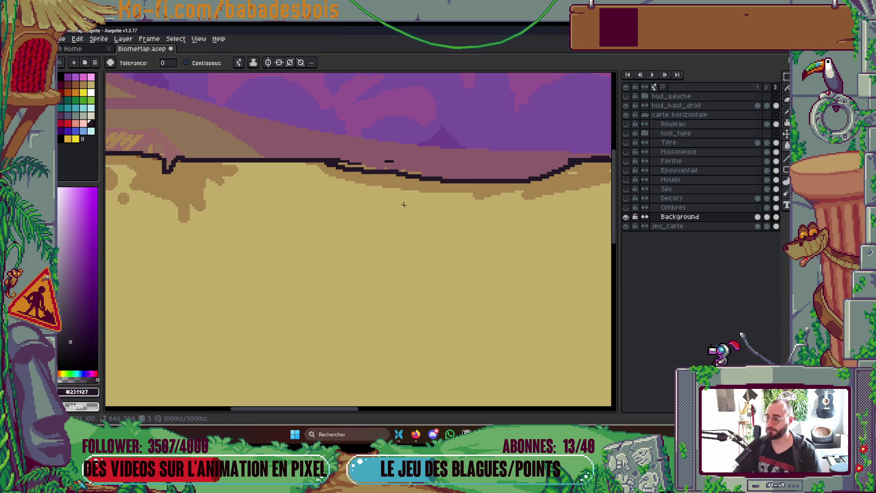
{"action": "scroll", "coordinate": [366, 170], "scroll_direction": "up", "scroll_amount": 2}
{"action": "key", "text": "b"}
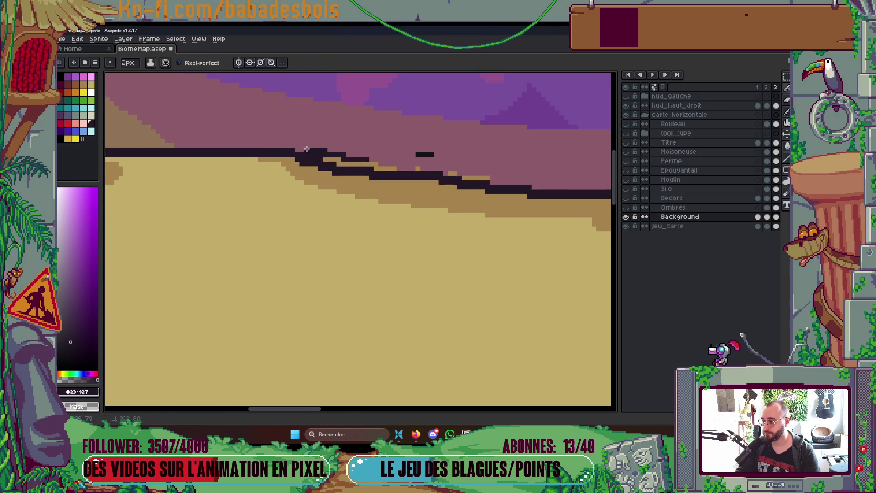
Fill the tan outline gap dark, fill the stray dash with sky colour, and show Decors' yellow fields.
{"action": "key", "text": "g"}
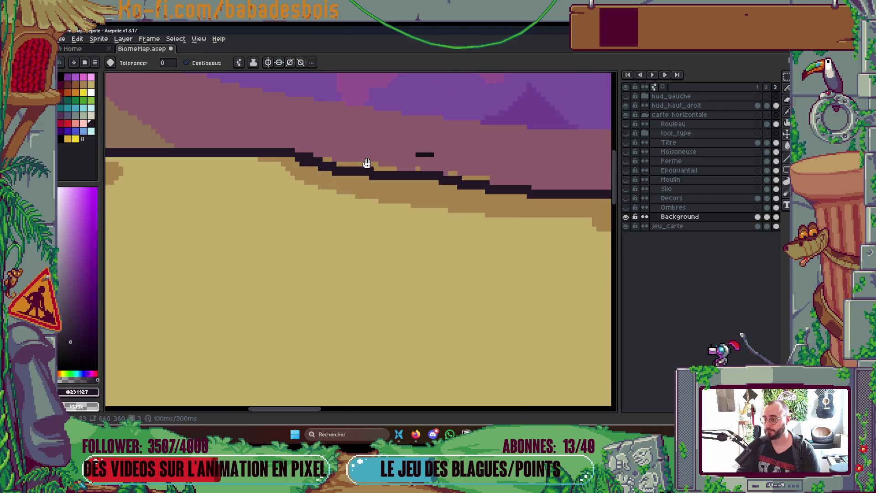
{"action": "left_click", "coordinate": [329, 155]}
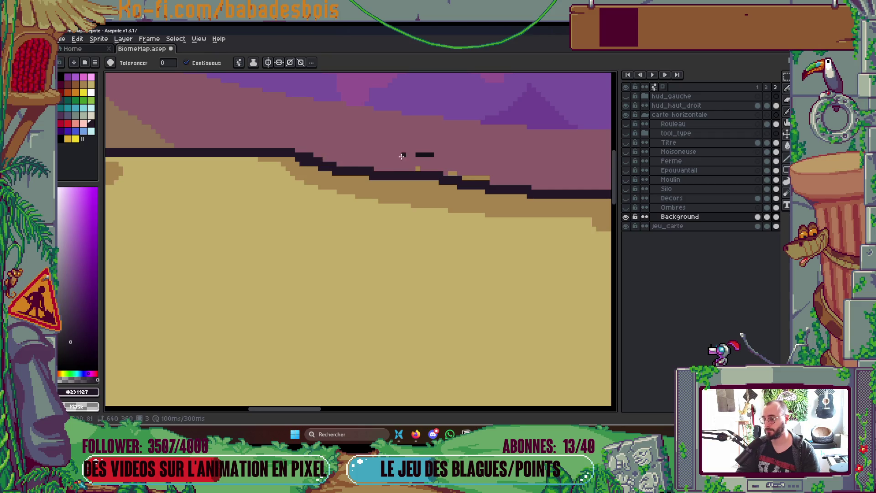
{"action": "right_click", "coordinate": [425, 155]}
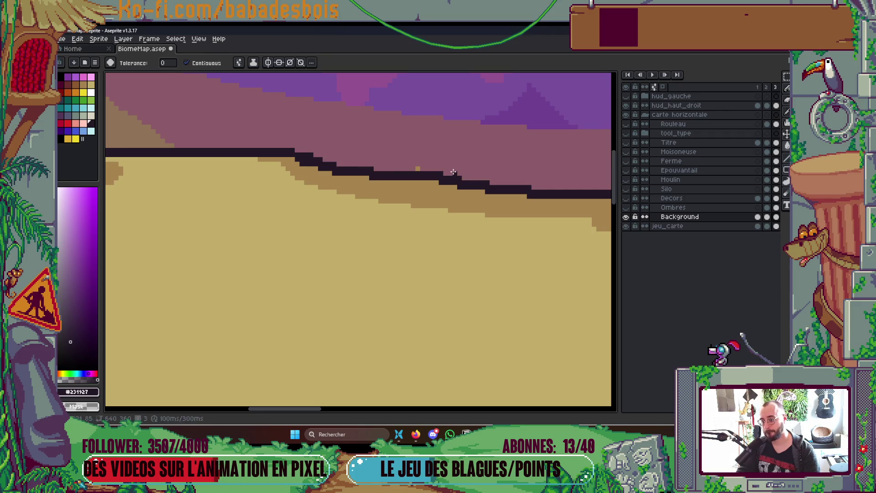
{"action": "left_click", "coordinate": [551, 201]}
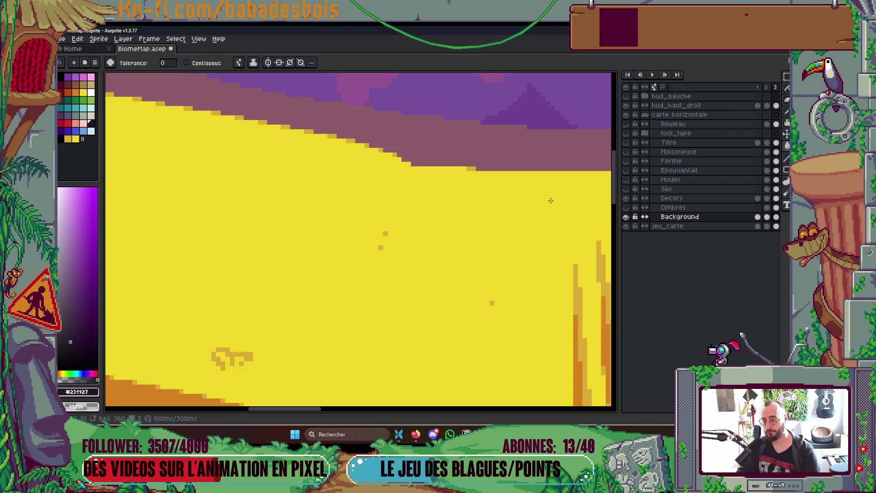
{"action": "scroll", "coordinate": [551, 201], "scroll_direction": "down", "scroll_amount": 6}
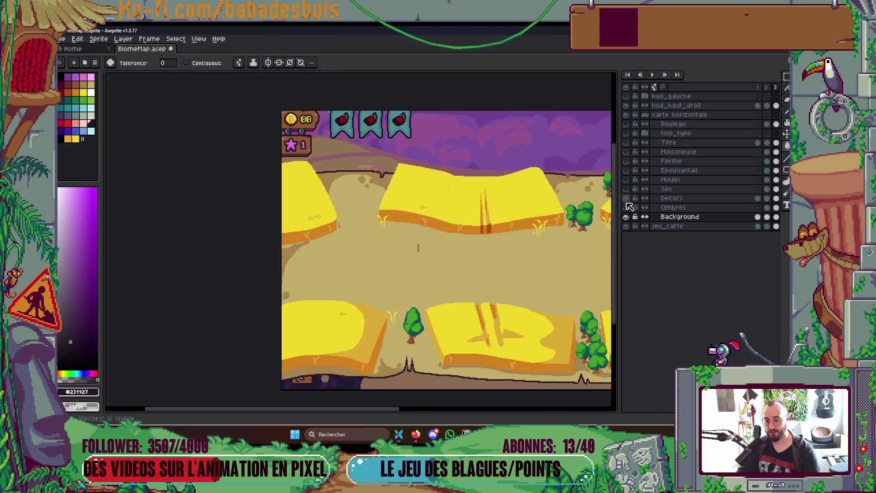
Extend the dark outline along the path's top edge with the pencil.
{"action": "left_click", "coordinate": [626, 226]}
{"action": "left_click", "coordinate": [626, 226]}
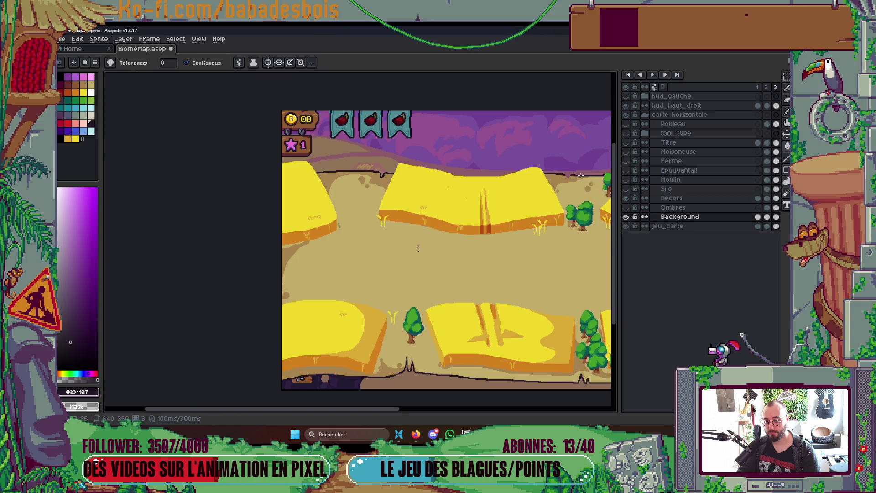
{"action": "scroll", "coordinate": [379, 175], "scroll_direction": "up", "scroll_amount": 5}
{"action": "key", "text": "b"}
{"action": "mouse_move", "coordinate": [381, 162]}
{"action": "left_mouse_down"}
{"action": "mouse_move", "coordinate": [413, 212]}
{"action": "mouse_move", "coordinate": [475, 155]}
{"action": "left_mouse_up"}
Repaint the brown pixels below the dip in the tan dune colour.
{"action": "left_click", "coordinate": [391, 215]}
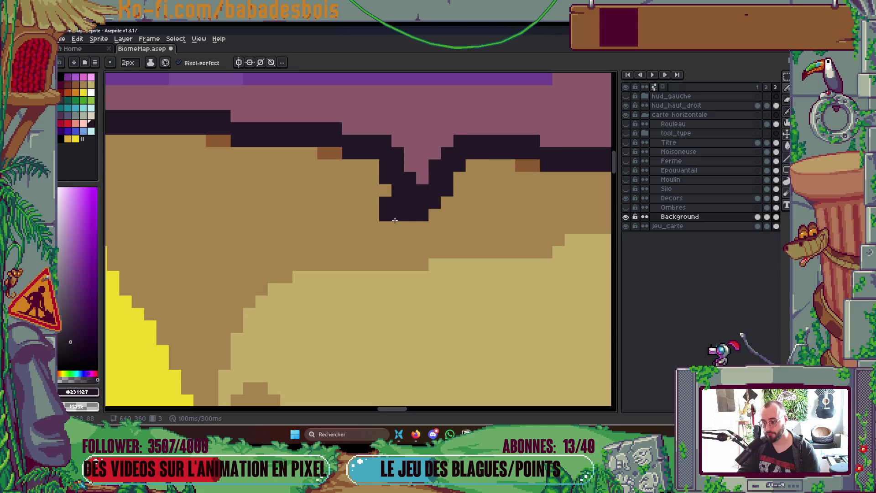
{"action": "left_click", "coordinate": [391, 225], "text": "alt"}
{"action": "left_click", "coordinate": [385, 228]}
{"action": "scroll", "coordinate": [388, 223], "scroll_direction": "down", "scroll_amount": 5}
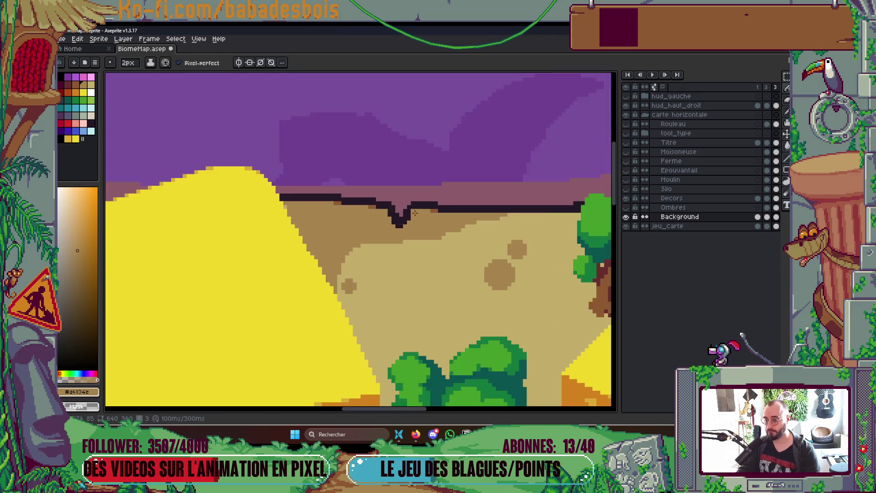
{"action": "scroll", "coordinate": [450, 177], "scroll_direction": "down", "scroll_amount": 1}
{"action": "scroll", "coordinate": [450, 176], "scroll_direction": "up", "scroll_amount": 5}
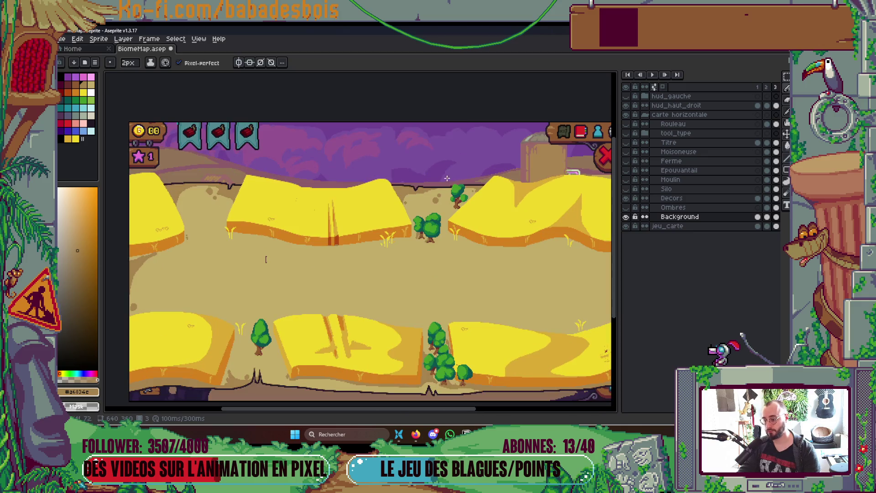
Draw a dark line from the dip down to the path, then add mauve pixels with a 1px brush.
{"action": "left_click", "coordinate": [381, 193]}
{"action": "key", "text": "b"}
{"action": "mouse_move", "coordinate": [338, 187]}
{"action": "left_mouse_down"}
{"action": "mouse_move", "coordinate": [357, 251]}
{"action": "mouse_move", "coordinate": [402, 163]}
{"action": "left_mouse_up"}
{"action": "key", "text": "minus"}
{"action": "left_click_drag", "start_coordinate": [363, 221], "coordinate": [356, 174]}
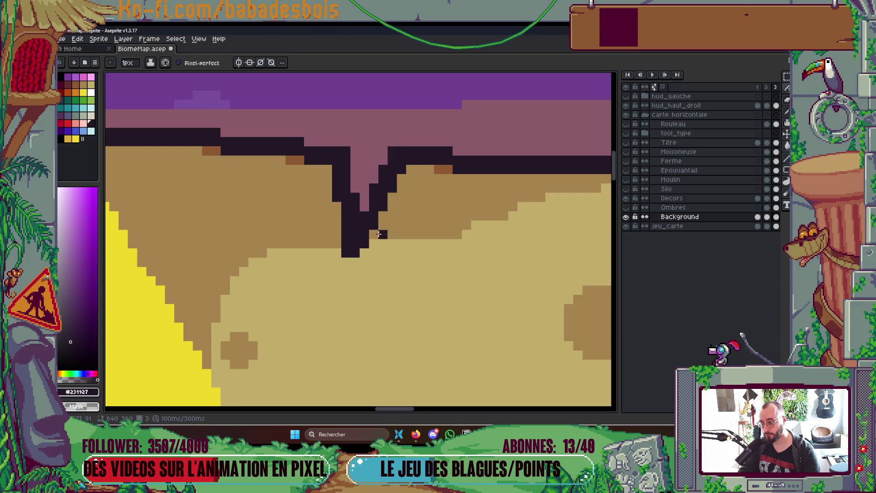
Paint brown shading pixels into, beside and below the dark stroke.
{"action": "left_click", "coordinate": [445, 169], "text": "alt"}
{"action": "left_click", "coordinate": [365, 234]}
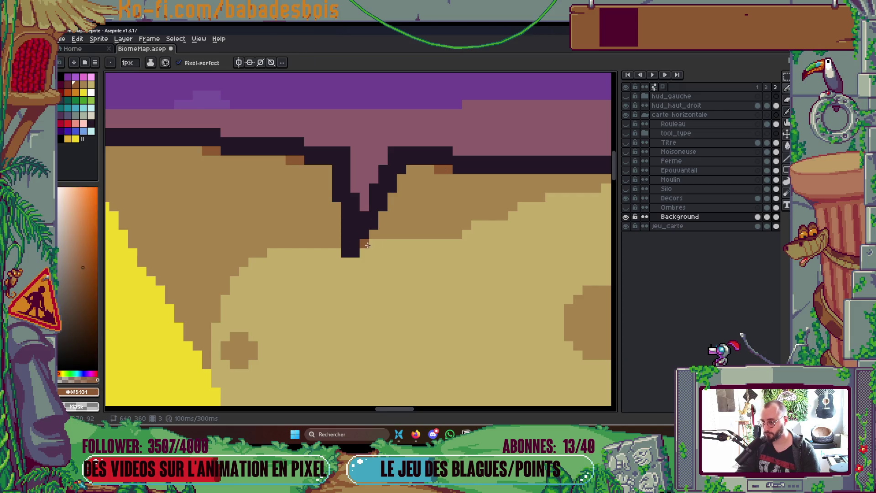
{"action": "left_click_drag", "start_coordinate": [339, 198], "coordinate": [339, 206]}
{"action": "left_click", "coordinate": [363, 238], "text": "alt"}
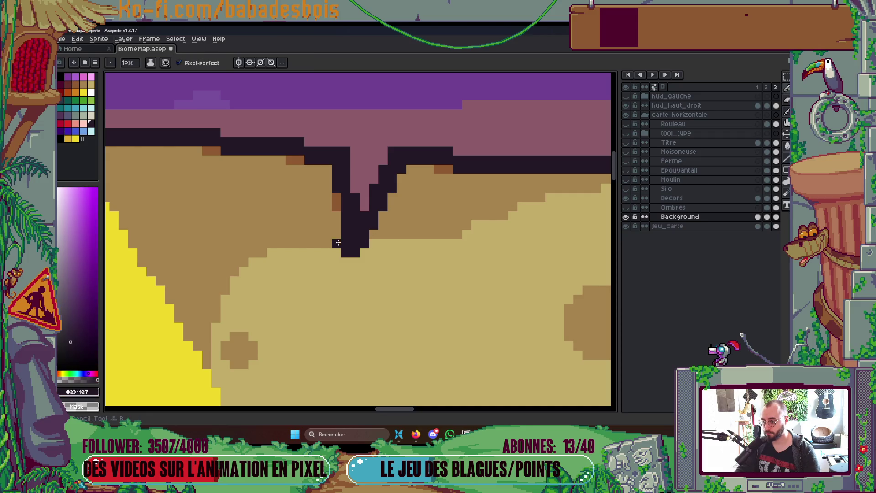
{"action": "left_click", "coordinate": [337, 241], "text": "alt"}
{"action": "left_click", "coordinate": [353, 262]}
{"action": "left_click", "coordinate": [347, 272]}
{"action": "left_click", "coordinate": [346, 262]}
Paint dark outline pixels below the notch.
{"action": "scroll", "coordinate": [372, 253], "scroll_direction": "down", "scroll_amount": 3}
{"action": "left_click_drag", "start_coordinate": [483, 265], "coordinate": [487, 203]}
{"action": "scroll", "coordinate": [413, 173], "scroll_direction": "up", "scroll_amount": 5}
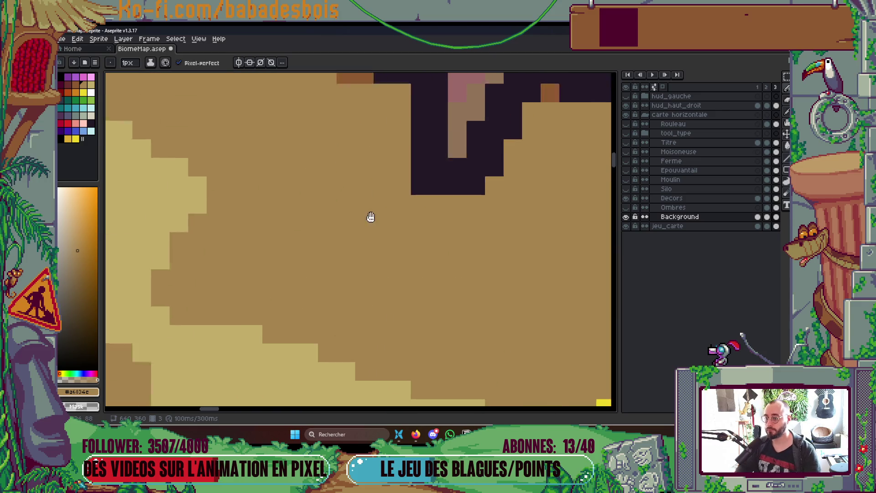
{"action": "left_click", "coordinate": [438, 215], "text": "alt"}
{"action": "left_click", "coordinate": [422, 238]}
{"action": "left_click", "coordinate": [441, 241]}
{"action": "left_click", "coordinate": [441, 278]}
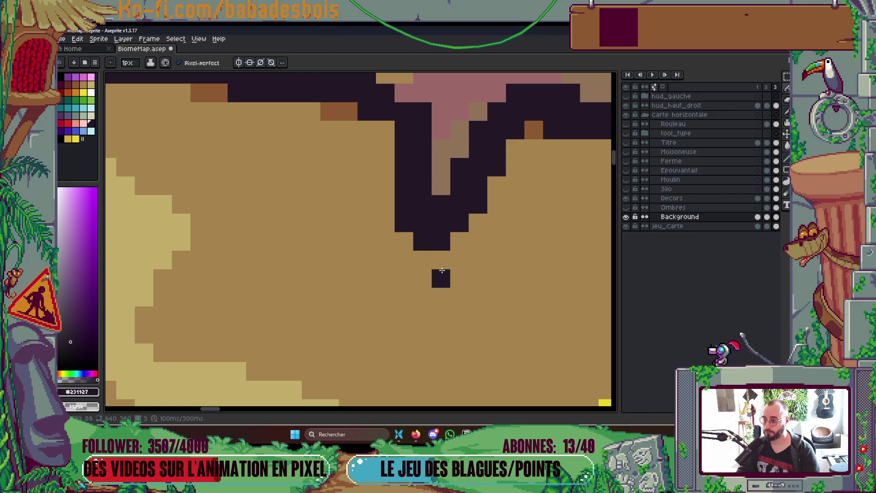
Turn the notch's top pixel brown and bring the lower ground line and spike into view.
{"action": "scroll", "coordinate": [462, 250], "scroll_direction": "down", "scroll_amount": 4}
{"action": "scroll", "coordinate": [462, 249], "scroll_direction": "down", "scroll_amount": 1}
{"action": "scroll", "coordinate": [362, 185], "scroll_direction": "up", "scroll_amount": 4}
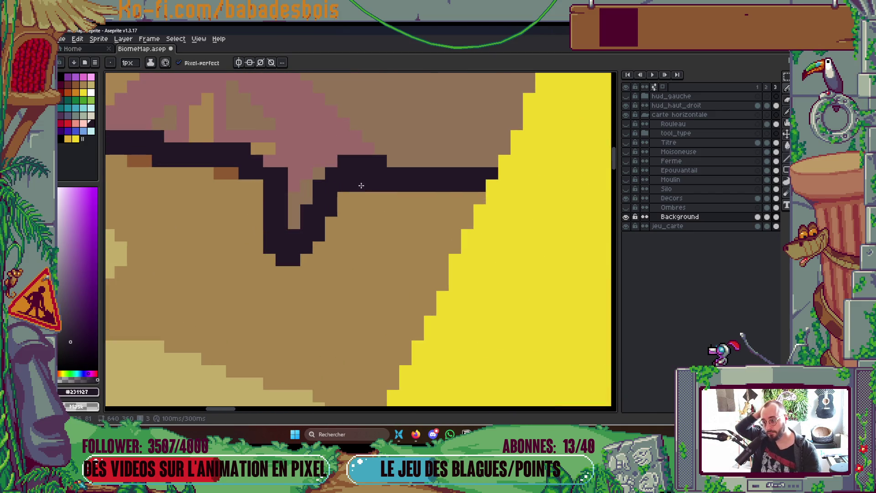
{"action": "right_click", "coordinate": [368, 168]}
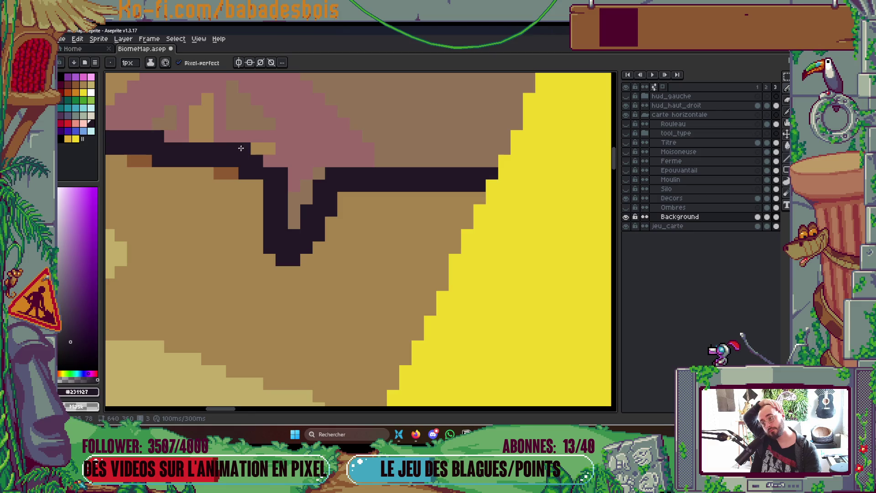
{"action": "scroll", "coordinate": [331, 148], "scroll_direction": "down", "scroll_amount": 5}
{"action": "mouse_move", "coordinate": [525, 211]}
{"action": "left_mouse_down"}
{"action": "mouse_move", "coordinate": [464, 187]}
{"action": "mouse_move", "coordinate": [462, 195]}
{"action": "left_mouse_up"}
{"action": "scroll", "coordinate": [488, 317], "scroll_direction": "up", "scroll_amount": 7}
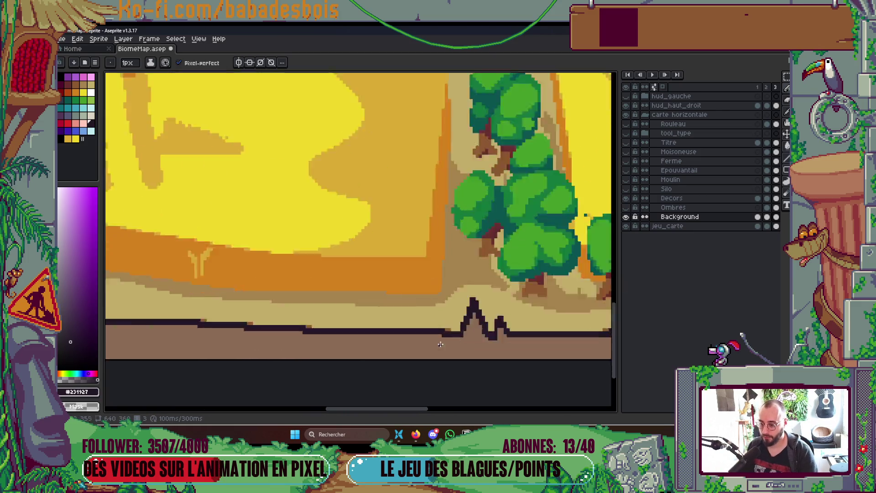
{"action": "scroll", "coordinate": [468, 319], "scroll_direction": "up", "scroll_amount": 2}
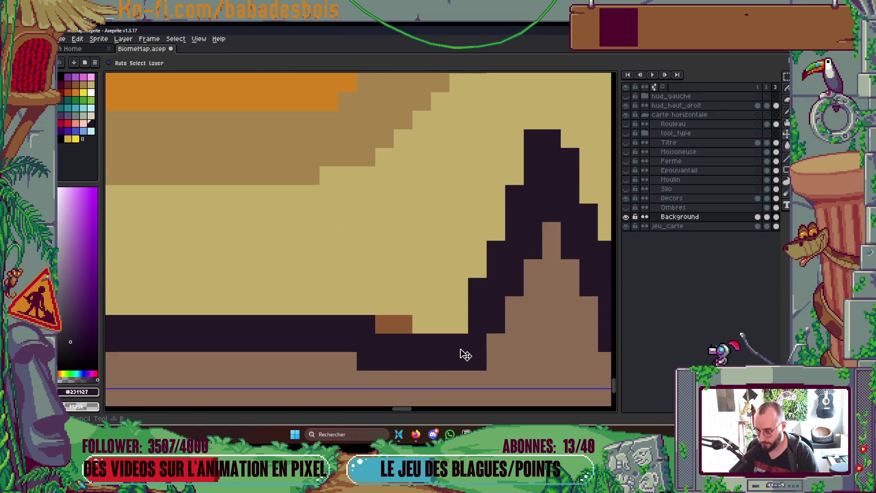
Switch to the Decors layer and add a dark pixel on the spike outline.
{"action": "left_click", "coordinate": [461, 320], "text": "ctrl"}
{"action": "left_click", "coordinate": [460, 324]}
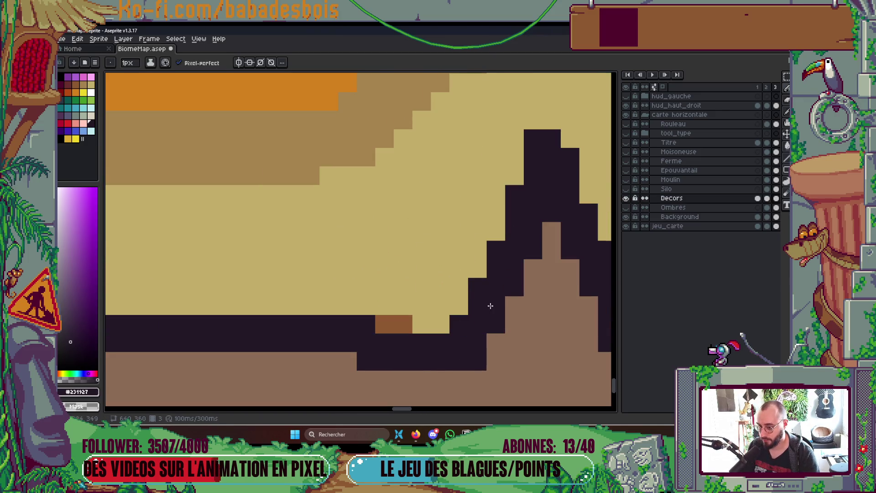
{"action": "scroll", "coordinate": [490, 306], "scroll_direction": "down", "scroll_amount": 9}
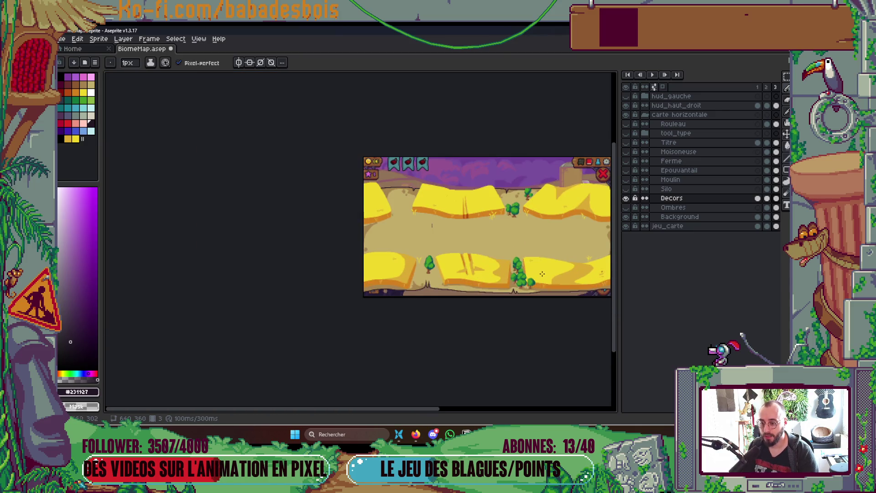
{"action": "scroll", "coordinate": [541, 273], "scroll_direction": "up", "scroll_amount": 2}
{"action": "left_click_drag", "start_coordinate": [541, 277], "coordinate": [601, 297]}
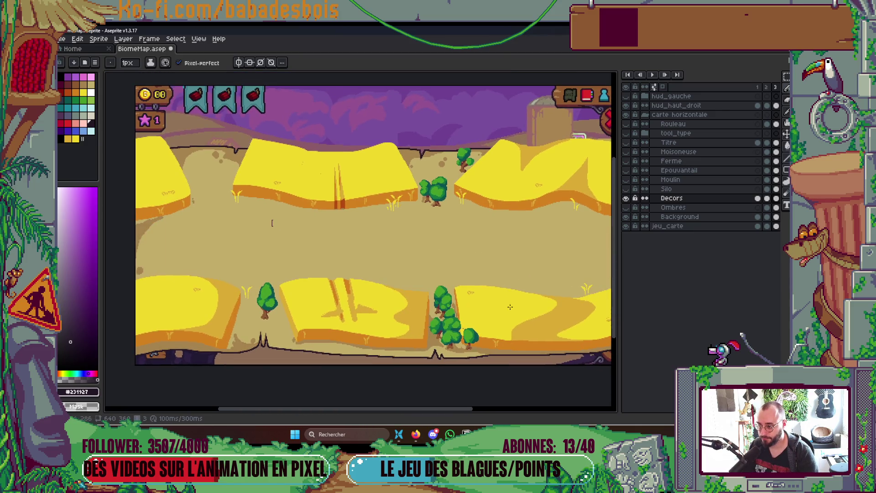
{"action": "scroll", "coordinate": [272, 223], "scroll_direction": "up", "scroll_amount": 4}
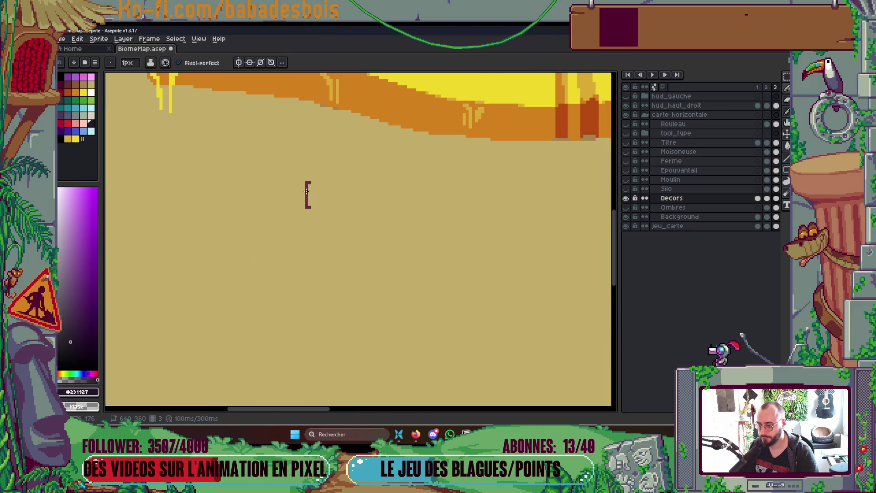
Marquee the stray bracket mark on Decors and delete it.
{"action": "left_click", "coordinate": [626, 198]}
{"action": "left_click", "coordinate": [626, 198]}
{"action": "key", "text": "m"}
{"action": "left_click_drag", "start_coordinate": [289, 157], "coordinate": [348, 242]}
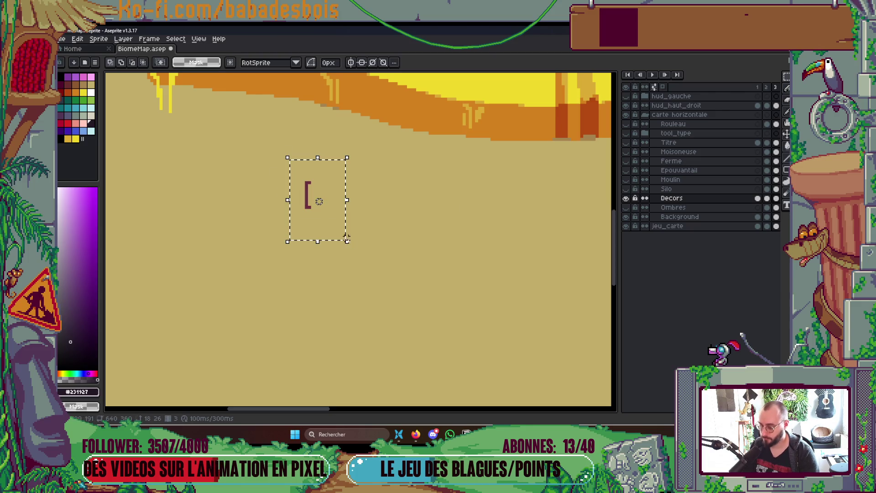
{"action": "key", "text": "Delete"}
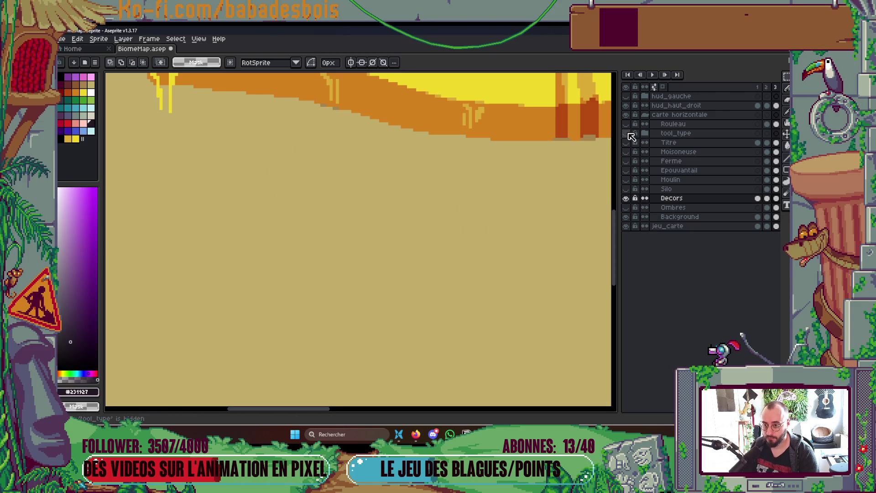
Show and expand the tool_type group, hide cercle, compare the Heros layers, and select CheminRun.
{"action": "left_click", "coordinate": [626, 133]}
{"action": "left_click", "coordinate": [645, 133]}
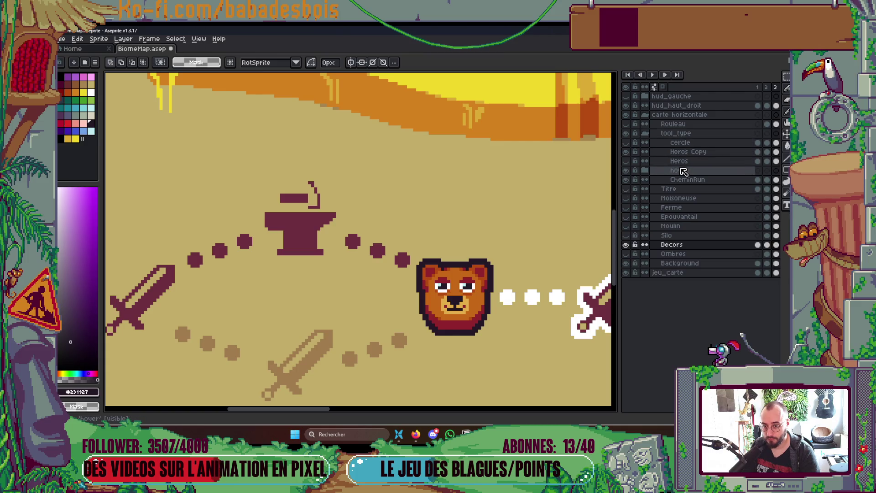
{"action": "left_click", "coordinate": [627, 143]}
{"action": "left_click", "coordinate": [629, 152]}
{"action": "left_click_drag", "start_coordinate": [629, 152], "coordinate": [628, 161]}
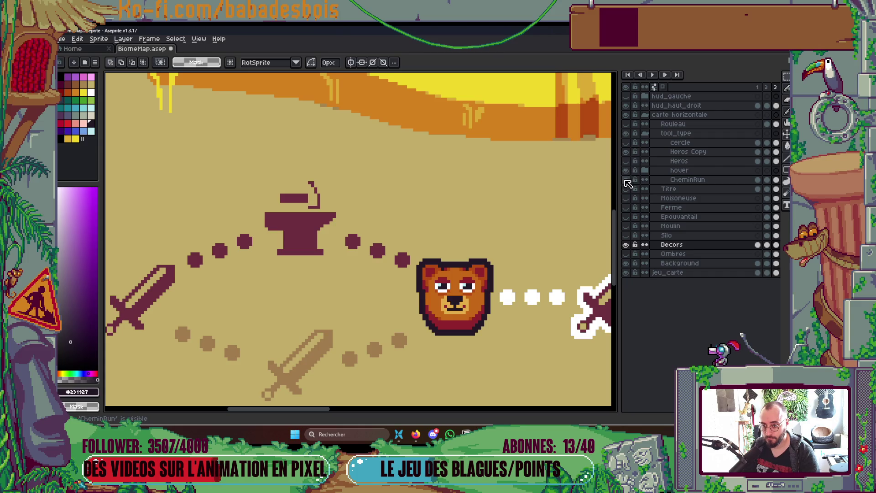
{"action": "left_click", "coordinate": [687, 179]}
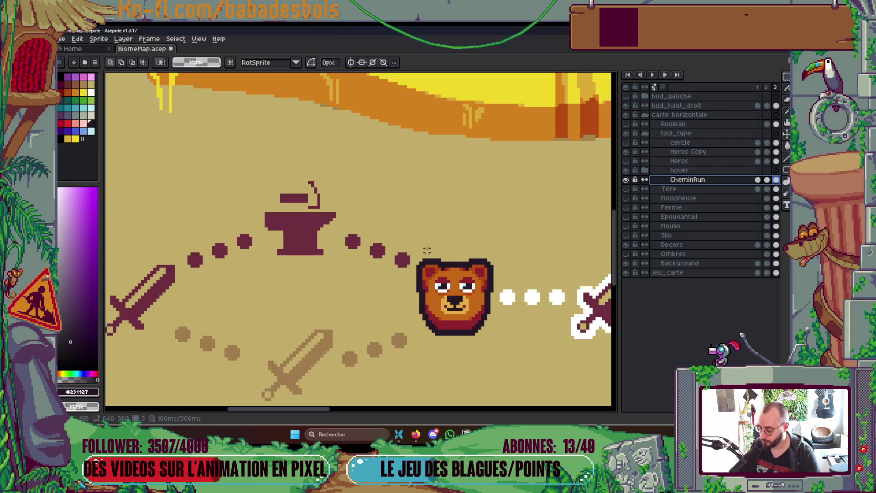
{"action": "scroll", "coordinate": [318, 268], "scroll_direction": "down", "scroll_amount": 4}
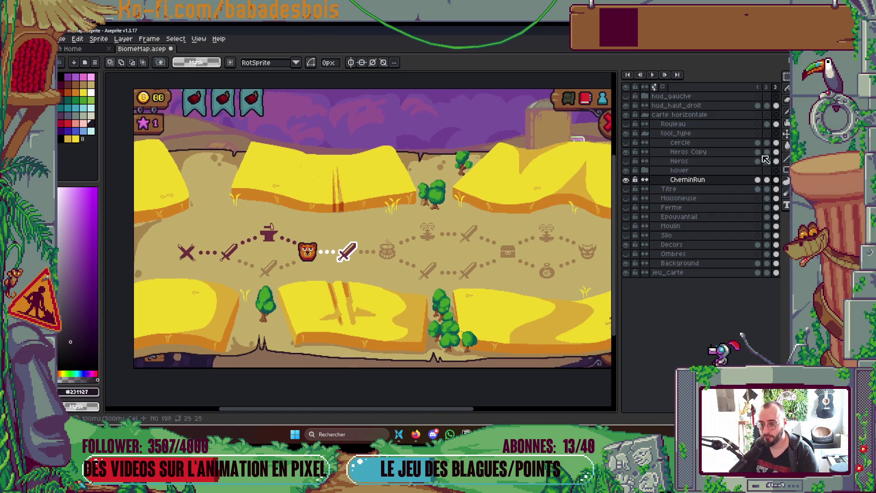
Rename the tool_type group to tooltip.
{"action": "double_click", "coordinate": [679, 135]}
{"action": "type", "text": "toolti"}
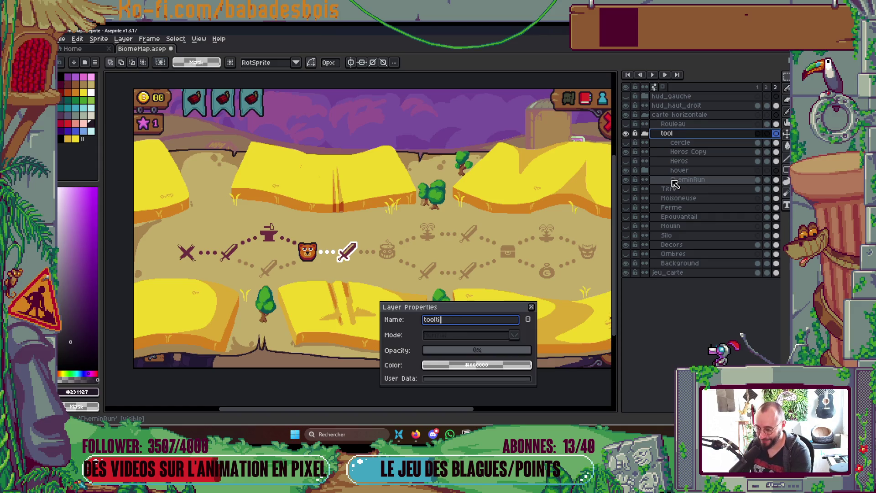
{"action": "type", "text": "p"}
{"action": "key", "text": "Return"}
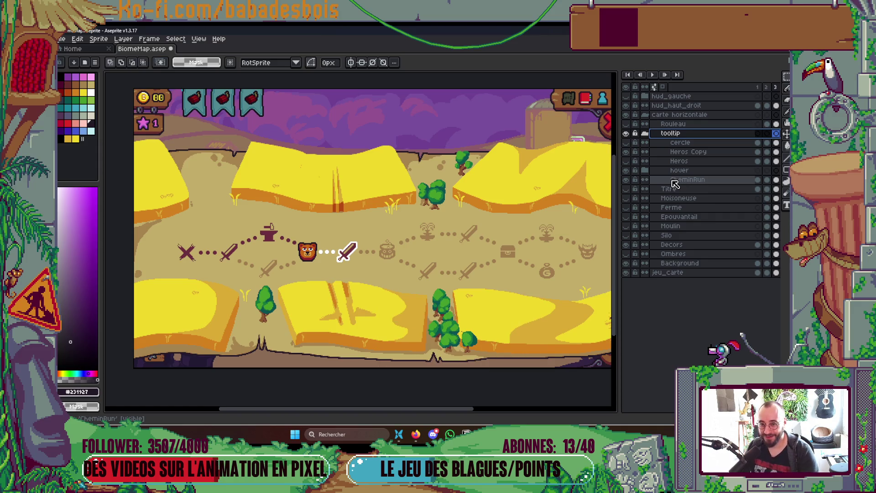
Move CheminRun above the tooltip group, collapse the group, and hide CheminRun's path icons.
{"action": "mouse_move", "coordinate": [702, 185]}
{"action": "left_mouse_down"}
{"action": "mouse_move", "coordinate": [714, 180]}
{"action": "mouse_move", "coordinate": [722, 138]}
{"action": "mouse_move", "coordinate": [675, 141]}
{"action": "mouse_move", "coordinate": [676, 152]}
{"action": "left_mouse_up"}
{"action": "left_click", "coordinate": [645, 147]}
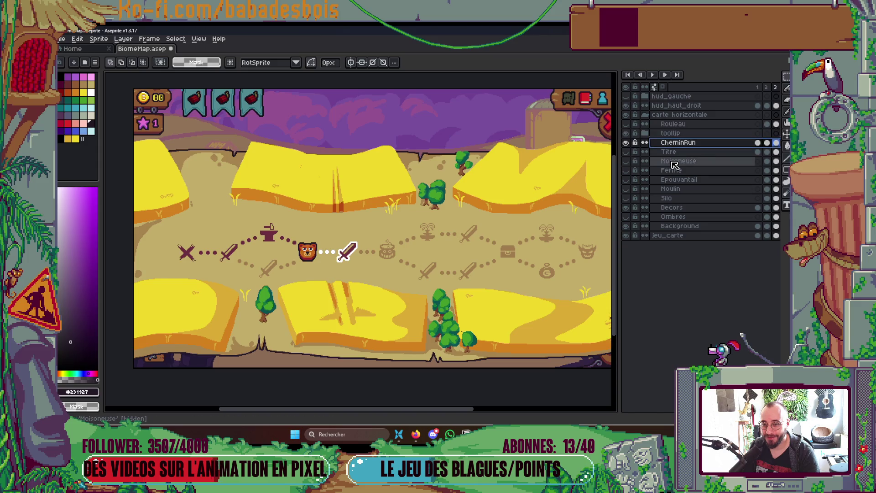
{"action": "left_click", "coordinate": [626, 143]}
{"action": "left_click", "coordinate": [626, 142]}
{"action": "left_click", "coordinate": [626, 143]}
{"action": "left_click", "coordinate": [626, 142]}
{"action": "left_click", "coordinate": [626, 143]}
{"action": "left_click", "coordinate": [626, 143]}
{"action": "left_click", "coordinate": [626, 144]}
Move the Heros Copy layer out of the tooltip group.
{"action": "left_click", "coordinate": [645, 133]}
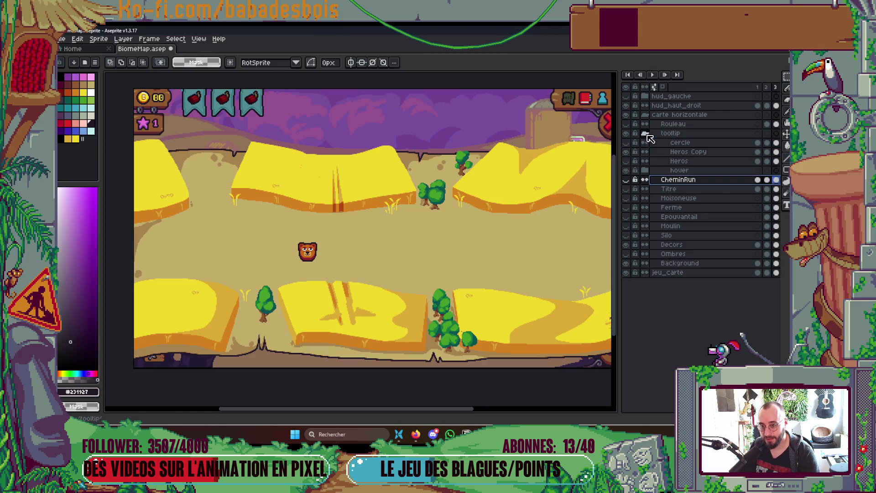
{"action": "left_click", "coordinate": [668, 154]}
{"action": "mouse_move", "coordinate": [671, 157]}
{"action": "left_mouse_down"}
{"action": "mouse_move", "coordinate": [681, 181]}
{"action": "mouse_move", "coordinate": [669, 180]}
{"action": "mouse_move", "coordinate": [683, 188]}
{"action": "left_mouse_up"}
Rename Heros Copy to Heros and show the bear on the map.
{"action": "double_click", "coordinate": [682, 172]}
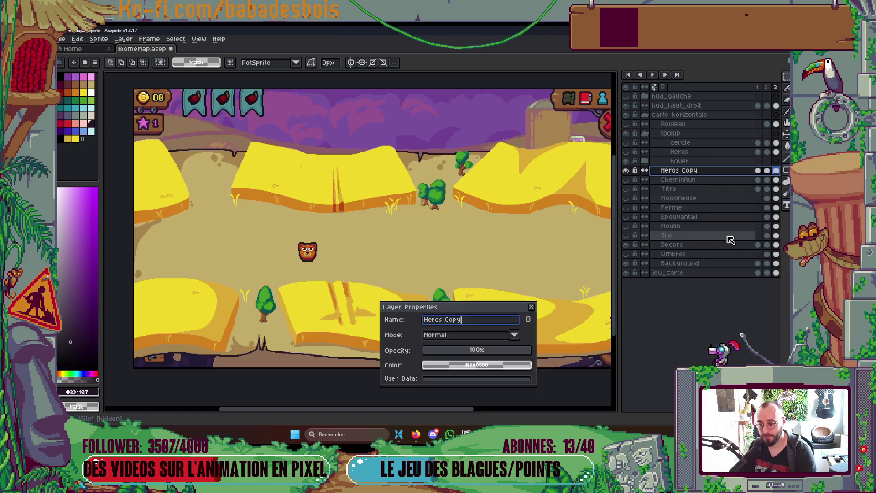
{"action": "key", "text": "Return"}
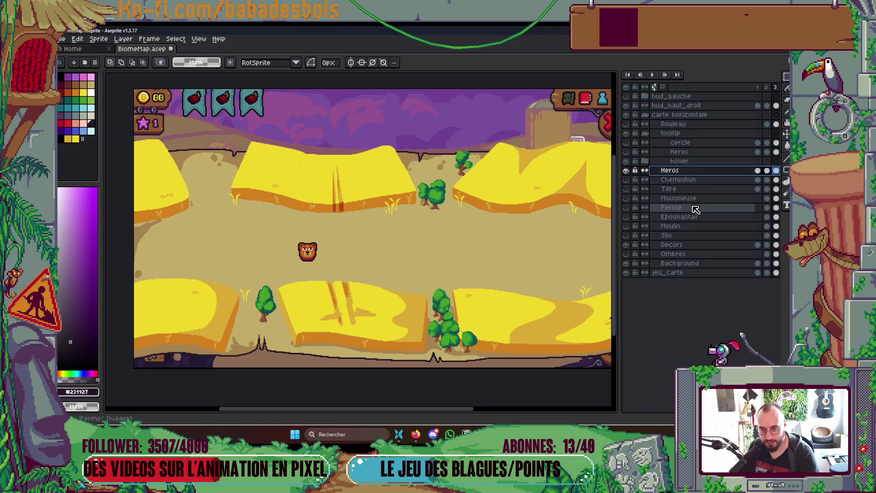
{"action": "left_click", "coordinate": [628, 156]}
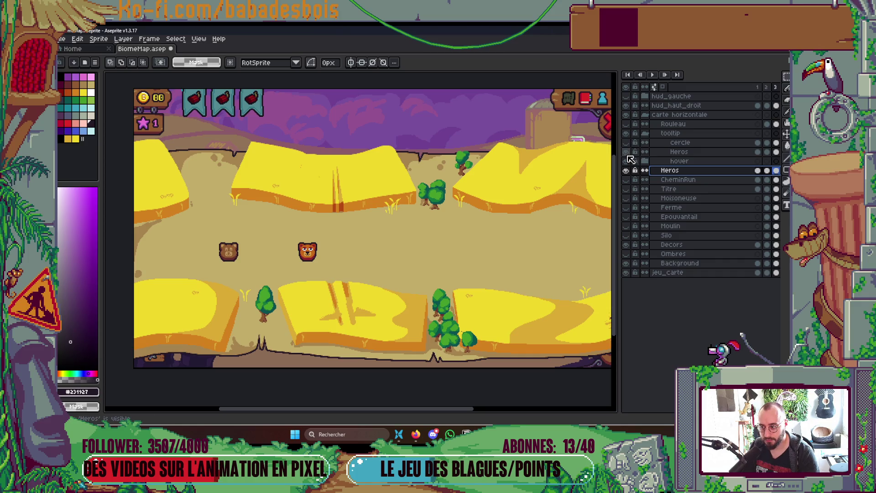
{"action": "scroll", "coordinate": [215, 266], "scroll_direction": "up", "scroll_amount": 3}
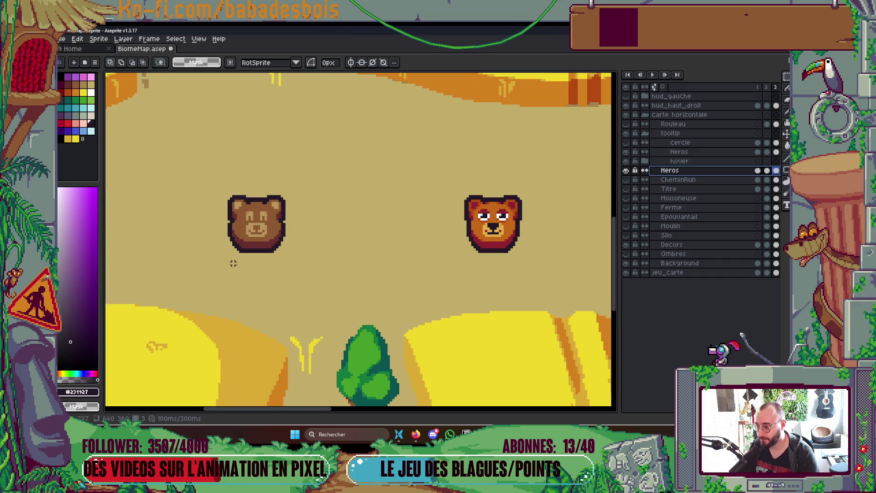
{"action": "scroll", "coordinate": [233, 263], "scroll_direction": "down", "scroll_amount": 3}
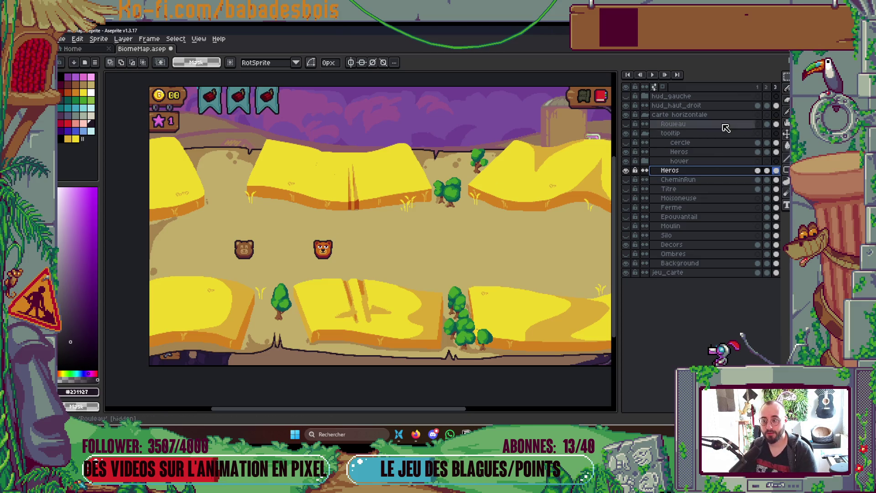
Delete the duplicate Heros and cercle layers from the tooltip group and widen the Layers panel.
{"action": "left_click", "coordinate": [681, 151]}
{"action": "key", "text": "Delete"}
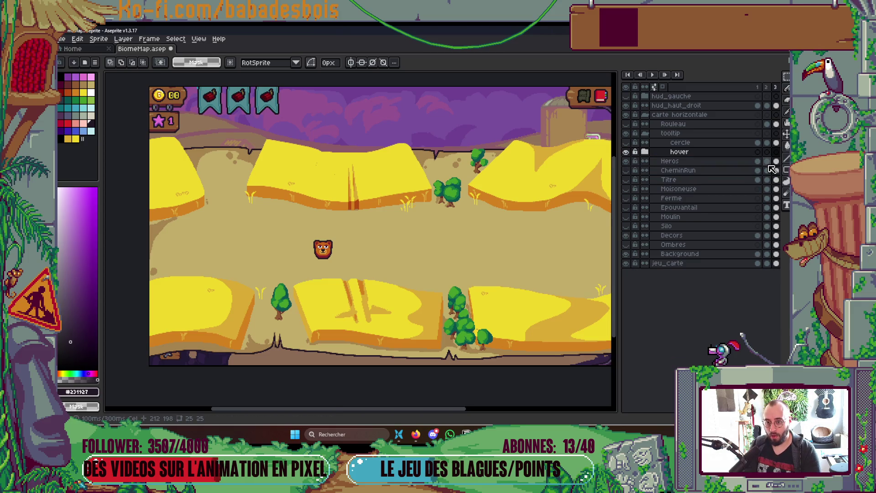
{"action": "left_click", "coordinate": [626, 142]}
{"action": "left_click", "coordinate": [626, 142]}
{"action": "left_click", "coordinate": [680, 144]}
{"action": "key", "text": "Delete"}
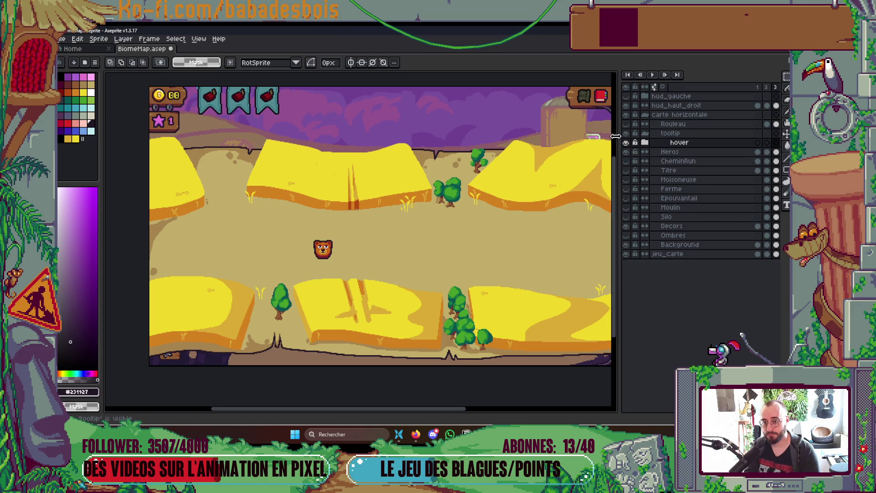
{"action": "left_click_drag", "start_coordinate": [614, 137], "coordinate": [555, 138]}
Test the COMBAT tooltip and star layers, then hide the hover group and collapse the hover and tooltip groups.
{"action": "left_click", "coordinate": [587, 143]}
{"action": "left_click", "coordinate": [586, 143]}
{"action": "left_click", "coordinate": [587, 144]}
{"action": "left_click", "coordinate": [566, 189]}
{"action": "left_click", "coordinate": [565, 189]}
{"action": "left_click", "coordinate": [566, 160]}
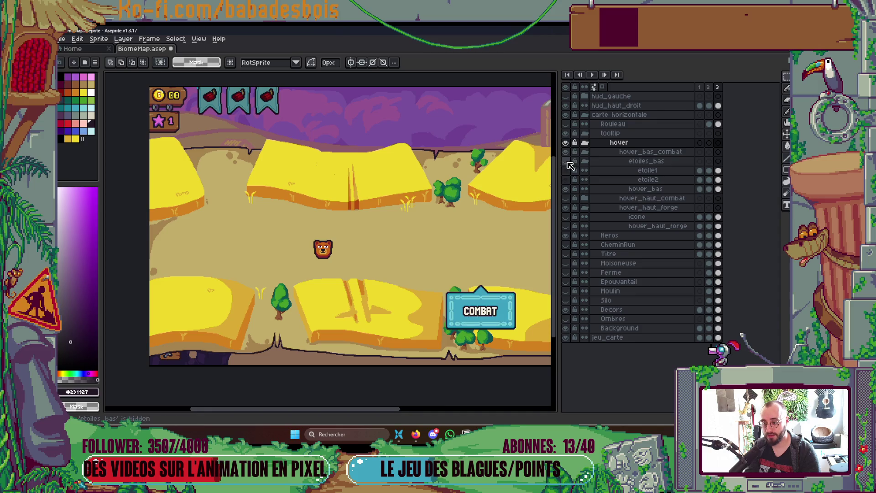
{"action": "left_click", "coordinate": [566, 171]}
{"action": "left_click", "coordinate": [565, 180]}
{"action": "left_click", "coordinate": [565, 143]}
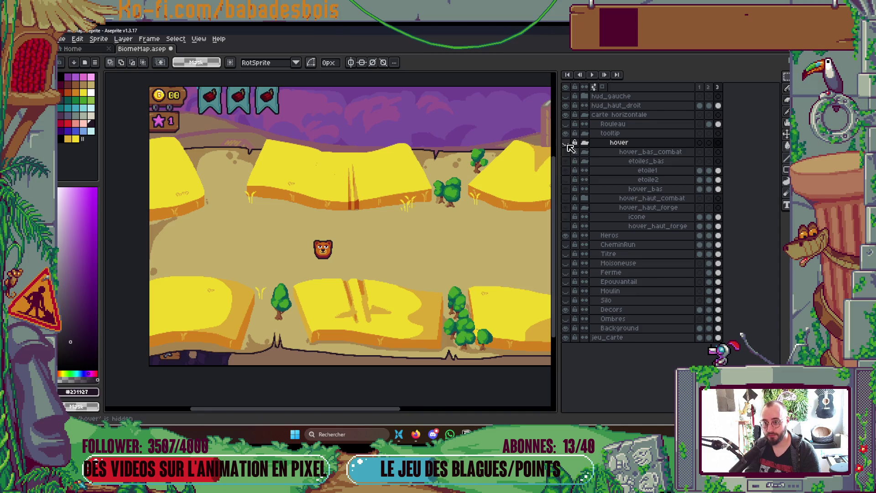
{"action": "left_click", "coordinate": [587, 144]}
{"action": "left_click", "coordinate": [586, 134]}
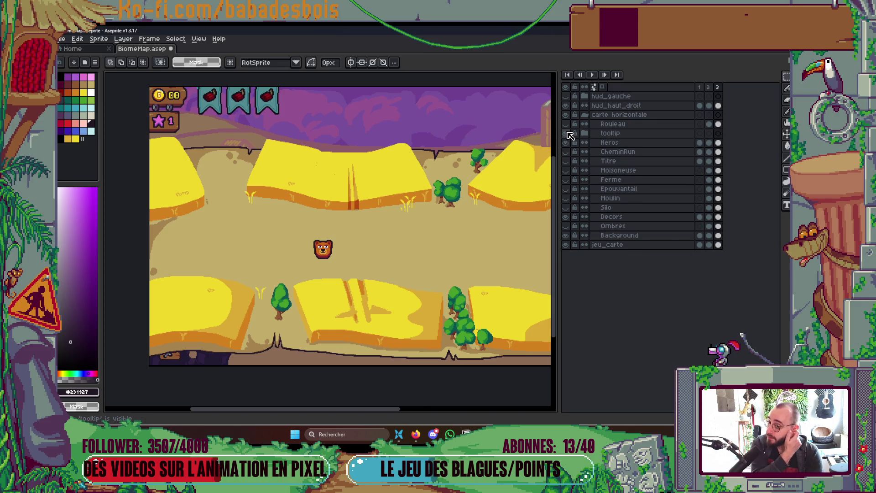
Leave hud_haut_droit hidden, show carte horizontale and hide the jeu_carte game screen.
{"action": "left_click", "coordinate": [569, 107]}
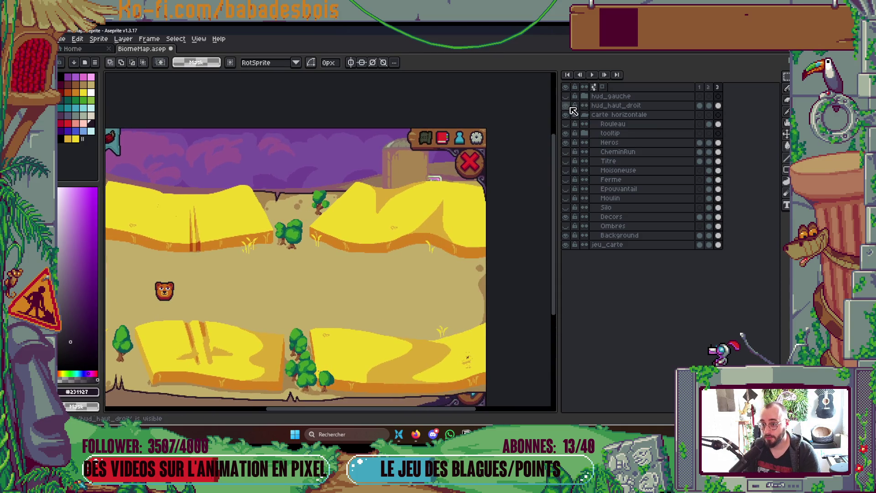
{"action": "left_click", "coordinate": [568, 106]}
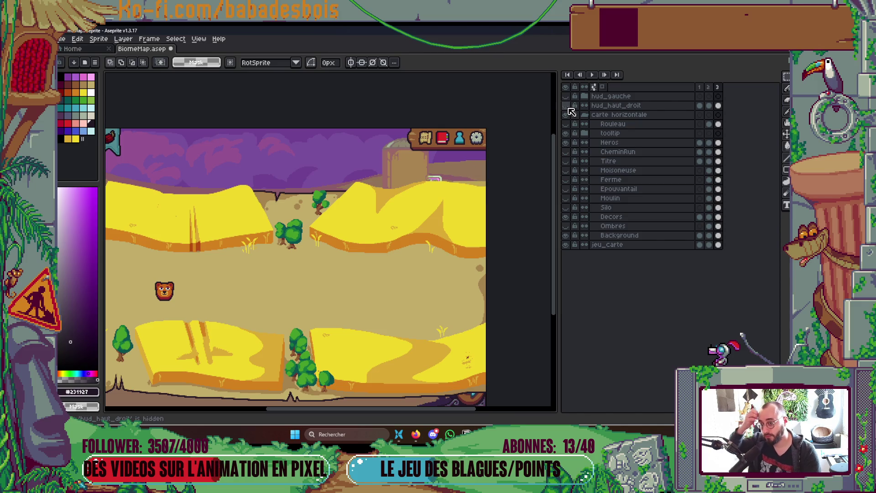
{"action": "left_click", "coordinate": [566, 115]}
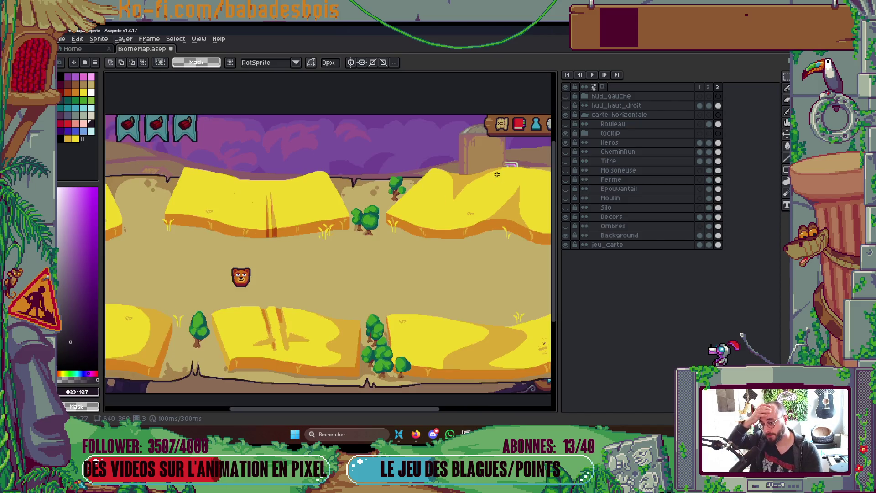
{"action": "left_click", "coordinate": [566, 245]}
{"action": "mouse_move", "coordinate": [465, 254]}
{"action": "left_mouse_down"}
{"action": "mouse_move", "coordinate": [659, 211]}
{"action": "mouse_move", "coordinate": [616, 214]}
{"action": "left_mouse_up"}
{"action": "key", "text": "Tab"}
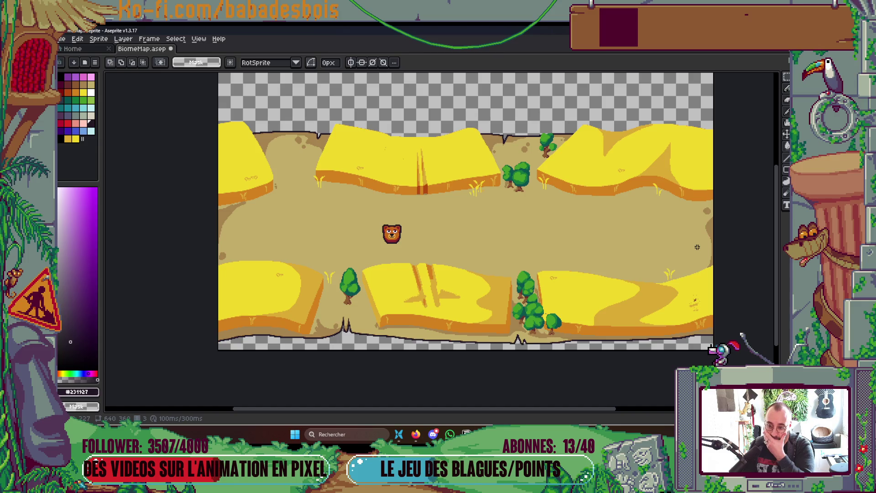
Repaint the tan speck in the yellow field with the field's yellow.
{"action": "scroll", "coordinate": [539, 338], "scroll_direction": "up", "scroll_amount": 5}
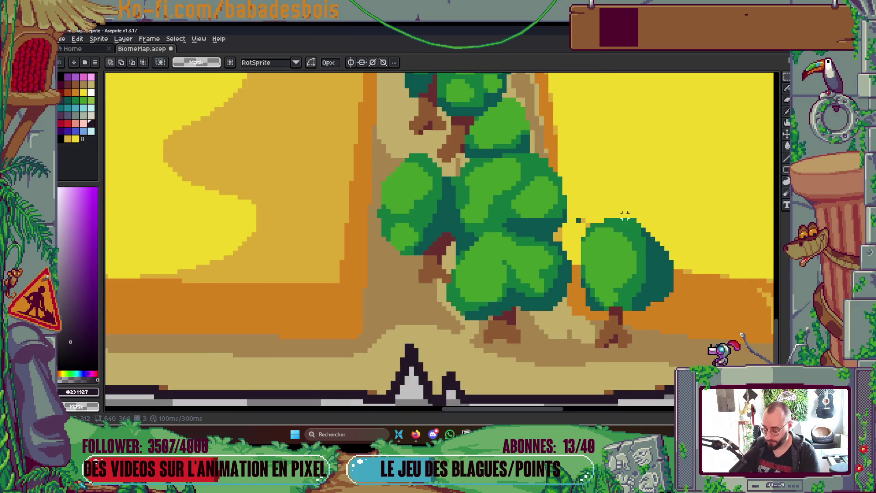
{"action": "key", "text": "b"}
{"action": "right_click", "coordinate": [520, 229]}
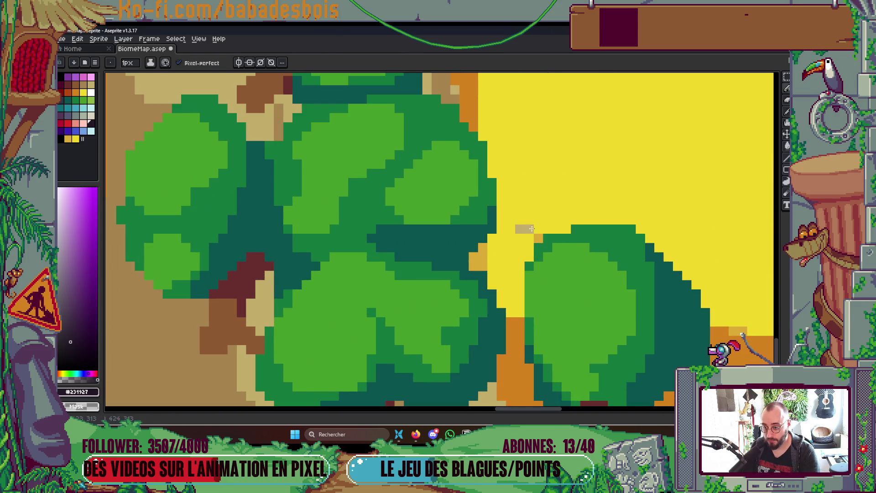
{"action": "left_click", "coordinate": [567, 212], "text": "alt"}
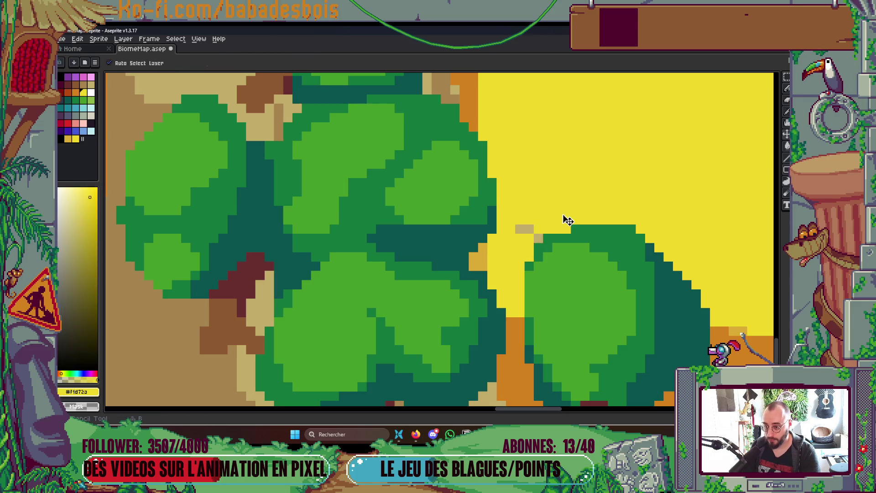
{"action": "left_click_drag", "start_coordinate": [520, 229], "coordinate": [529, 236]}
Darken scattered light-tan pixels and a pixel column to the medium tan ground colour.
{"action": "scroll", "coordinate": [543, 201], "scroll_direction": "down", "scroll_amount": 5}
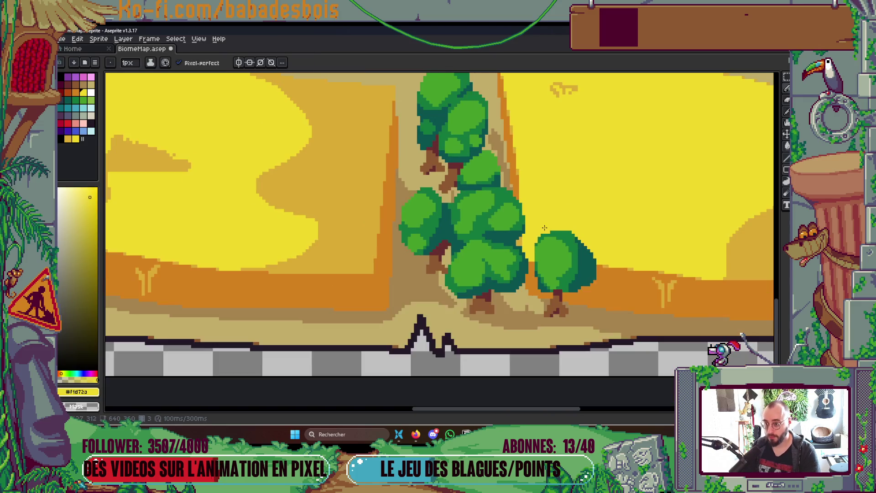
{"action": "scroll", "coordinate": [543, 201], "scroll_direction": "up", "scroll_amount": 6}
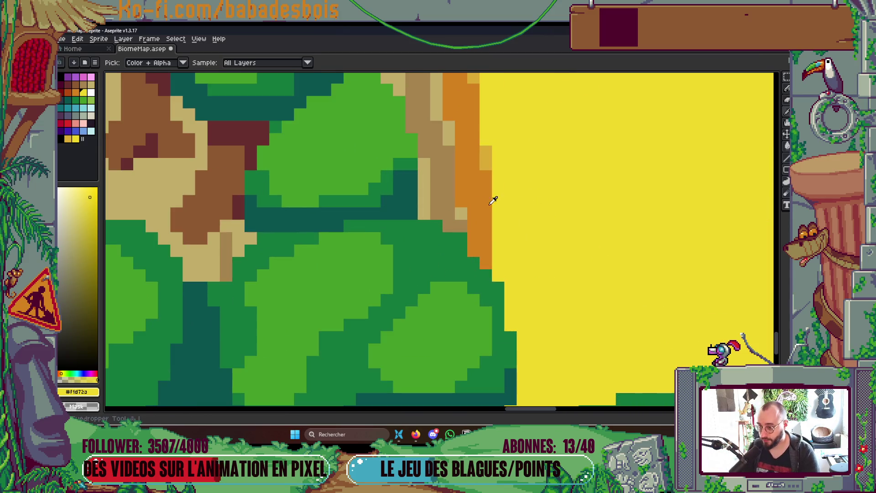
{"action": "left_click", "coordinate": [441, 204], "text": "alt"}
{"action": "left_click", "coordinate": [461, 214]}
{"action": "left_click", "coordinate": [449, 127]}
{"action": "left_click", "coordinate": [449, 140]}
{"action": "left_click_drag", "start_coordinate": [425, 158], "coordinate": [424, 218]}
Darken light-tan pixels beside the trunks and bucket-fill two light-tan areas with medium tan.
{"action": "scroll", "coordinate": [418, 183], "scroll_direction": "down", "scroll_amount": 5}
{"action": "scroll", "coordinate": [418, 184], "scroll_direction": "up", "scroll_amount": 5}
{"action": "left_click", "coordinate": [346, 206]}
{"action": "left_click", "coordinate": [334, 206]}
{"action": "left_click", "coordinate": [346, 218]}
{"action": "left_click", "coordinate": [358, 219]}
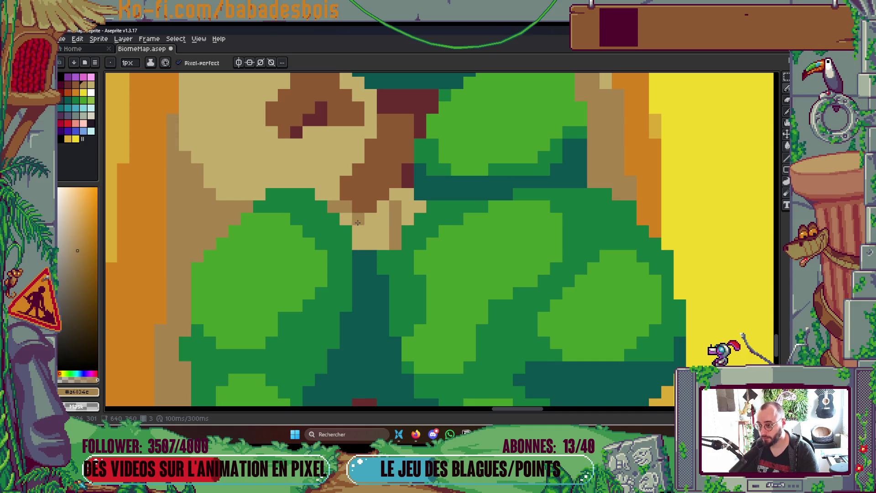
{"action": "left_click", "coordinate": [358, 231]}
{"action": "key", "text": "g"}
{"action": "left_click", "coordinate": [370, 229]}
{"action": "left_click", "coordinate": [408, 206]}
Pencil over the stray tan pixels beneath the trees.
{"action": "scroll", "coordinate": [422, 195], "scroll_direction": "down", "scroll_amount": 3}
{"action": "scroll", "coordinate": [422, 196], "scroll_direction": "down", "scroll_amount": 2}
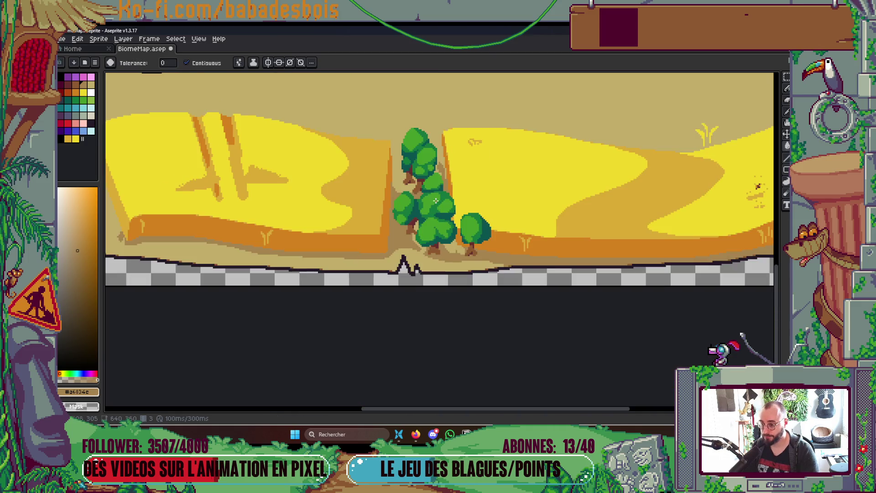
{"action": "scroll", "coordinate": [443, 223], "scroll_direction": "up", "scroll_amount": 5}
{"action": "key", "text": "b"}
{"action": "left_click", "coordinate": [382, 315]}
{"action": "left_click", "coordinate": [391, 324]}
{"action": "left_click", "coordinate": [409, 325]}
{"action": "left_click", "coordinate": [380, 333]}
{"action": "left_click", "coordinate": [393, 345]}
Bucket-fill the light-tan strip and cells under the trees with darker tan.
{"action": "key", "text": "g"}
{"action": "left_click", "coordinate": [401, 335]}
{"action": "left_click", "coordinate": [391, 334]}
{"action": "left_click", "coordinate": [388, 310]}
{"action": "left_click", "coordinate": [352, 201]}
{"action": "left_click", "coordinate": [352, 201]}
Return to the Pencil and sample the light tan ground colour.
{"action": "scroll", "coordinate": [351, 201], "scroll_direction": "down", "scroll_amount": 3}
{"action": "scroll", "coordinate": [480, 291], "scroll_direction": "up", "scroll_amount": 2}
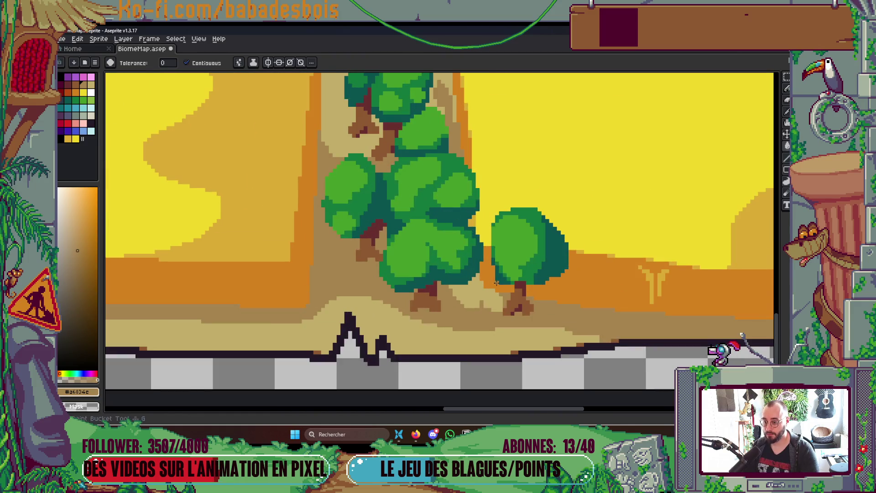
{"action": "scroll", "coordinate": [513, 228], "scroll_direction": "down", "scroll_amount": 4}
{"action": "scroll", "coordinate": [509, 218], "scroll_direction": "up", "scroll_amount": 5}
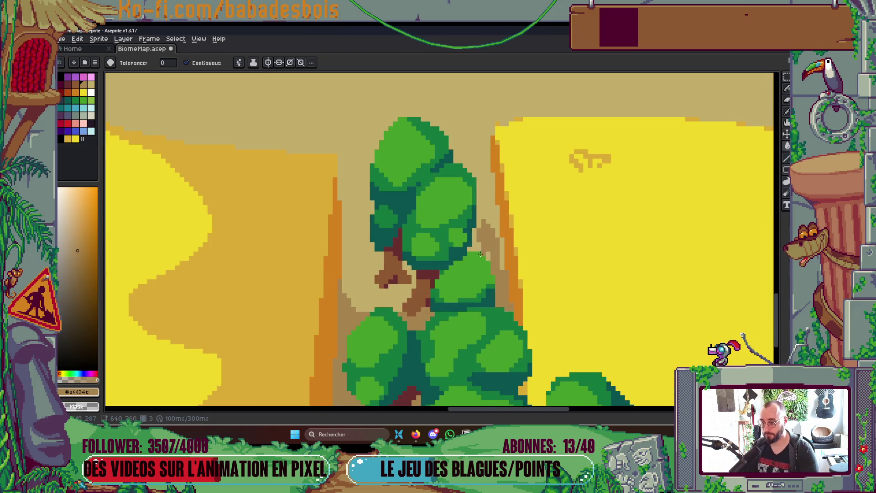
{"action": "key", "text": "b"}
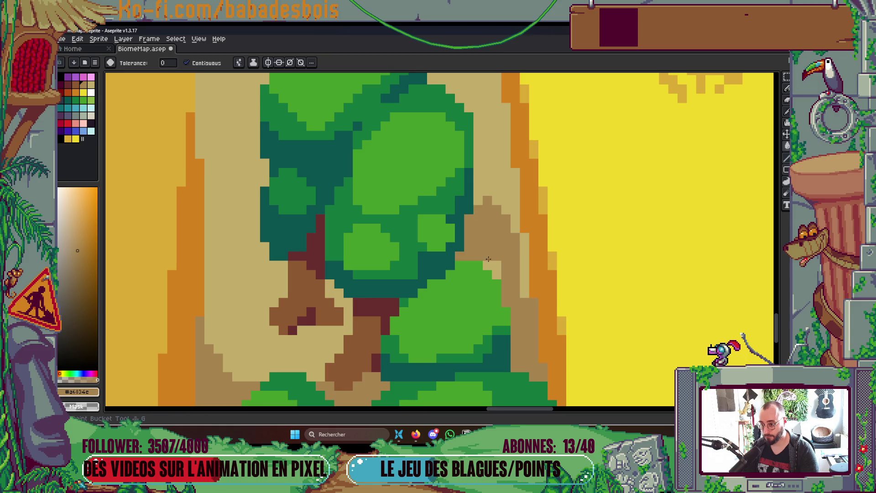
{"action": "left_click", "coordinate": [496, 201], "text": "alt"}
{"action": "scroll", "coordinate": [498, 205], "scroll_direction": "down", "scroll_amount": 5}
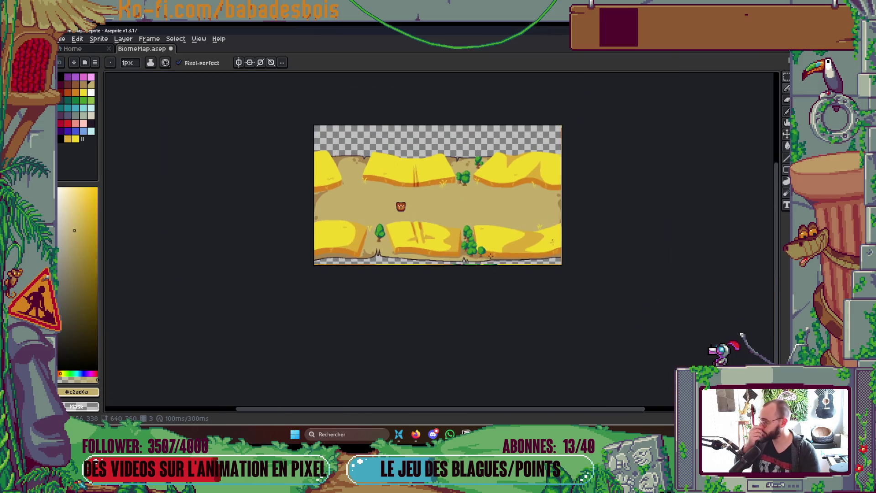
Sample the tan-brown colour and paint pixels up beside the upper tree trunk.
{"action": "scroll", "coordinate": [502, 292], "scroll_direction": "up", "scroll_amount": 3}
{"action": "scroll", "coordinate": [498, 296], "scroll_direction": "down", "scroll_amount": 1}
{"action": "left_click_drag", "start_coordinate": [498, 296], "coordinate": [549, 346]}
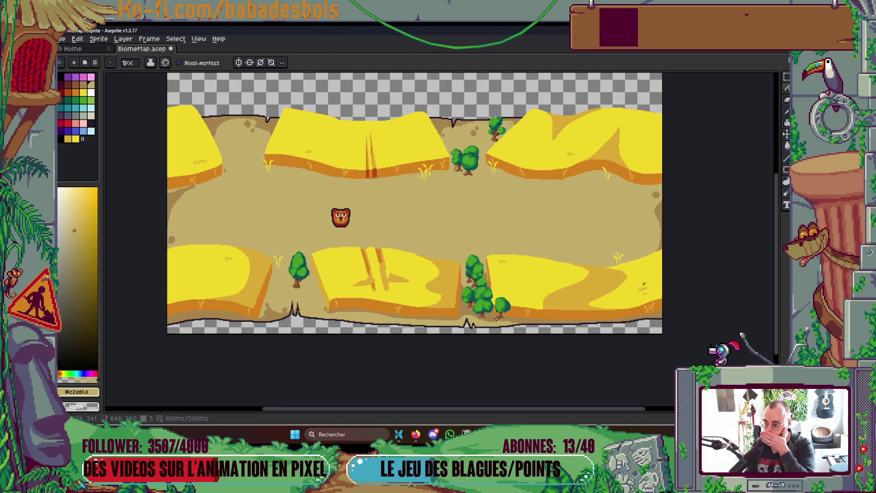
{"action": "key", "text": "Tab"}
{"action": "key", "text": "Tab"}
{"action": "scroll", "coordinate": [445, 208], "scroll_direction": "up", "scroll_amount": 5}
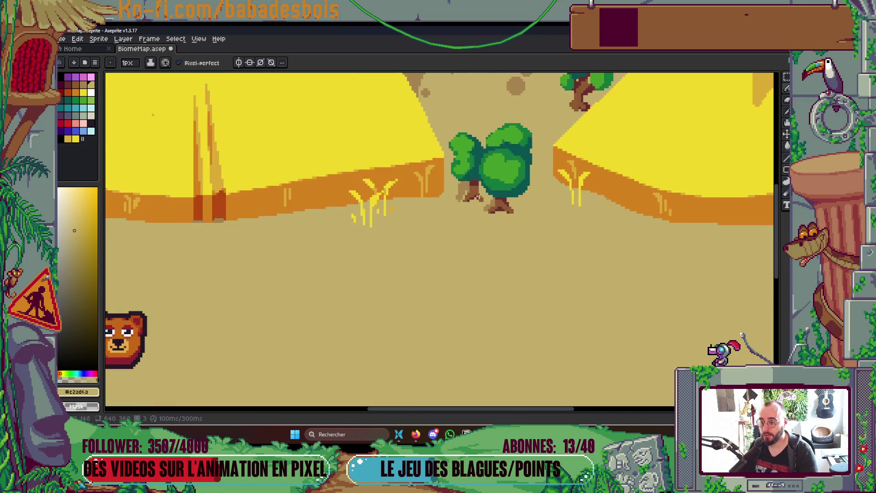
{"action": "scroll", "coordinate": [429, 220], "scroll_direction": "up", "scroll_amount": 2}
{"action": "left_click", "coordinate": [429, 206], "text": "alt"}
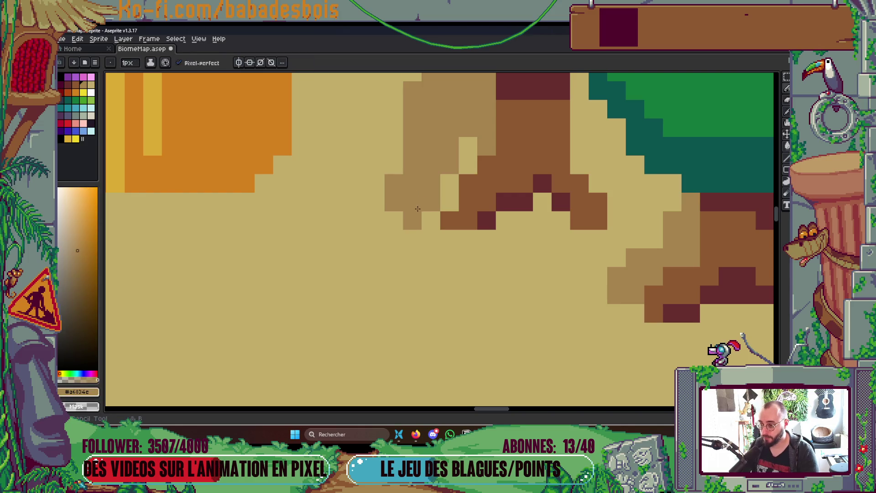
{"action": "mouse_move", "coordinate": [431, 221]}
{"action": "left_mouse_down"}
{"action": "mouse_move", "coordinate": [465, 164]}
{"action": "mouse_move", "coordinate": [466, 139]}
{"action": "left_mouse_up"}
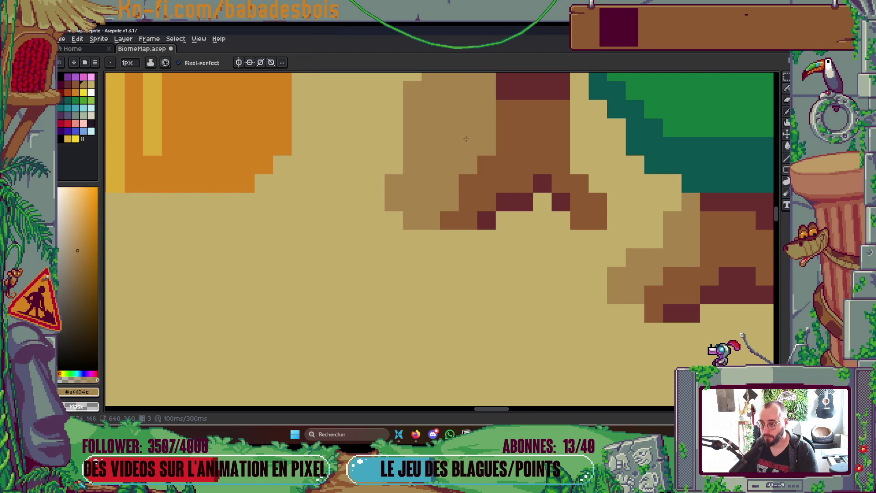
Toggle the Decors and Ombres layers to check cliffs and shadows, leaving both visible.
{"action": "scroll", "coordinate": [531, 123], "scroll_direction": "down", "scroll_amount": 6}
{"action": "scroll", "coordinate": [531, 124], "scroll_direction": "down", "scroll_amount": 3}
{"action": "scroll", "coordinate": [532, 124], "scroll_direction": "up", "scroll_amount": 2}
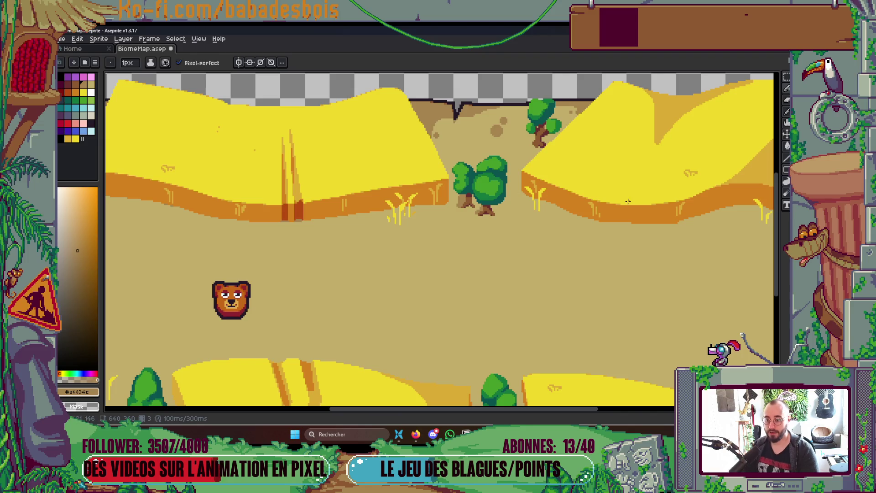
{"action": "key", "text": "Tab"}
{"action": "left_click", "coordinate": [566, 216]}
{"action": "left_click", "coordinate": [565, 217]}
{"action": "left_click", "coordinate": [566, 226]}
{"action": "left_click", "coordinate": [567, 226]}
{"action": "left_click", "coordinate": [566, 226]}
{"action": "key", "text": "Tab"}
{"action": "scroll", "coordinate": [556, 215], "scroll_direction": "down", "scroll_amount": 4}
{"action": "scroll", "coordinate": [556, 215], "scroll_direction": "up", "scroll_amount": 3}
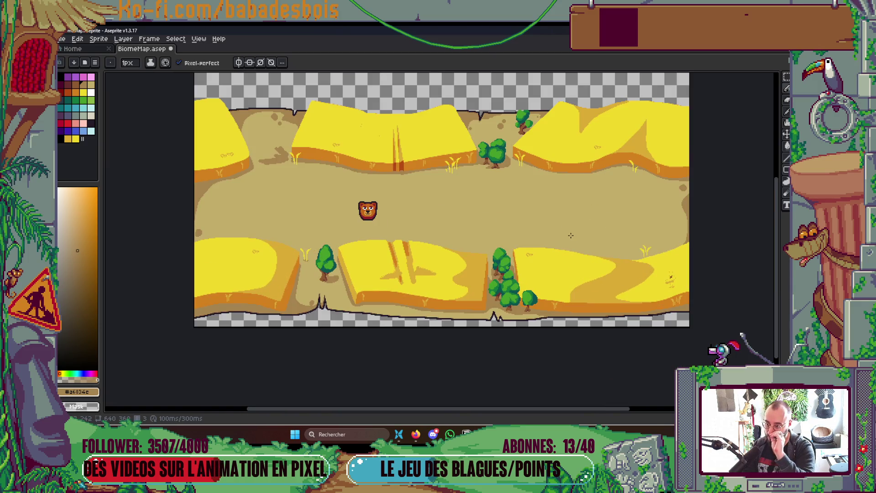
{"action": "scroll", "coordinate": [373, 288], "scroll_direction": "up", "scroll_amount": 3}
{"action": "scroll", "coordinate": [373, 288], "scroll_direction": "down", "scroll_amount": 3}
{"action": "mouse_move", "coordinate": [467, 264]}
{"action": "left_mouse_down"}
{"action": "mouse_move", "coordinate": [437, 279]}
{"action": "mouse_move", "coordinate": [451, 292]}
{"action": "left_mouse_up"}
{"action": "key", "text": "Tab"}
Show the Epouvantail, Moulin, Silo, Ferme and Moisoneuse layers and hide Heros.
{"action": "left_click", "coordinate": [566, 190]}
{"action": "left_click_drag", "start_coordinate": [568, 194], "coordinate": [569, 208]}
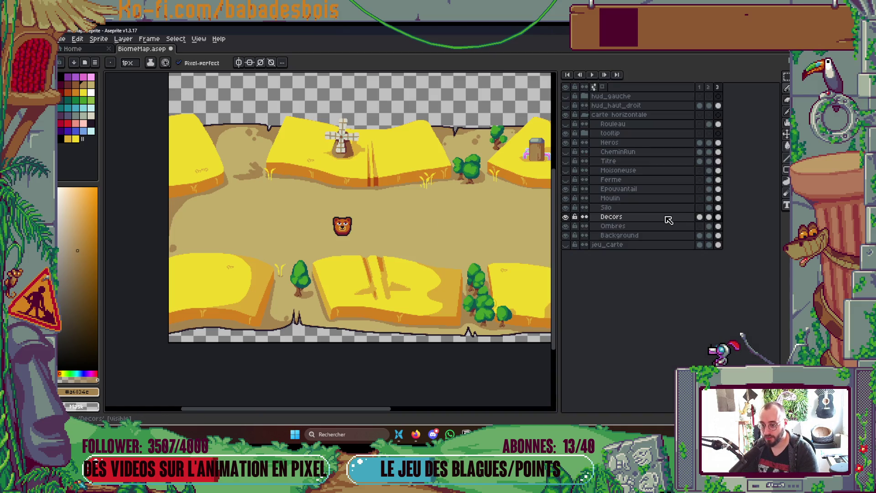
{"action": "left_click", "coordinate": [568, 182]}
{"action": "left_click", "coordinate": [567, 171]}
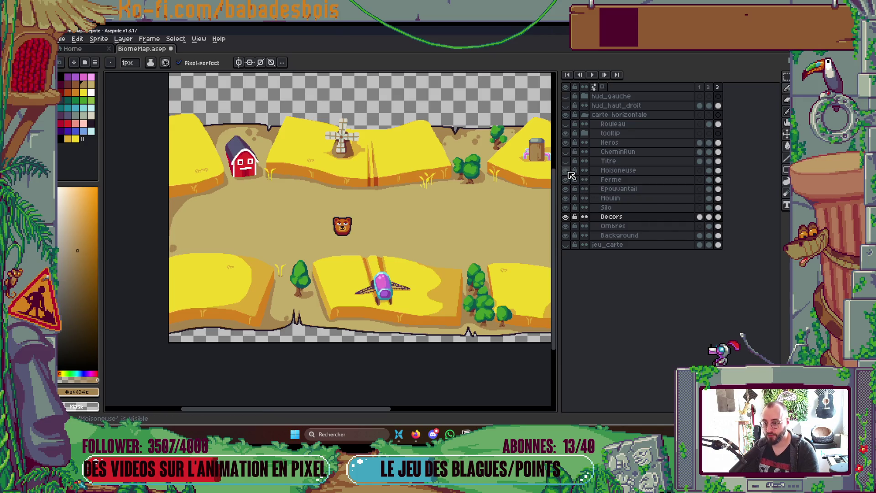
{"action": "left_click", "coordinate": [566, 143]}
{"action": "key", "text": "Tab"}
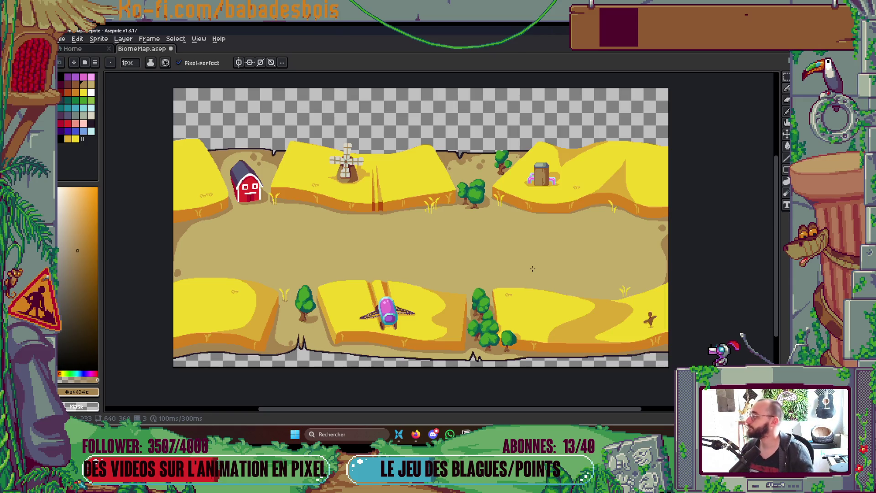
Save BiomeMap.aseprite and sample the dark outline colour from a spike.
{"action": "key", "text": "ctrl+s"}
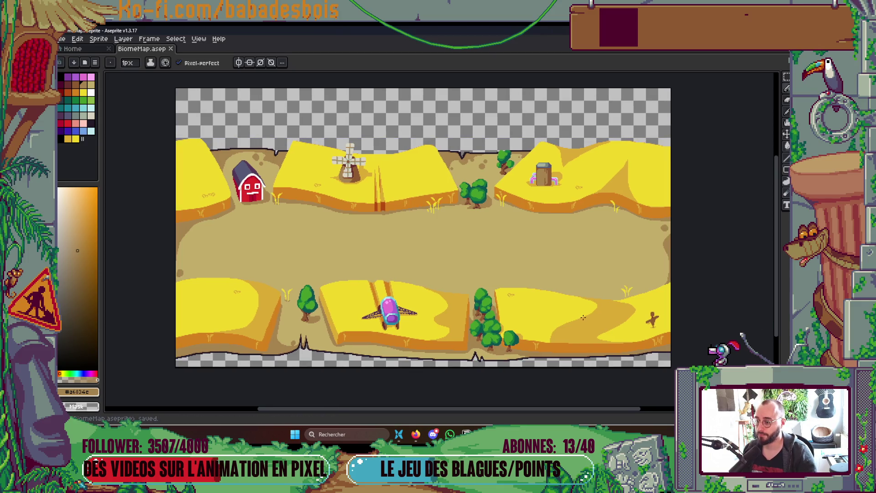
{"action": "left_click_drag", "start_coordinate": [577, 326], "coordinate": [591, 343]}
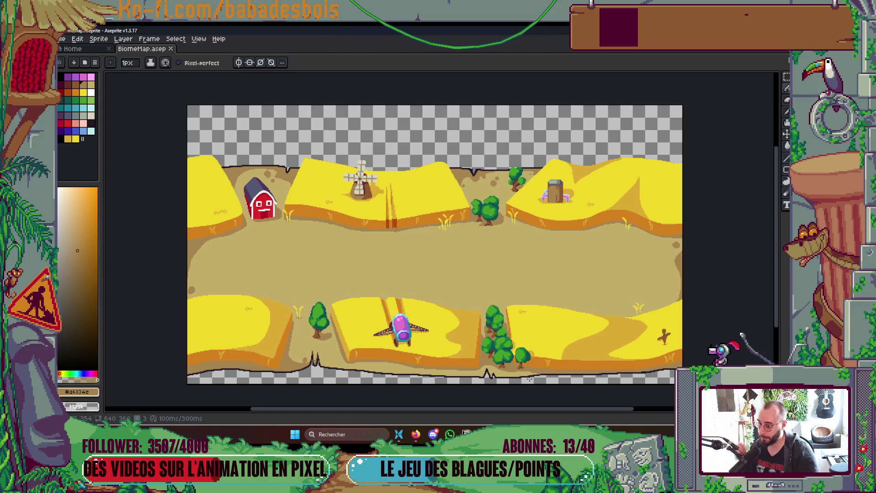
{"action": "scroll", "coordinate": [491, 372], "scroll_direction": "up", "scroll_amount": 6}
{"action": "left_click", "coordinate": [421, 347], "text": "alt"}
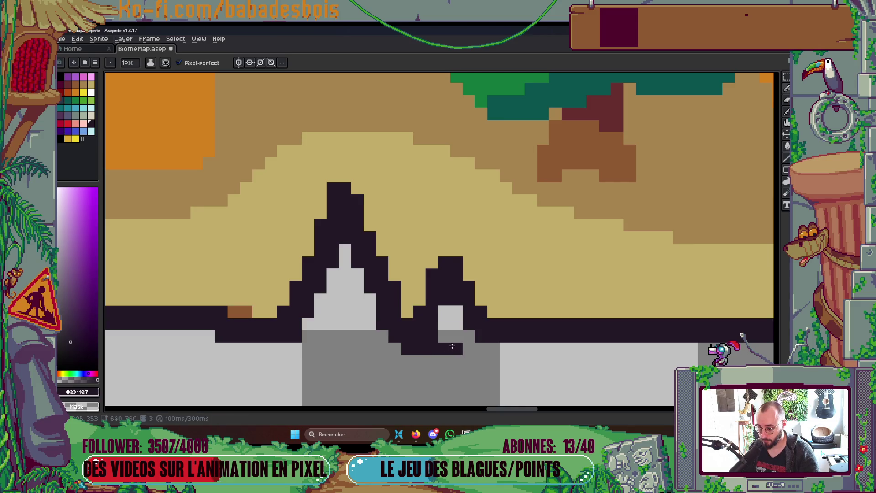
Sample orange from the map and add orange pixels beside the small dark peaks.
{"action": "key", "text": "i"}
{"action": "scroll", "coordinate": [428, 348], "scroll_direction": "down", "scroll_amount": 3}
{"action": "scroll", "coordinate": [363, 314], "scroll_direction": "up", "scroll_amount": 3}
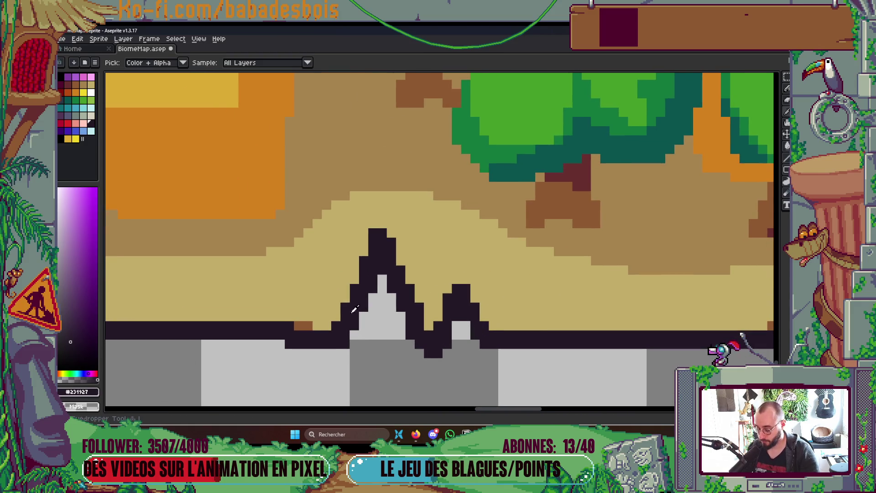
{"action": "left_click", "coordinate": [292, 322], "text": "alt"}
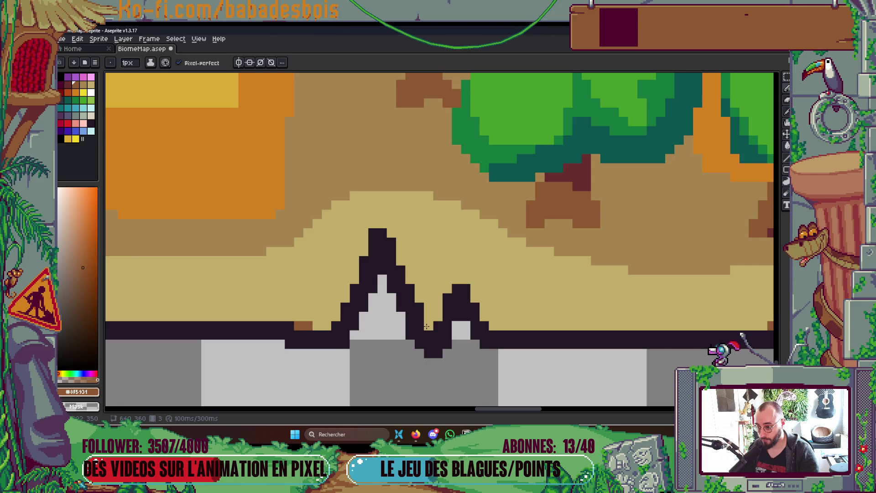
{"action": "left_click", "coordinate": [438, 316]}
{"action": "left_click", "coordinate": [484, 308]}
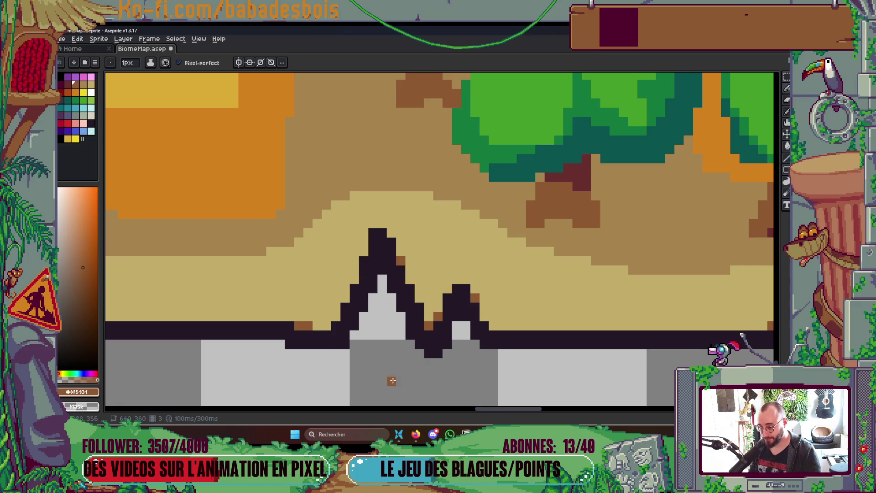
Look over the lower edge of the map and save the BiomeMap file.
{"action": "scroll", "coordinate": [390, 315], "scroll_direction": "down", "scroll_amount": 4}
{"action": "scroll", "coordinate": [342, 323], "scroll_direction": "up", "scroll_amount": 6}
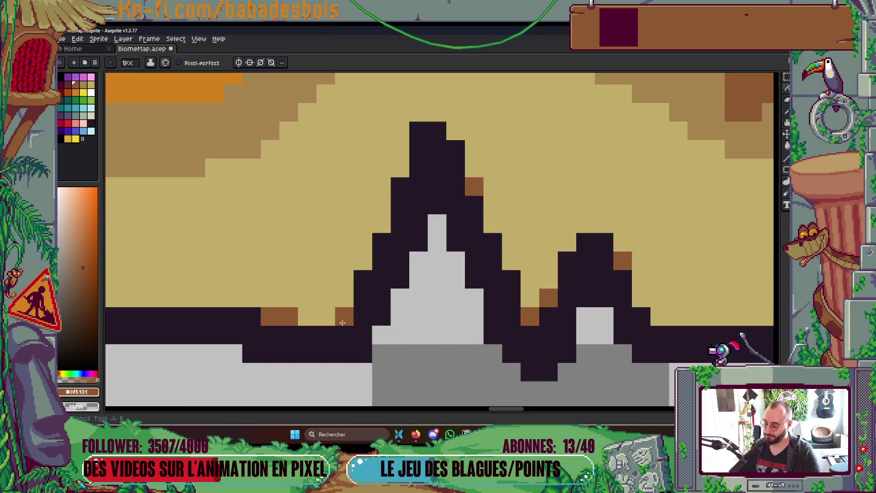
{"action": "scroll", "coordinate": [401, 370], "scroll_direction": "down", "scroll_amount": 5}
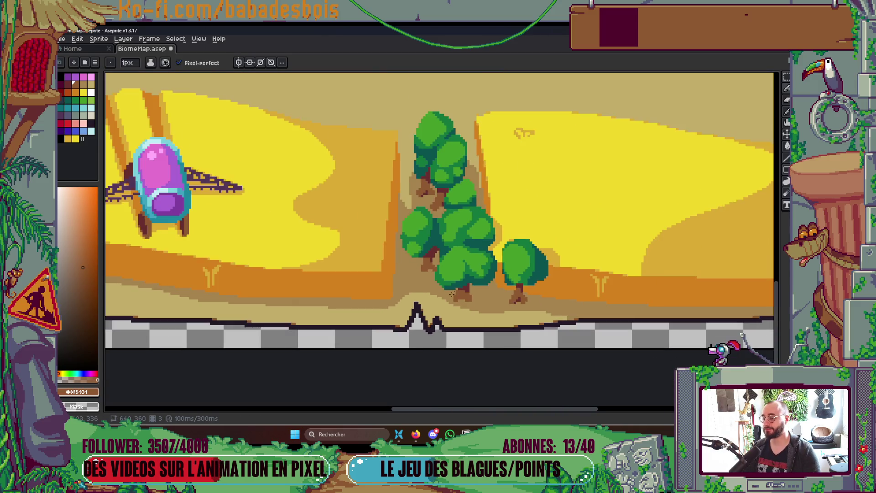
{"action": "scroll", "coordinate": [420, 306], "scroll_direction": "up", "scroll_amount": 5}
{"action": "scroll", "coordinate": [414, 293], "scroll_direction": "down", "scroll_amount": 6}
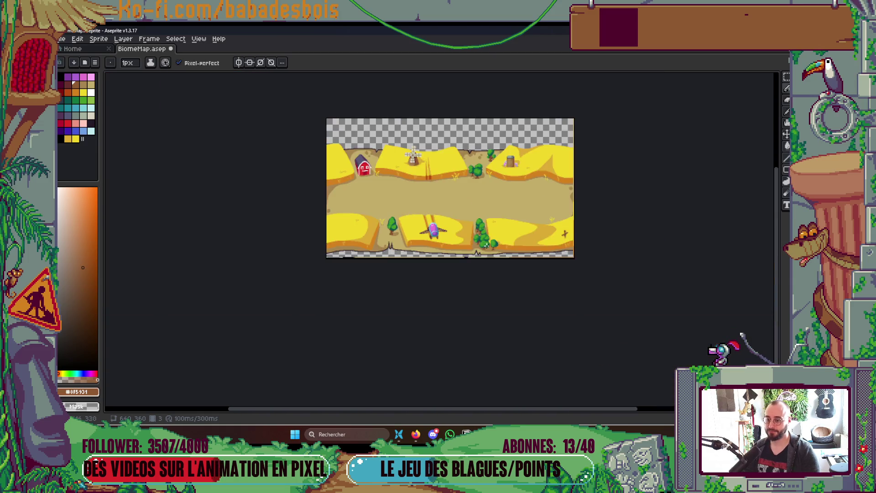
{"action": "scroll", "coordinate": [525, 261], "scroll_direction": "up", "scroll_amount": 2}
{"action": "left_click_drag", "start_coordinate": [525, 261], "coordinate": [560, 344]}
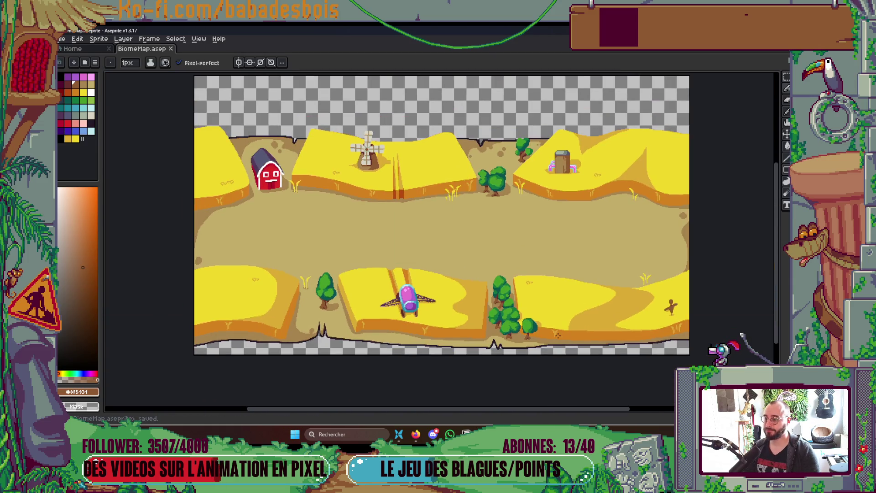
{"action": "key", "text": "ctrl+e"}
{"action": "key", "text": "Return"}
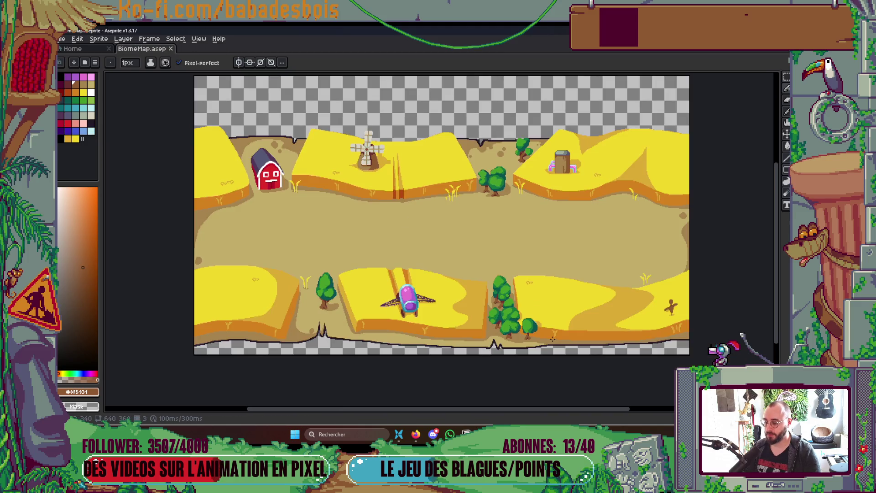
{"action": "key", "text": "ctrl+e"}
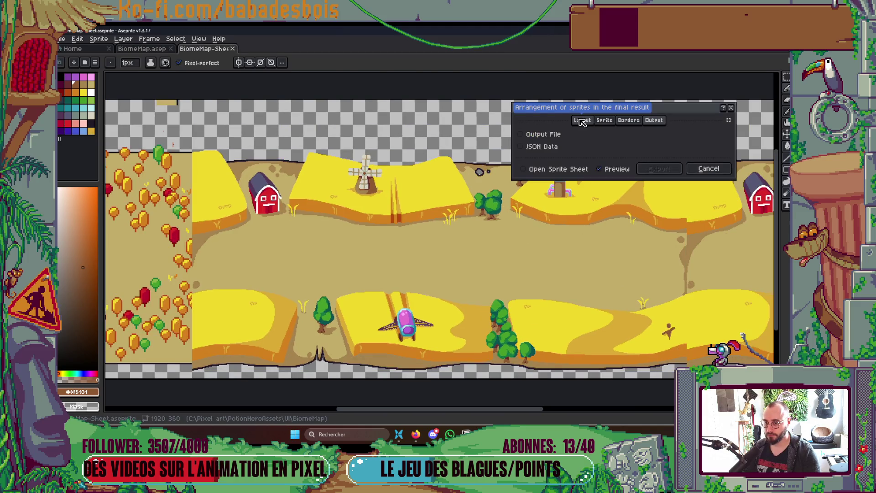
{"action": "left_click", "coordinate": [583, 120]}
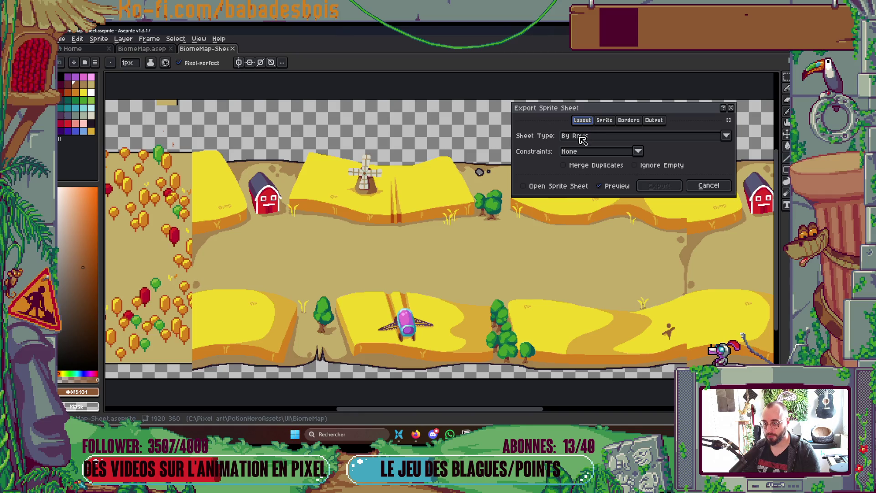
{"action": "left_click", "coordinate": [604, 120]}
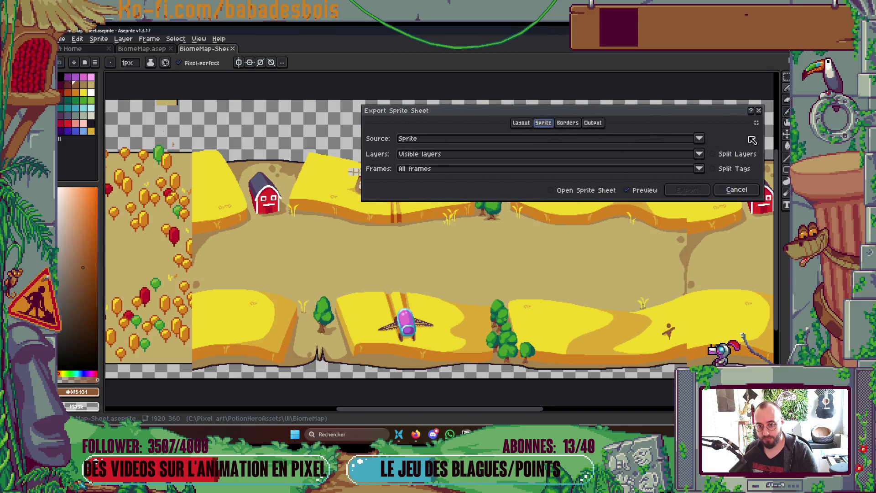
{"action": "left_click", "coordinate": [451, 176]}
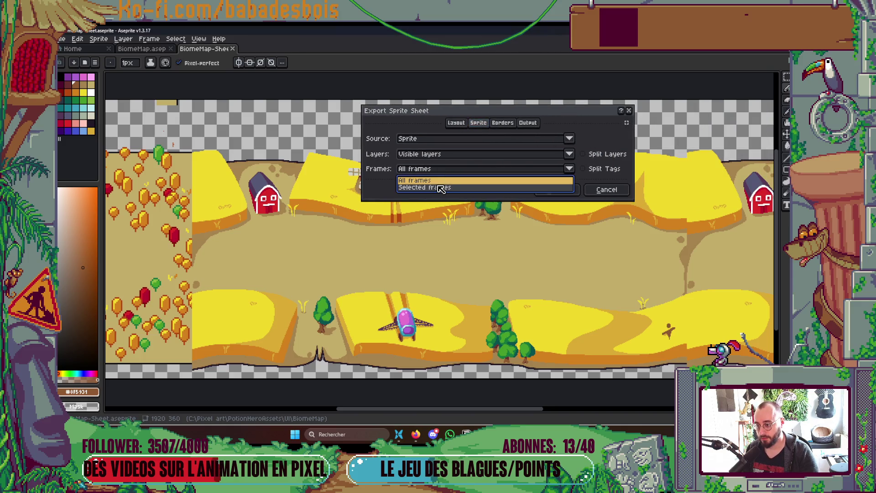
{"action": "left_click", "coordinate": [437, 189]}
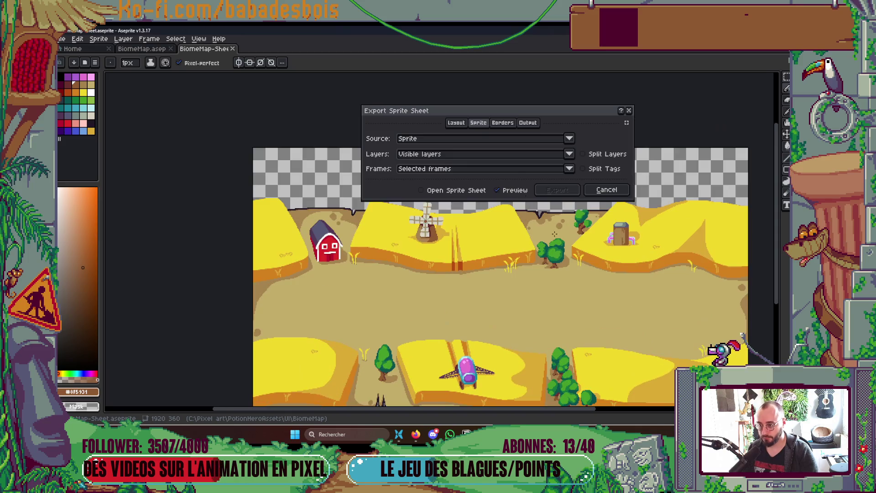
{"action": "left_click", "coordinate": [456, 123]}
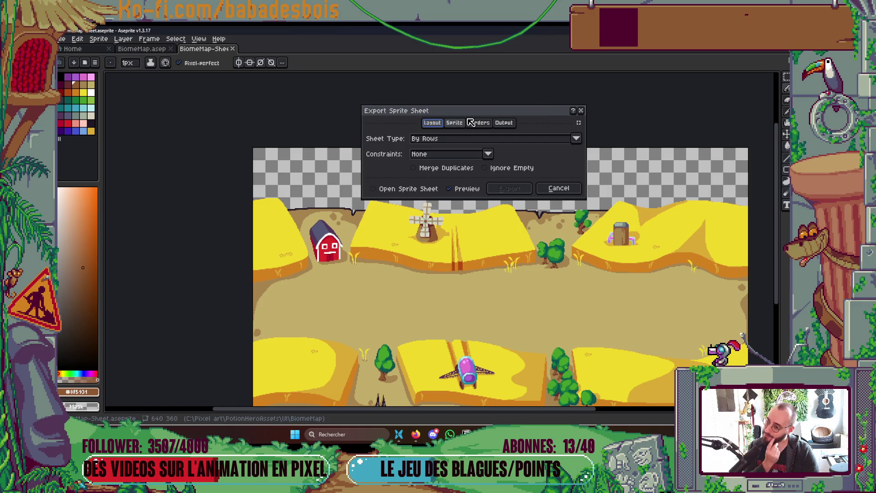
{"action": "left_click", "coordinate": [581, 110]}
{"action": "left_click_drag", "start_coordinate": [564, 187], "coordinate": [567, 224]}
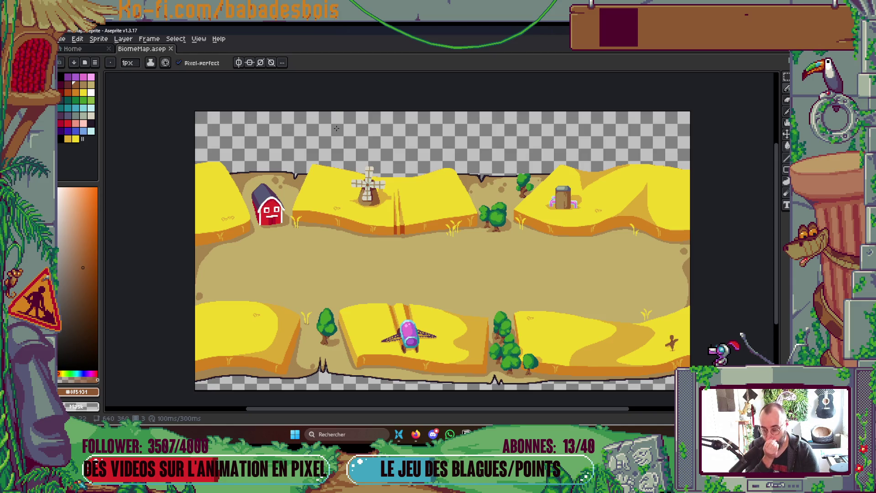
{"action": "key", "text": "ctrl+alt+shift+s"}
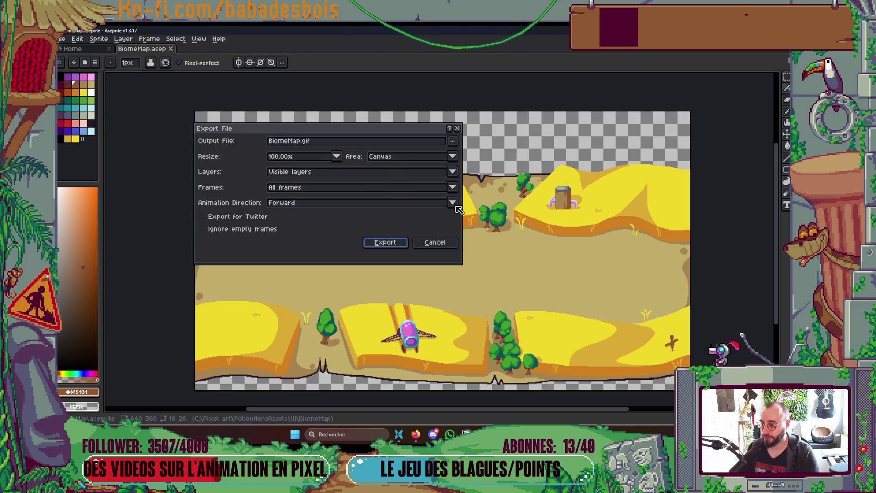
{"action": "left_click", "coordinate": [455, 144]}
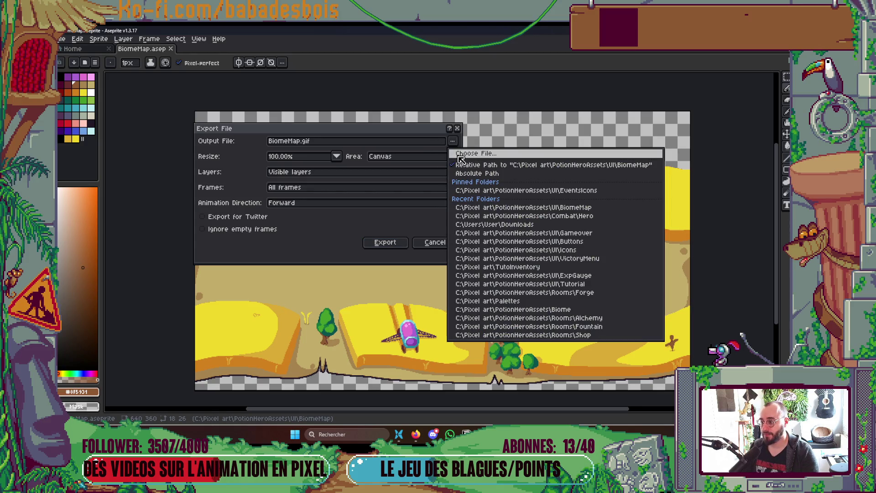
{"action": "left_click", "coordinate": [458, 133]}
{"action": "left_click", "coordinate": [455, 142]}
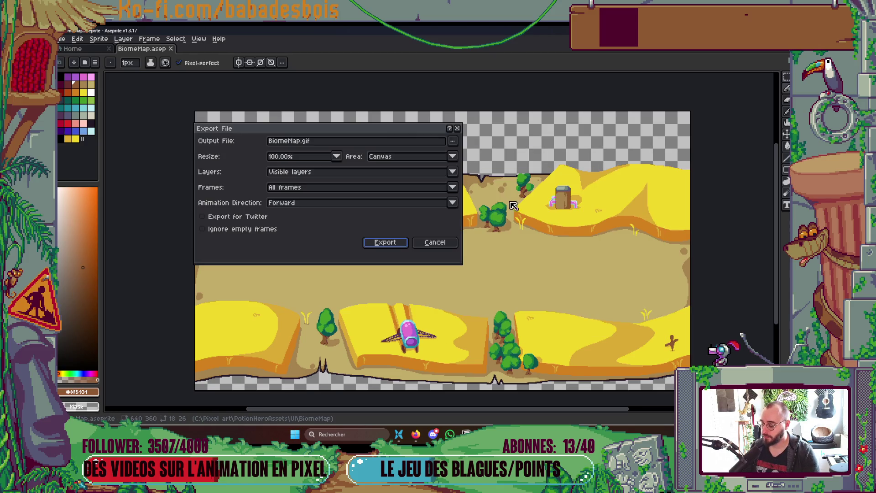
{"action": "left_click", "coordinate": [452, 141]}
{"action": "left_click", "coordinate": [488, 154]}
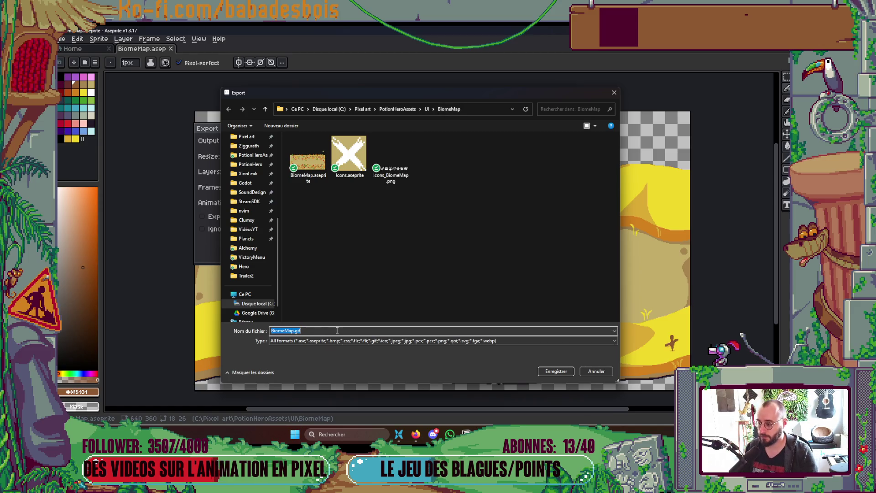
{"action": "key", "text": "Return"}
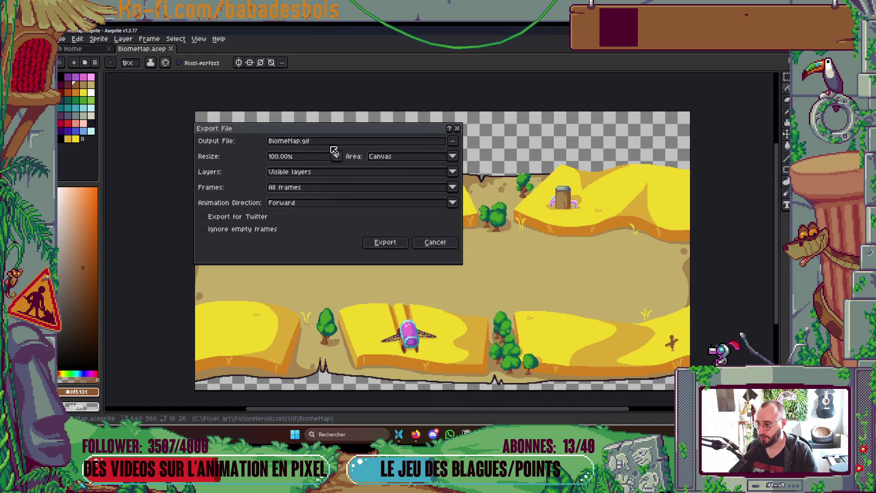
{"action": "key", "text": "Return"}
{"action": "key", "text": "ctrl+e"}
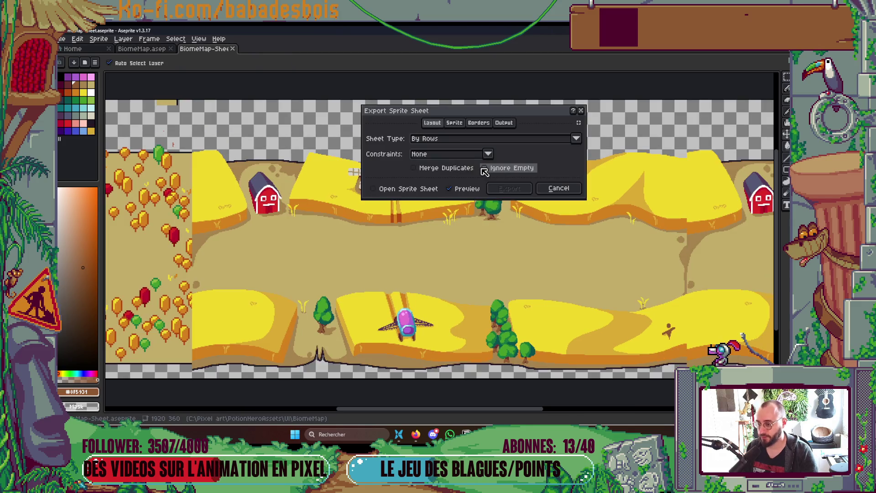
In Export Sprite Sheet, set the Sprite source to Selected frames only.
{"action": "left_click", "coordinate": [457, 125]}
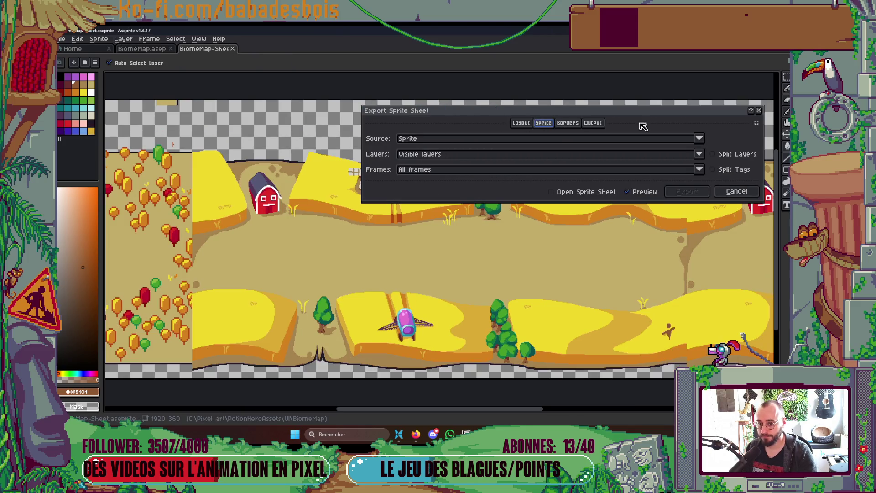
{"action": "mouse_move", "coordinate": [763, 138]}
{"action": "left_mouse_down"}
{"action": "mouse_move", "coordinate": [543, 139]}
{"action": "mouse_move", "coordinate": [608, 139]}
{"action": "left_mouse_up"}
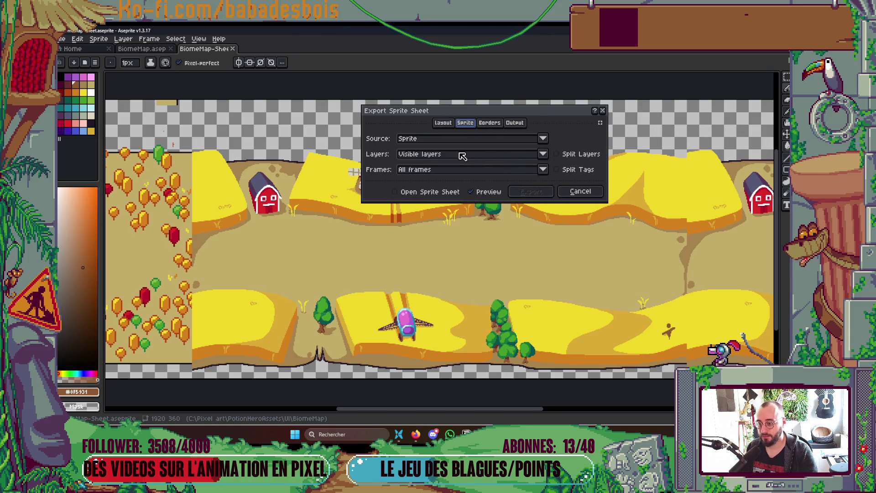
{"action": "left_click", "coordinate": [452, 170]}
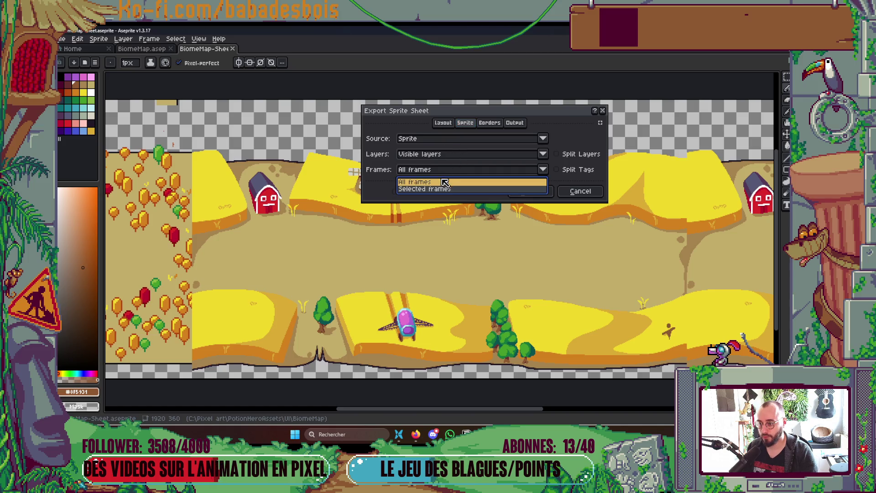
{"action": "left_click", "coordinate": [438, 193]}
Enable Output File as BiomeMap.png in the BiomeMap folder and export the sheet.
{"action": "left_click", "coordinate": [515, 123]}
{"action": "left_click", "coordinate": [402, 137]}
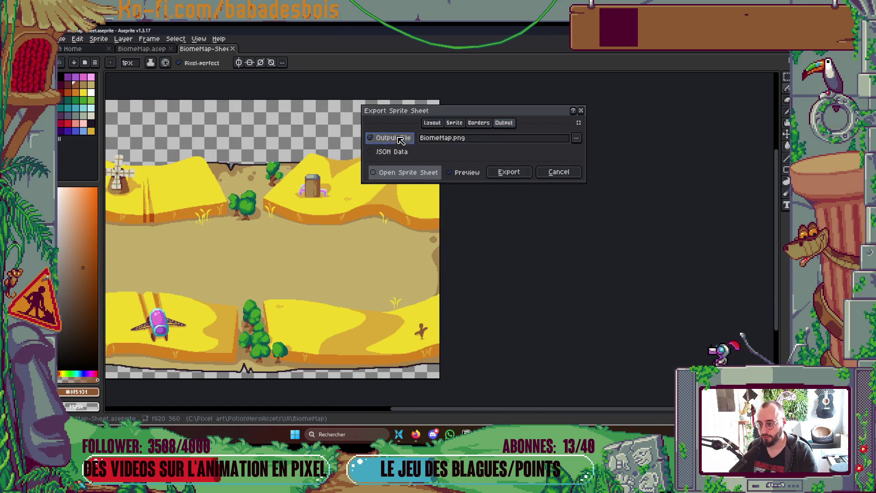
{"action": "left_click", "coordinate": [578, 138]}
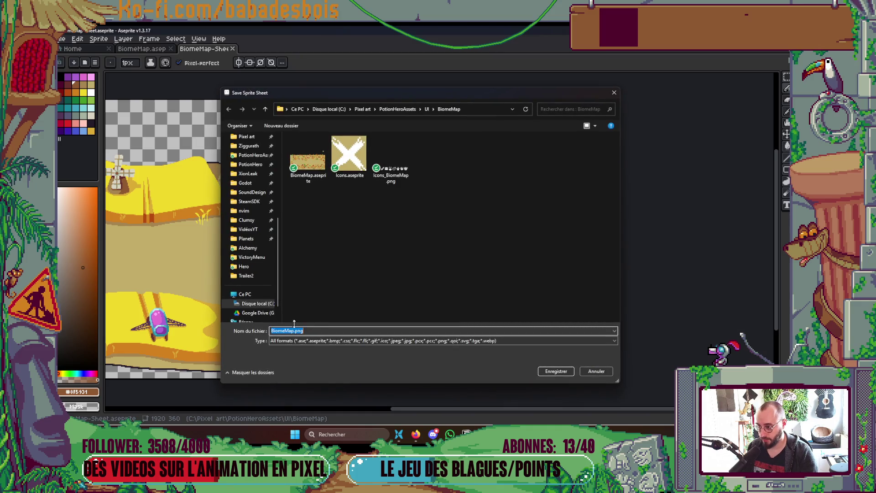
{"action": "left_click", "coordinate": [559, 368]}
{"action": "left_click", "coordinate": [509, 171]}
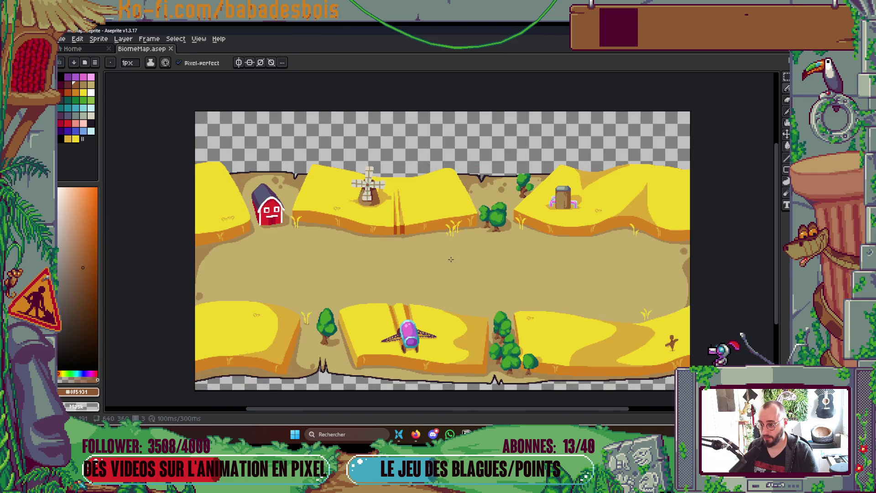
Hide Decors and the layers from Silo up to Heros, and show CheminRun.
{"action": "key", "text": "Tab"}
{"action": "left_click", "coordinate": [567, 218]}
{"action": "left_click_drag", "start_coordinate": [569, 220], "coordinate": [574, 130]}
{"action": "left_click", "coordinate": [586, 133]}
{"action": "left_click", "coordinate": [586, 134]}
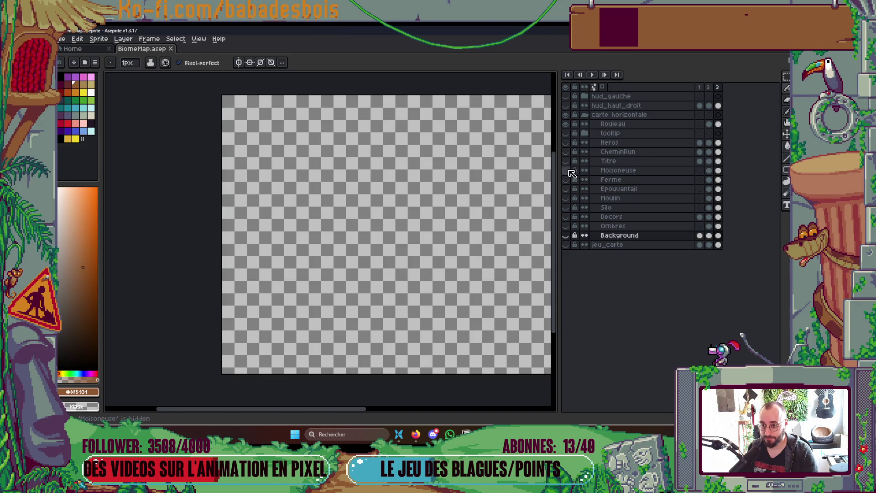
{"action": "left_click", "coordinate": [566, 152]}
{"action": "key", "text": "Tab"}
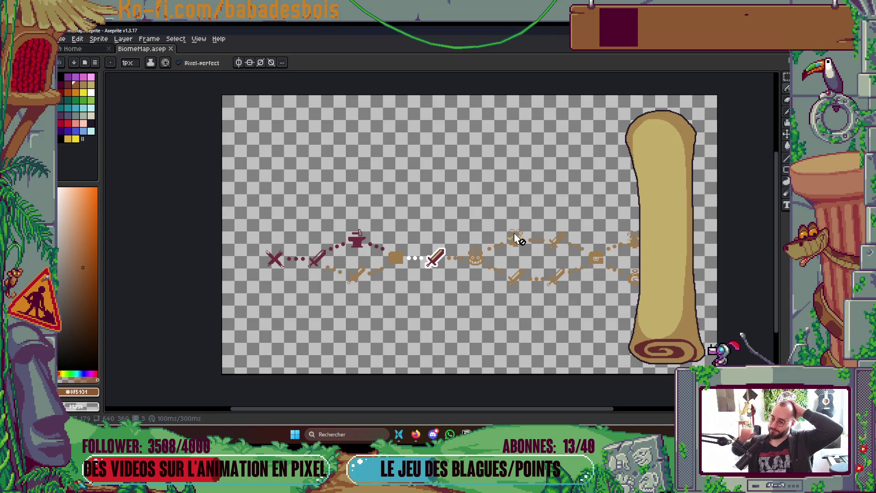
Hide CheminRun again, cancel the export and close the BiomeMap document.
{"action": "key", "text": "Tab"}
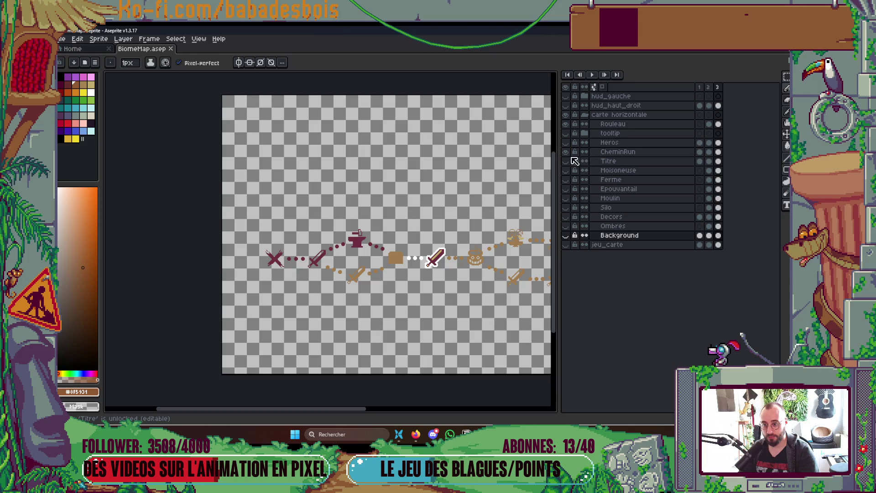
{"action": "left_click", "coordinate": [567, 153]}
{"action": "key", "text": "Tab"}
{"action": "key", "text": "ctrl+e"}
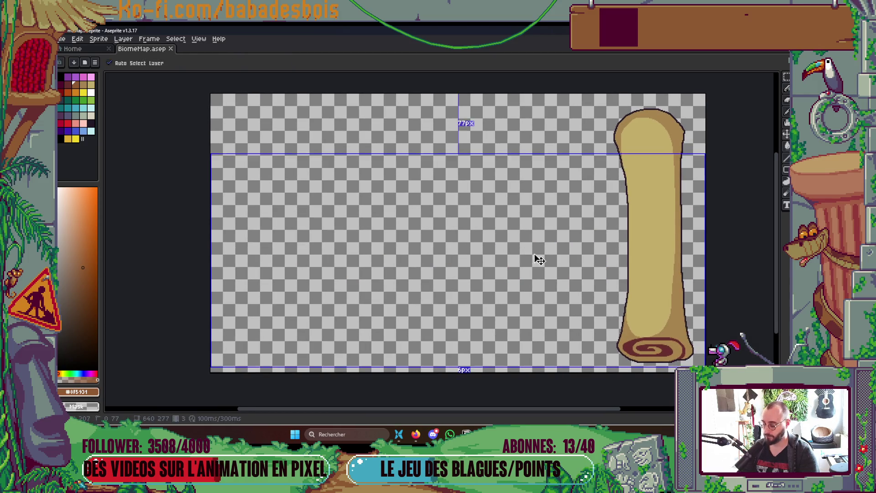
{"action": "key", "text": "Escape"}
{"action": "key", "text": "ctrl+w"}
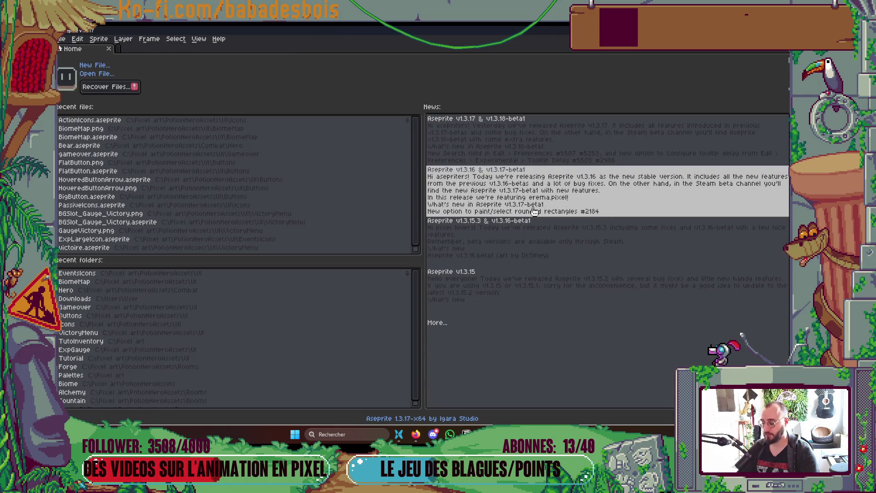
Reopen BiomeMap.aseprite, solo and unlock the Rouleau layer, then open sprite sheet export.
{"action": "double_click", "coordinate": [98, 137]}
{"action": "key", "text": "Tab"}
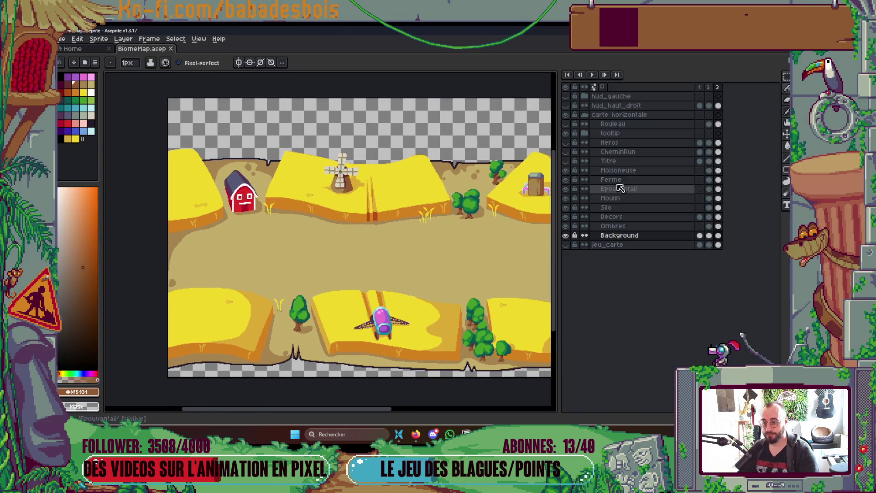
{"action": "left_click", "coordinate": [567, 125], "text": "alt"}
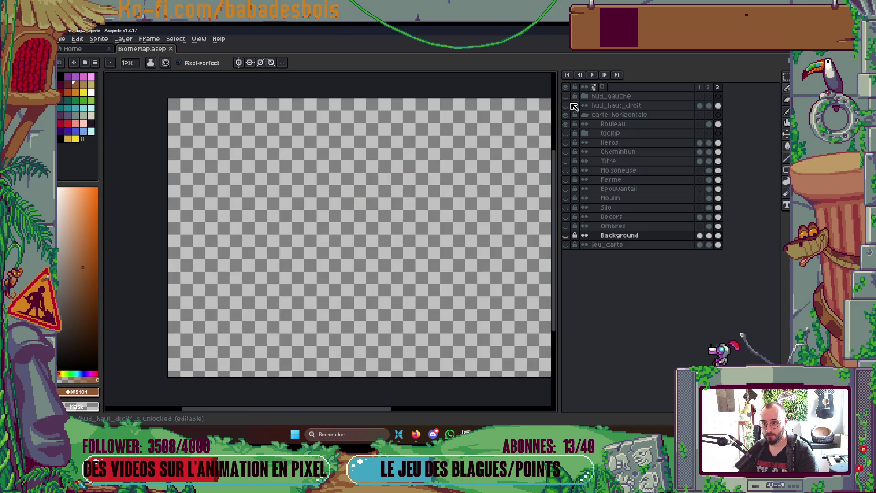
{"action": "left_click", "coordinate": [569, 96]}
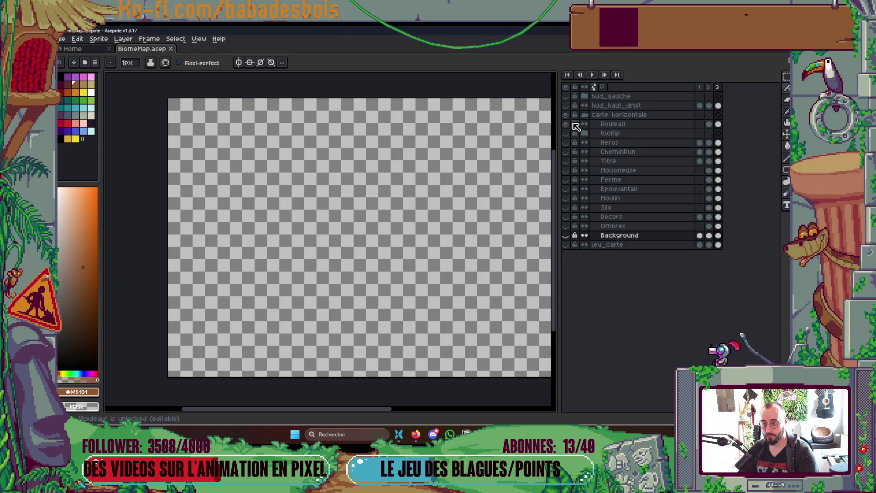
{"action": "key", "text": "Tab"}
{"action": "key", "text": "ctrl+e"}
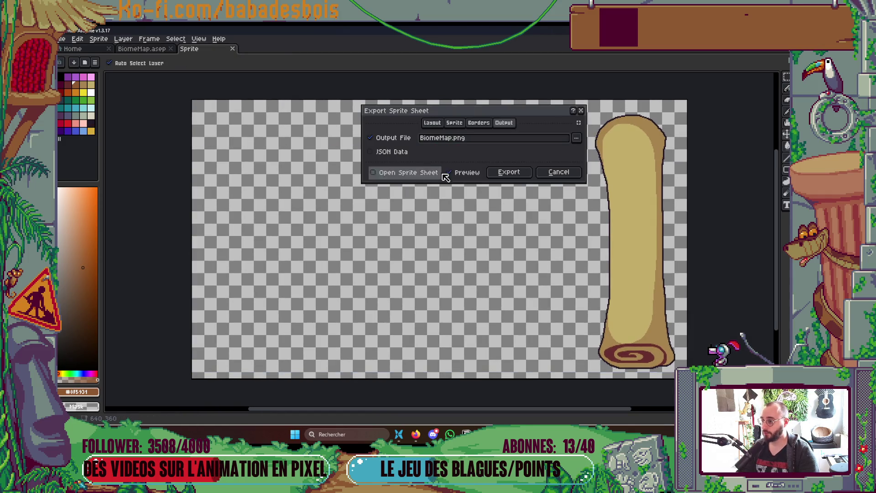
Enable Trim Sprite in the Export Sprite Sheet border settings.
{"action": "left_click", "coordinate": [459, 124]}
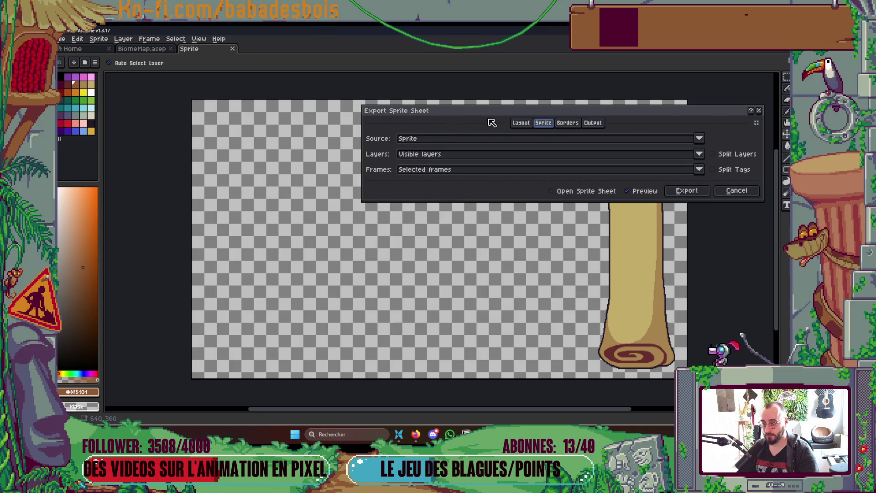
{"action": "left_click", "coordinate": [522, 123]}
{"action": "left_click", "coordinate": [479, 124]}
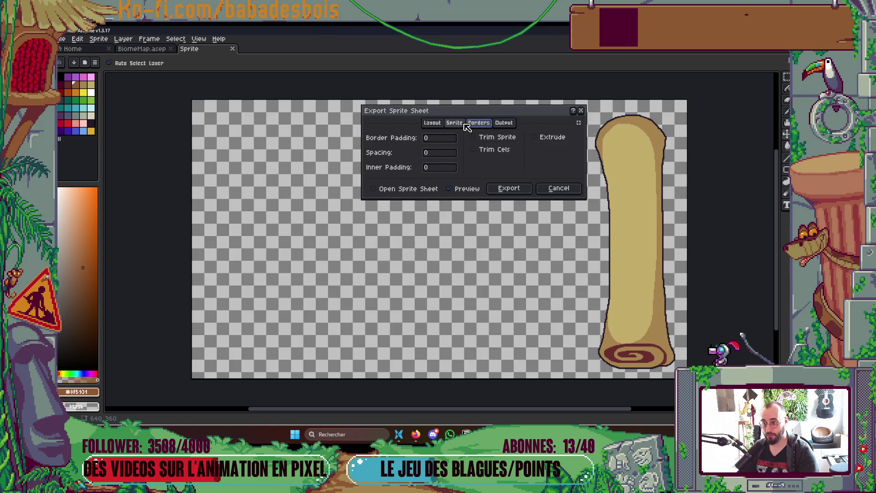
{"action": "left_click", "coordinate": [464, 124]}
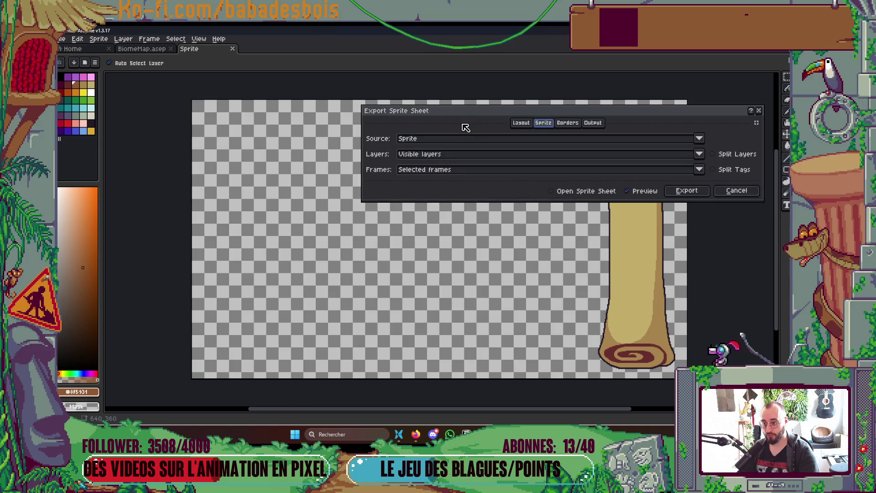
{"action": "left_click_drag", "start_coordinate": [761, 160], "coordinate": [529, 169]}
{"action": "left_click", "coordinate": [494, 125]}
{"action": "left_click", "coordinate": [489, 137]}
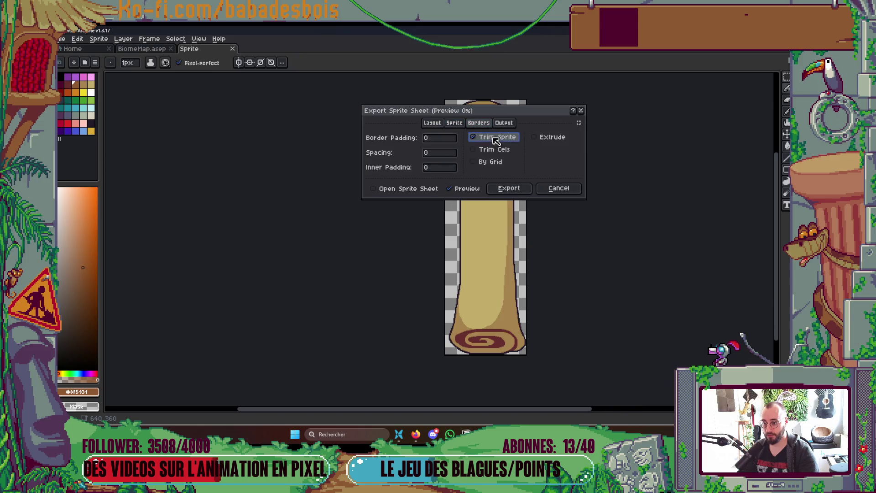
Set the output file to Roll_BiomeMap.png and export the sprite sheet.
{"action": "left_click", "coordinate": [511, 126]}
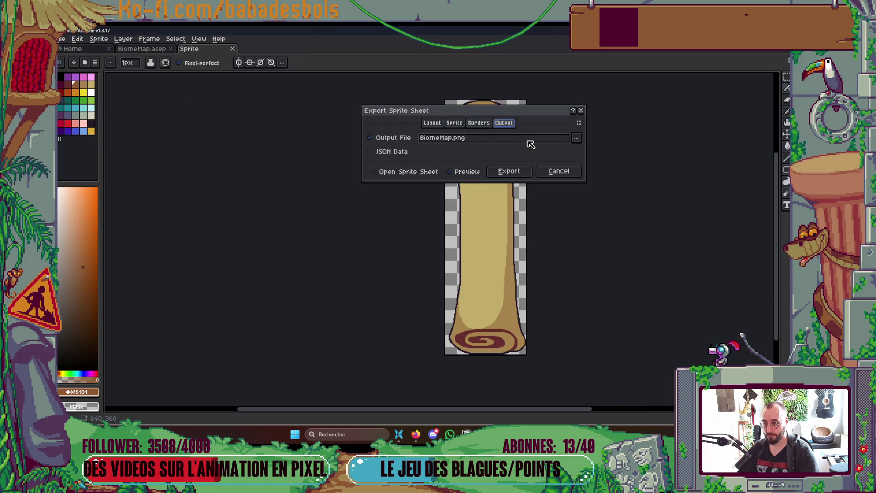
{"action": "left_click", "coordinate": [577, 138]}
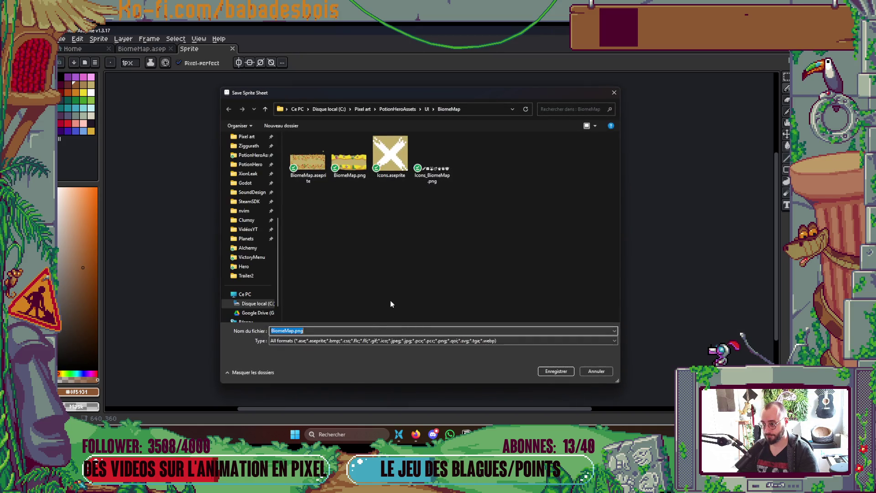
{"action": "left_click", "coordinate": [296, 331]}
{"action": "type", "text": "Roll_"}
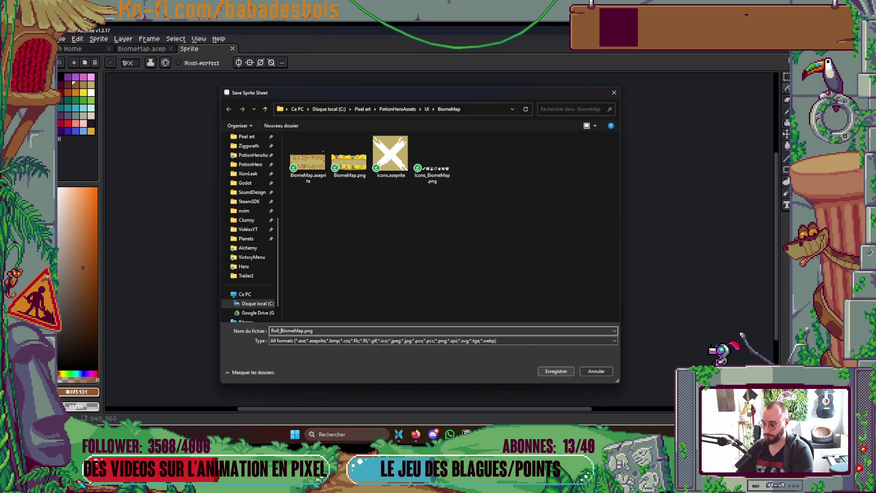
{"action": "left_click", "coordinate": [550, 372]}
{"action": "left_click", "coordinate": [548, 171]}
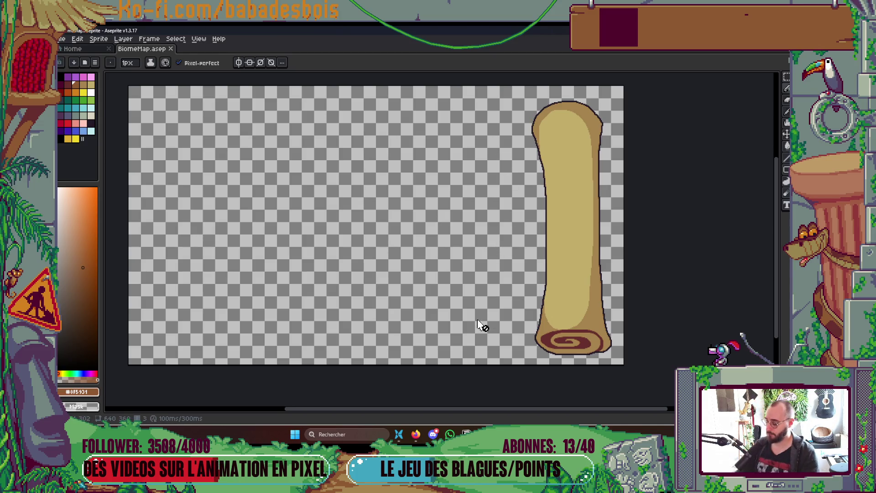
Hide the Background and Rouleau layers and show CheminRun, leaving only the path icons visible.
{"action": "key", "text": "Tab"}
{"action": "left_click", "coordinate": [568, 236]}
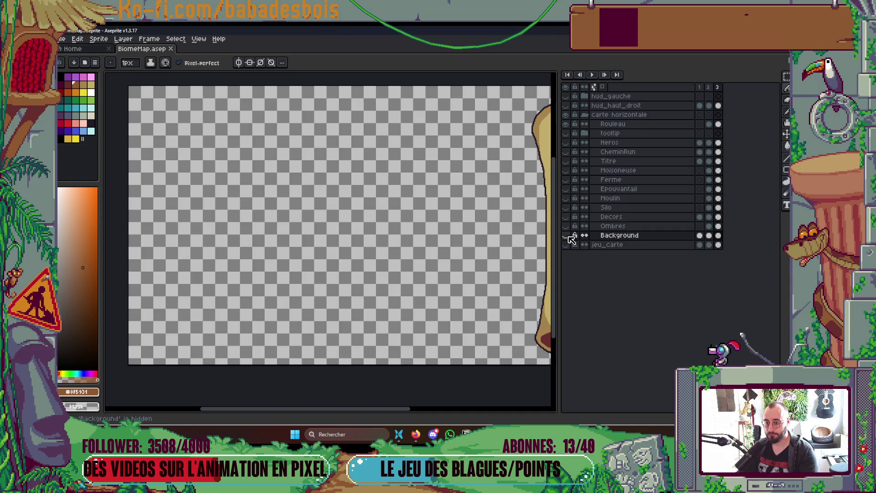
{"action": "left_click", "coordinate": [568, 236]}
{"action": "key", "text": "Tab"}
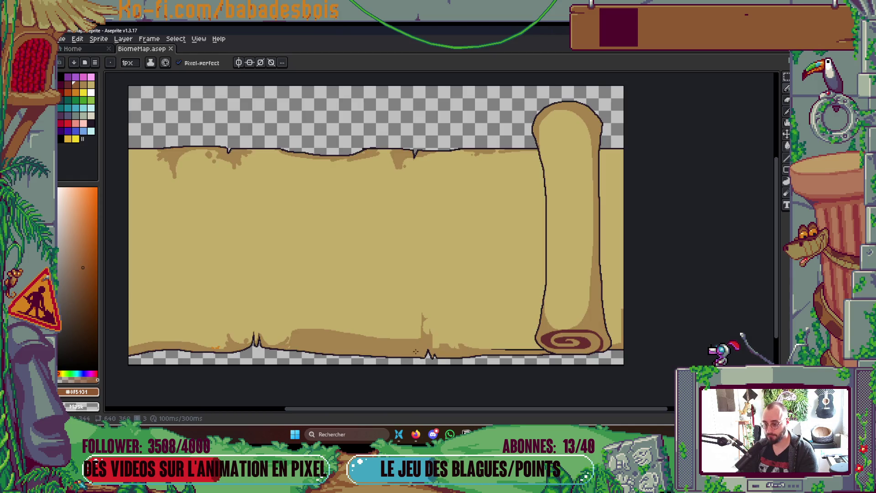
{"action": "key", "text": "Tab"}
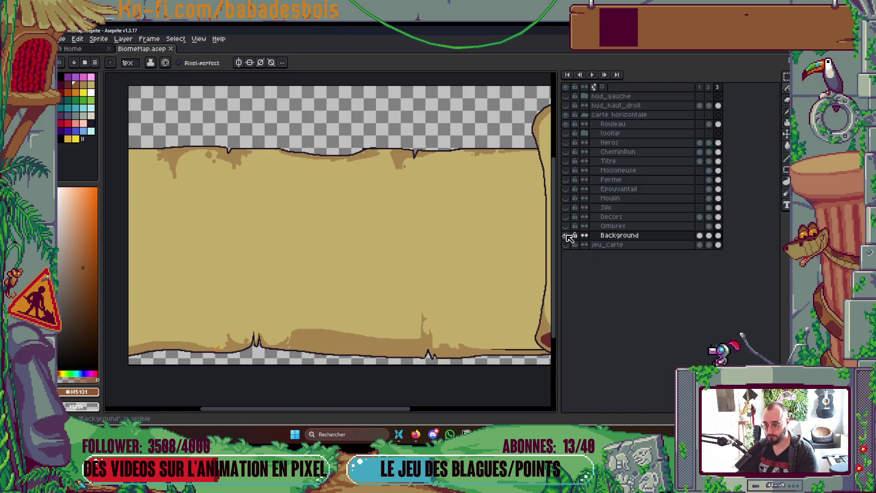
{"action": "left_click", "coordinate": [568, 235]}
{"action": "left_click", "coordinate": [568, 236]}
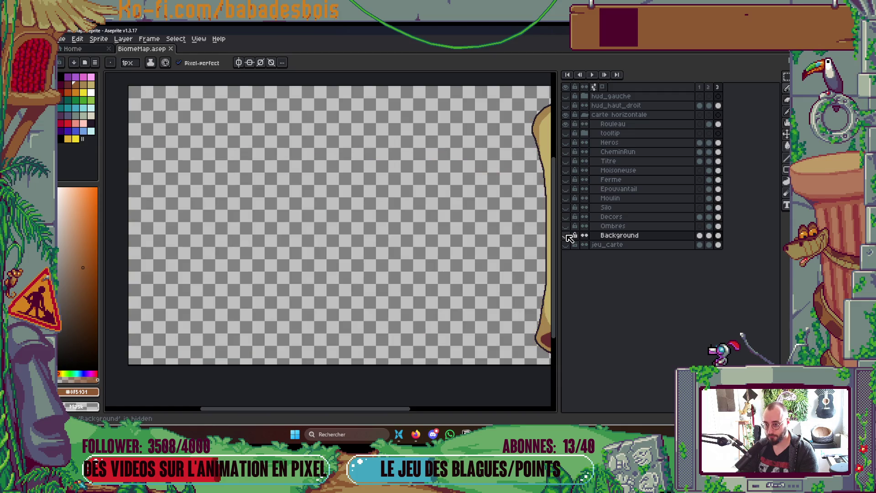
{"action": "left_click", "coordinate": [568, 153]}
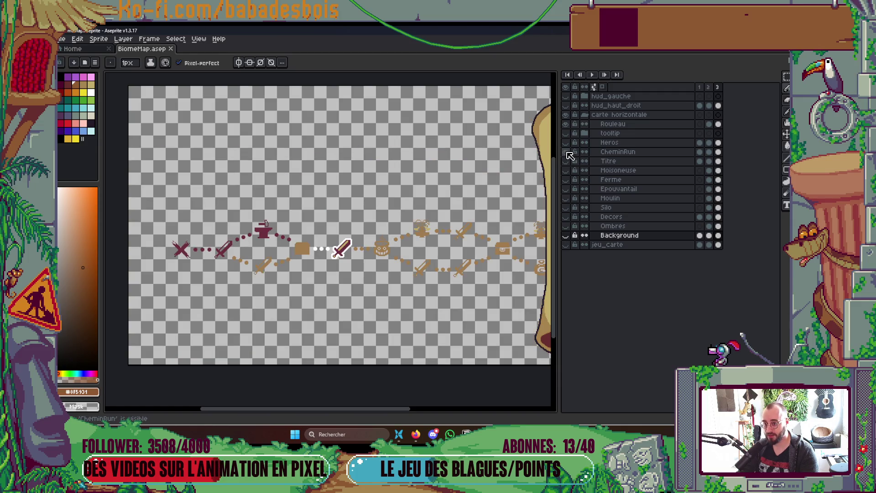
{"action": "left_click", "coordinate": [566, 125]}
{"action": "key", "text": "Tab"}
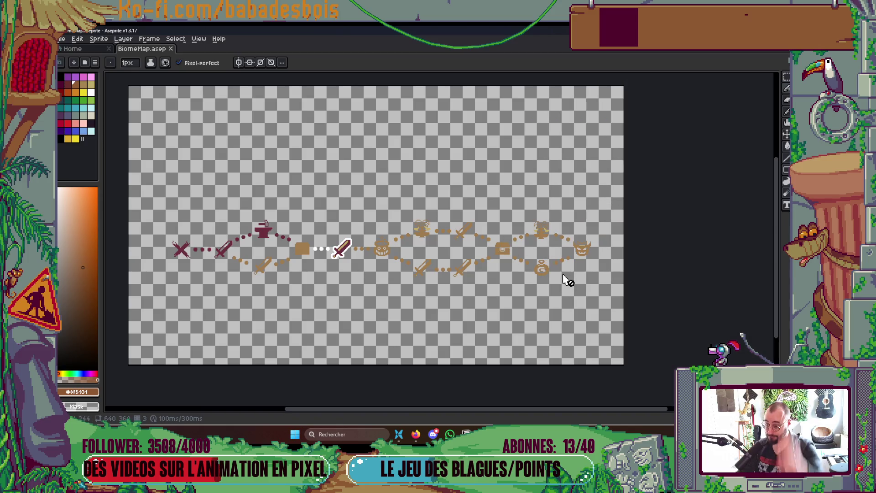
{"action": "scroll", "coordinate": [542, 246], "scroll_direction": "up", "scroll_amount": 4}
Make the fountain icon's light-yellow patches transparent with the Paint Bucket.
{"action": "key", "text": "g"}
{"action": "right_click", "coordinate": [487, 286]}
{"action": "right_click", "coordinate": [438, 286]}
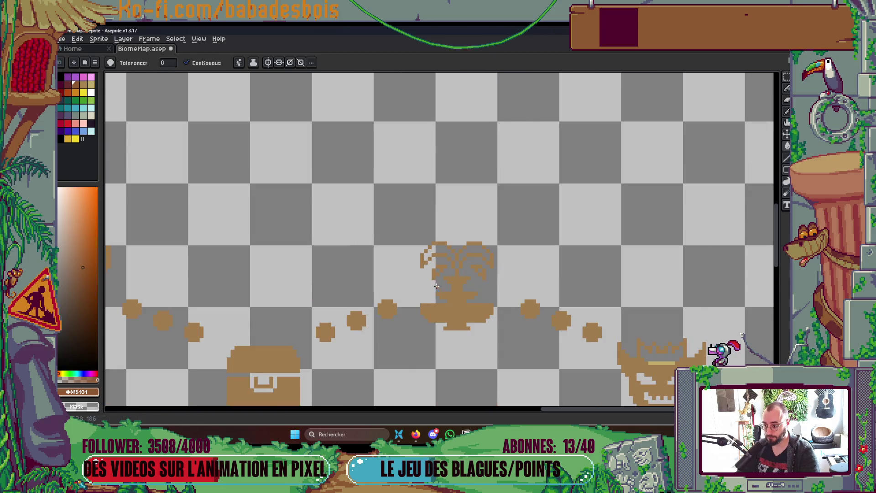
{"action": "scroll", "coordinate": [437, 286], "scroll_direction": "down", "scroll_amount": 3}
{"action": "scroll", "coordinate": [423, 256], "scroll_direction": "up", "scroll_amount": 3}
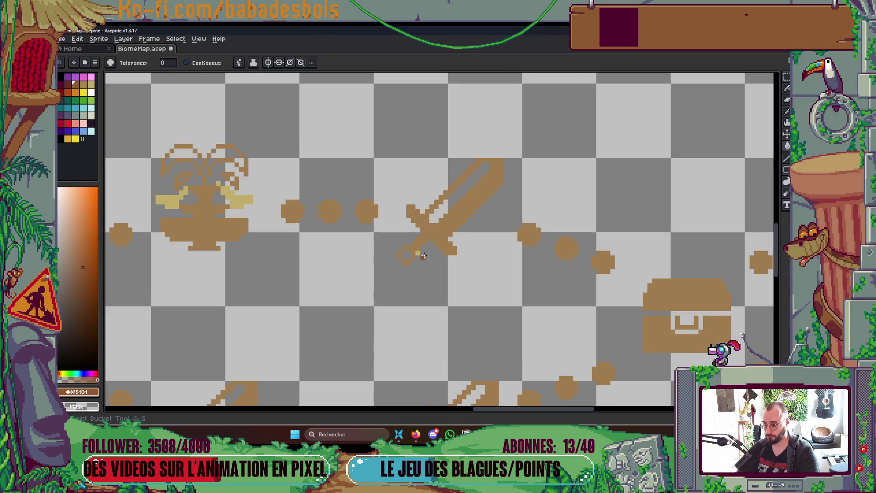
{"action": "scroll", "coordinate": [423, 256], "scroll_direction": "down", "scroll_amount": 3}
{"action": "scroll", "coordinate": [401, 256], "scroll_direction": "up", "scroll_amount": 3}
{"action": "right_click", "coordinate": [396, 249]}
{"action": "right_click", "coordinate": [331, 254]}
{"action": "scroll", "coordinate": [361, 277], "scroll_direction": "down", "scroll_amount": 4}
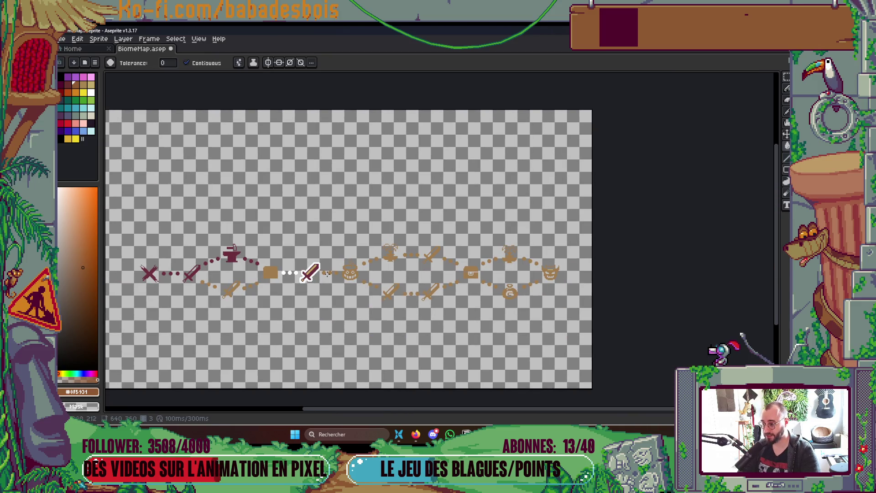
{"action": "scroll", "coordinate": [301, 275], "scroll_direction": "up", "scroll_amount": 4}
Make the sword blade's light stripe transparent and save BiomeMap.
{"action": "right_click", "coordinate": [424, 244]}
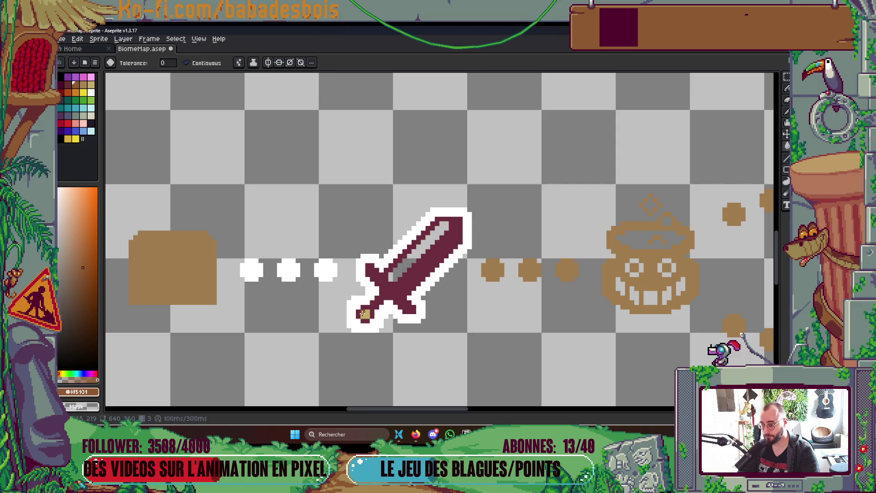
{"action": "scroll", "coordinate": [388, 300], "scroll_direction": "down", "scroll_amount": 4}
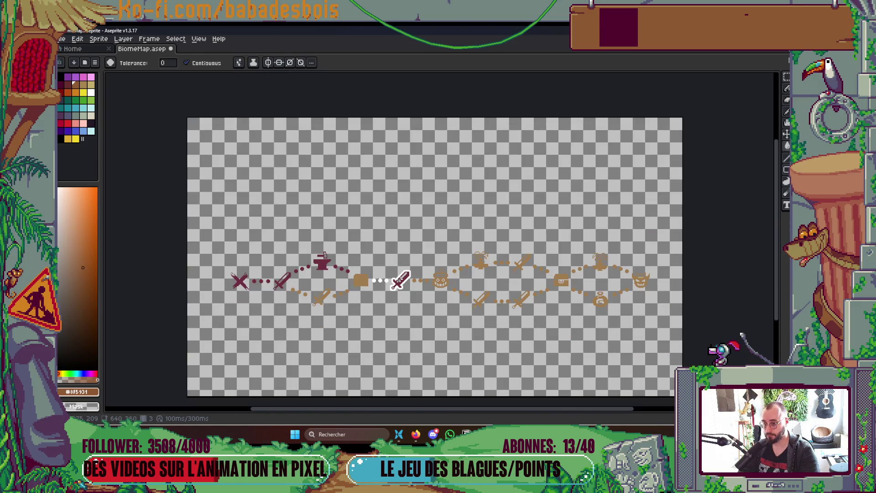
{"action": "scroll", "coordinate": [397, 279], "scroll_direction": "up", "scroll_amount": 2}
{"action": "left_click_drag", "start_coordinate": [426, 284], "coordinate": [365, 245]}
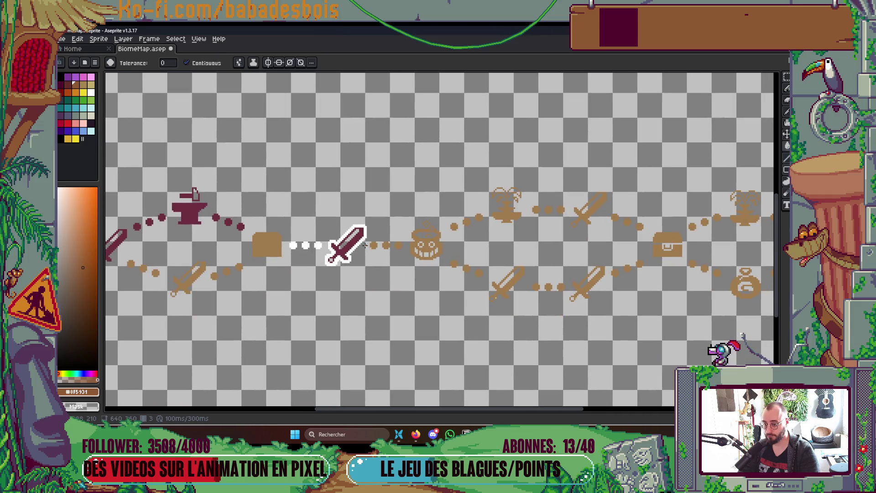
{"action": "scroll", "coordinate": [423, 262], "scroll_direction": "down", "scroll_amount": 2}
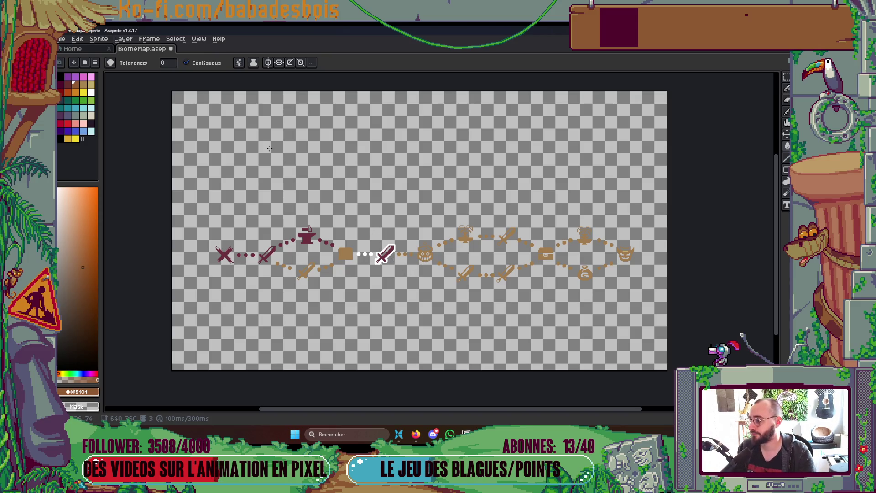
{"action": "key", "text": "ctrl+s"}
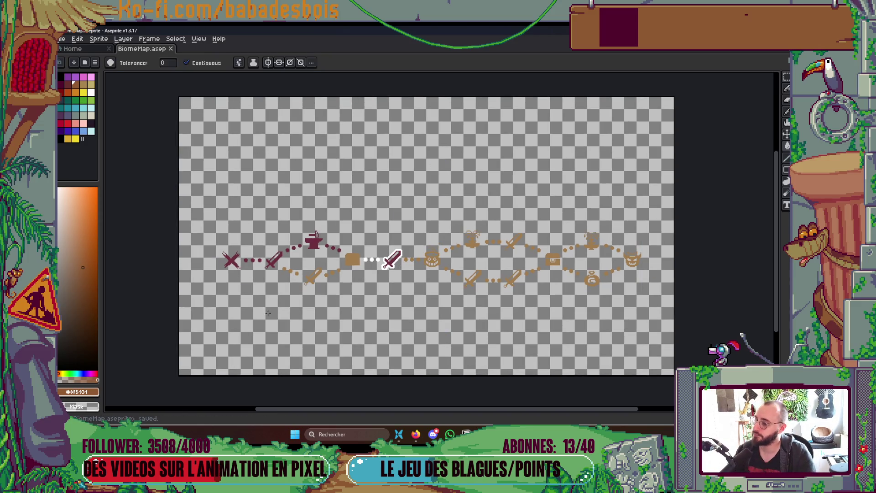
Open Icons.aseprite from the BiomeMap folder via the Home tab's Open File.
{"action": "left_click", "coordinate": [100, 50]}
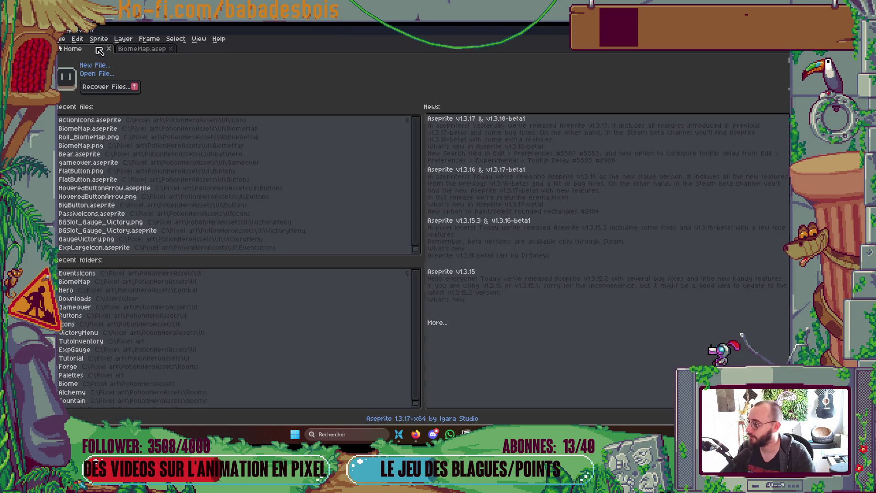
{"action": "left_click", "coordinate": [130, 52]}
{"action": "left_click", "coordinate": [98, 49]}
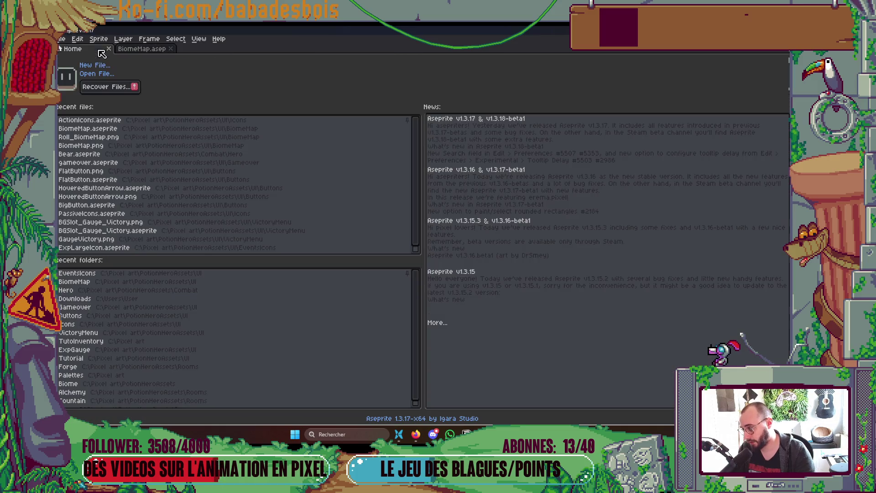
{"action": "left_click", "coordinate": [102, 75]}
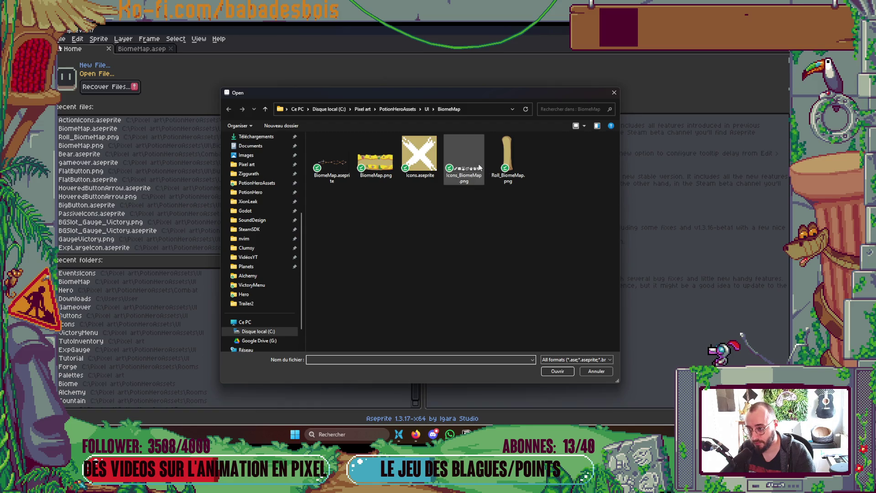
{"action": "double_click", "coordinate": [420, 155]}
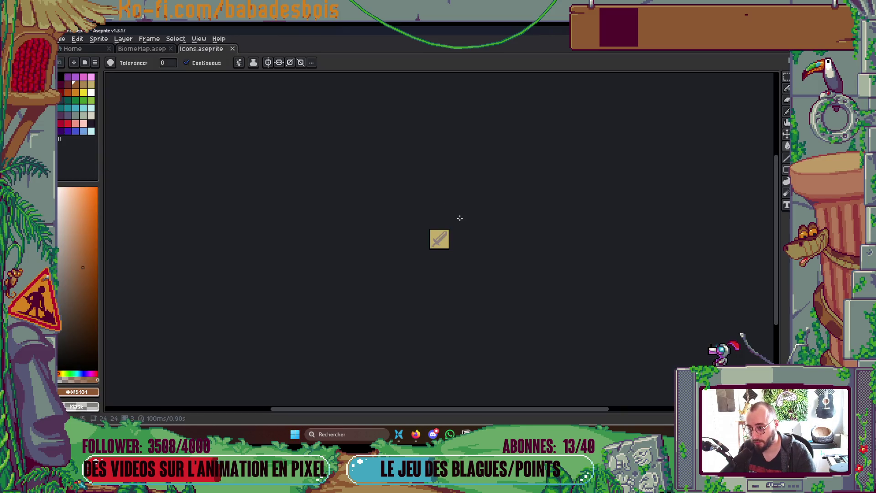
Hide the Background layer of the Icons file.
{"action": "scroll", "coordinate": [448, 204], "scroll_direction": "up", "scroll_amount": 3}
{"action": "key", "text": "Tab"}
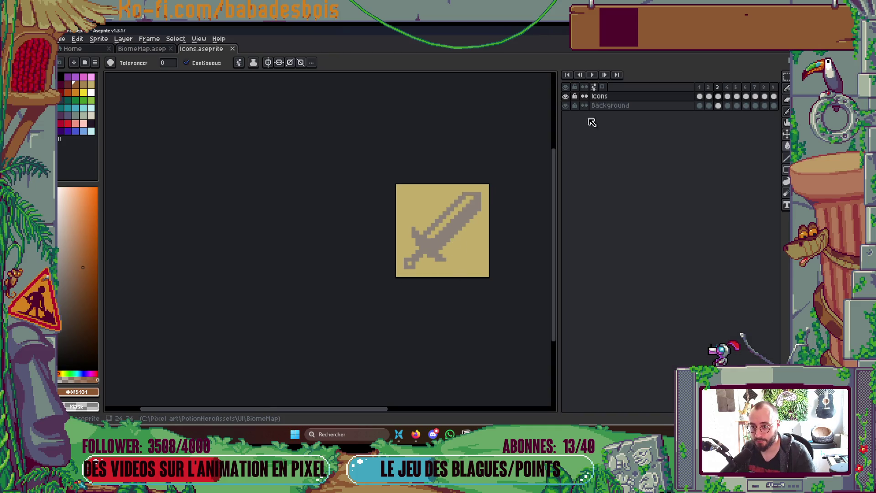
{"action": "left_click", "coordinate": [565, 105]}
Review the Icons frames: X, circle, bomb, chest and sword icons.
{"action": "key", "text": "Tab"}
{"action": "key", "text": "Tab"}
{"action": "left_click", "coordinate": [700, 96]}
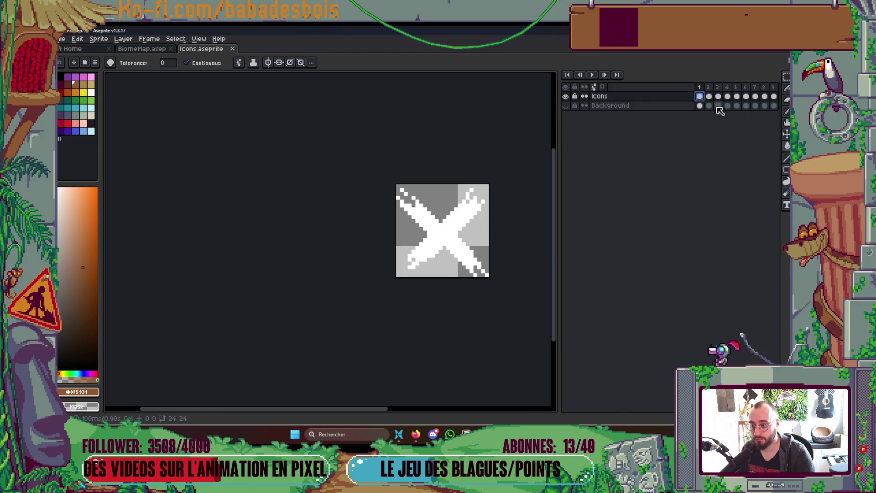
{"action": "left_click", "coordinate": [709, 96]}
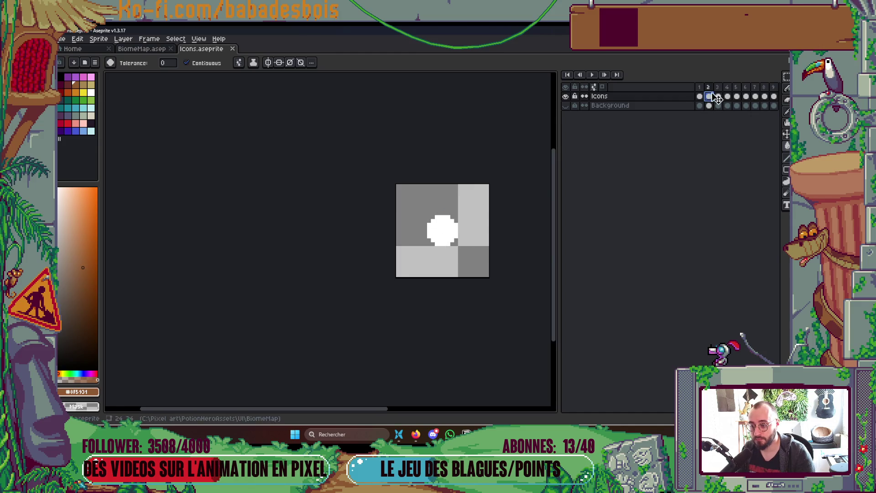
{"action": "key", "text": "Right"}
{"action": "key", "text": "Right"}
{"action": "key", "text": "Right"}
{"action": "key", "text": "Right"}
{"action": "key", "text": "Right"}
{"action": "key", "text": "Right"}
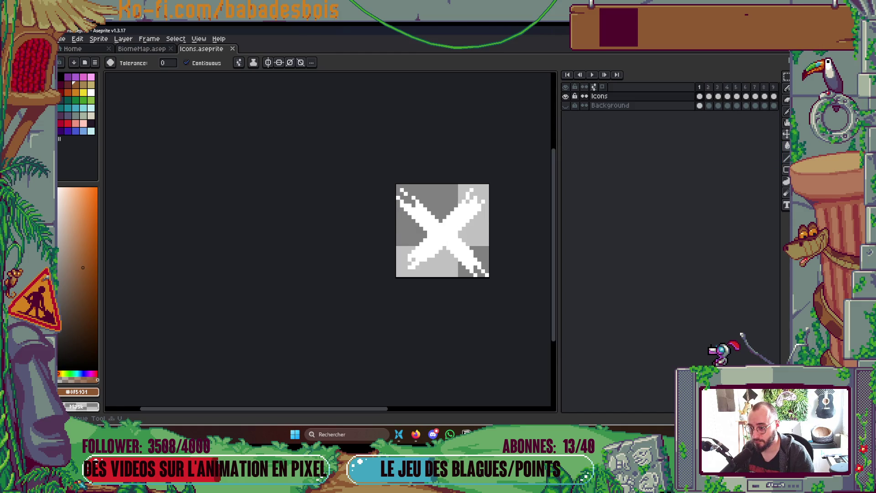
{"action": "key", "text": "ctrl+shift+Tab"}
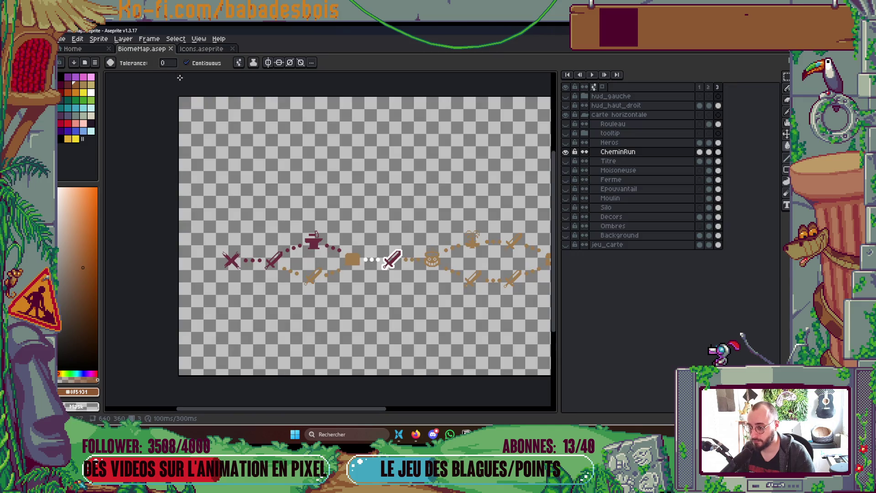
{"action": "key", "text": "ctrl+Tab"}
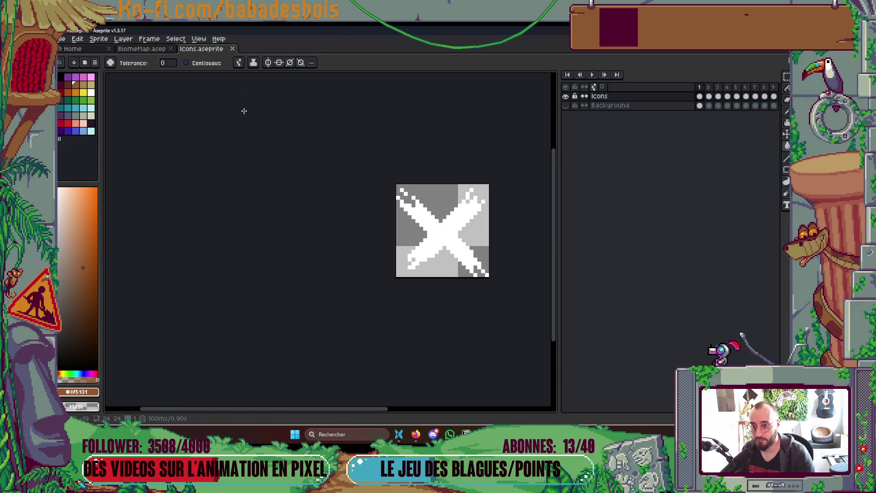
{"action": "key", "text": "Right"}
{"action": "key", "text": "Right"}
{"action": "key", "text": "Right"}
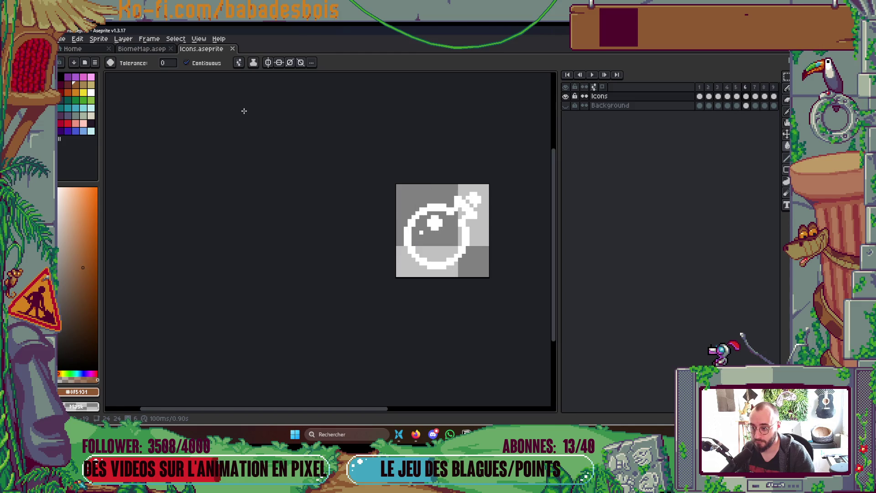
{"action": "scroll", "coordinate": [410, 164], "scroll_direction": "right", "scroll_amount": 1}
{"action": "left_click_drag", "start_coordinate": [558, 219], "coordinate": [534, 220]}
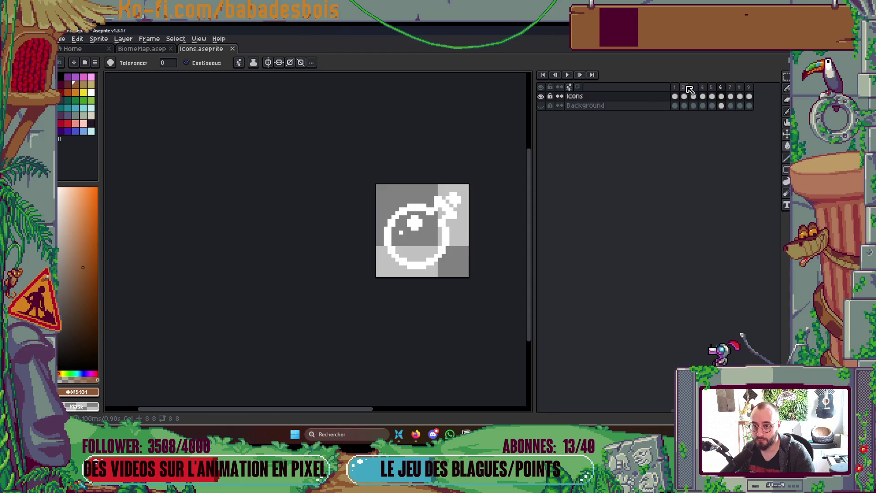
{"action": "left_click", "coordinate": [686, 87]}
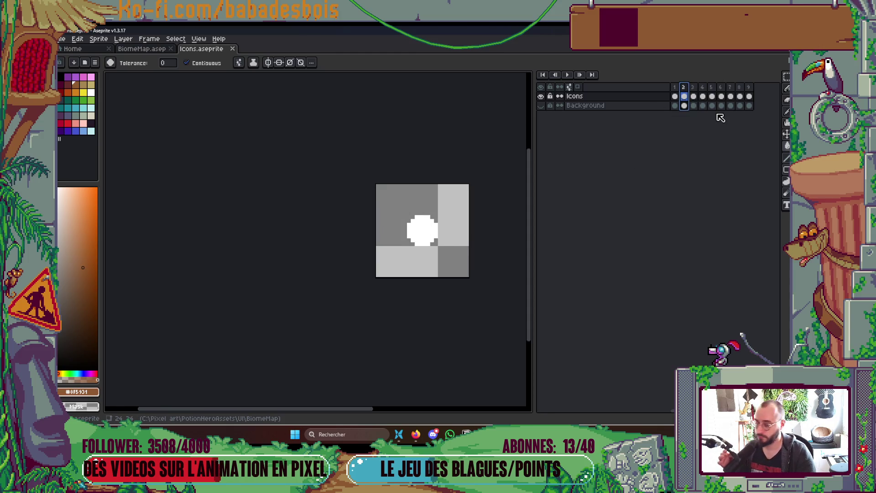
{"action": "key", "text": "Right"}
{"action": "key", "text": "Right"}
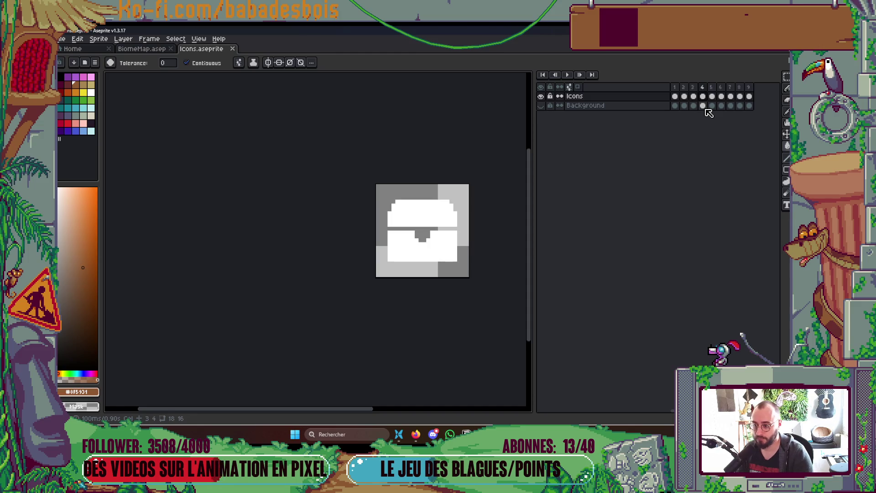
{"action": "key", "text": "Left"}
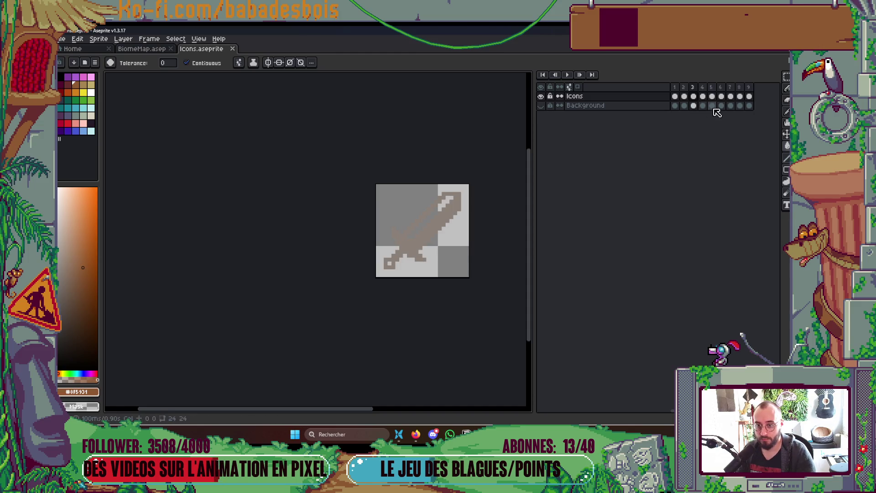
Switch to the BiomeMap.aseprite tab to view the orange sword.
{"action": "left_click", "coordinate": [142, 49]}
{"action": "scroll", "coordinate": [425, 277], "scroll_direction": "down", "scroll_amount": 2}
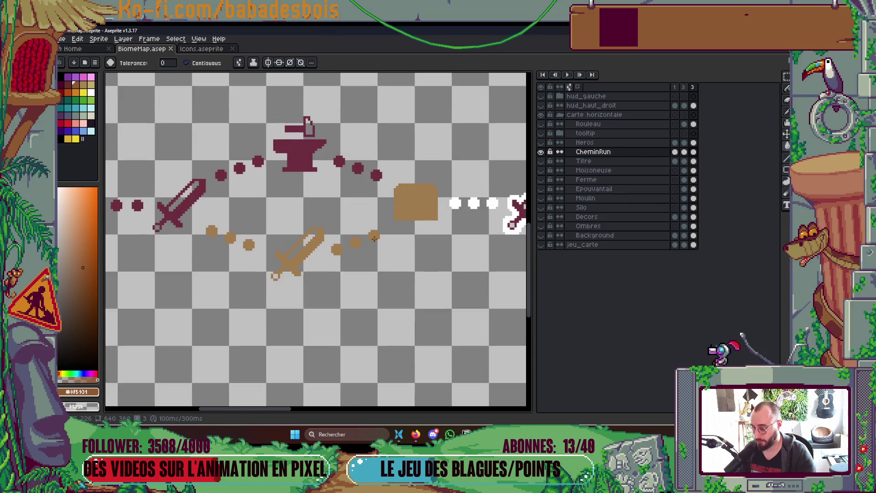
{"action": "scroll", "coordinate": [315, 258], "scroll_direction": "up", "scroll_amount": 1}
Paste the orange sword from BiomeMap into the Icons sword frame, shifted slightly up-left.
{"action": "key", "text": "b"}
{"action": "key", "text": "m"}
{"action": "left_click_drag", "start_coordinate": [239, 201], "coordinate": [321, 291]}
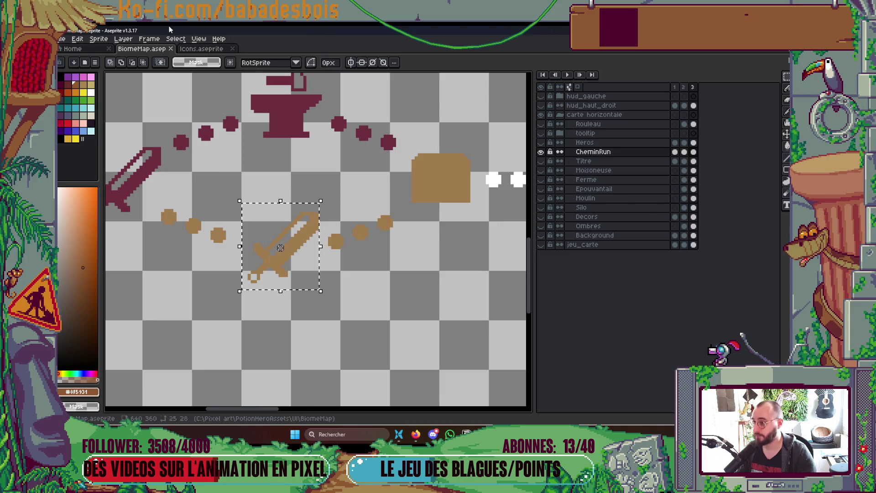
{"action": "left_click", "coordinate": [201, 49]}
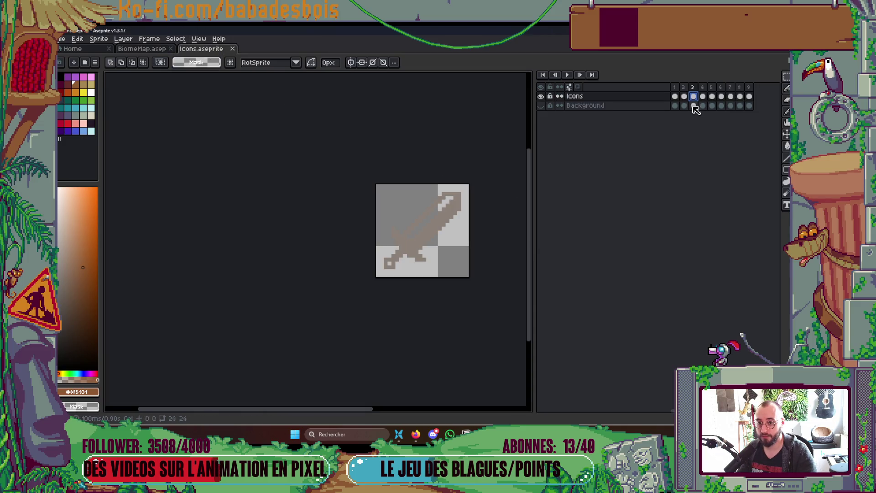
{"action": "key", "text": "ctrl+v"}
{"action": "key", "text": "Escape"}
{"action": "key", "text": "ctrl+v"}
{"action": "left_click_drag", "start_coordinate": [443, 239], "coordinate": [441, 228]}
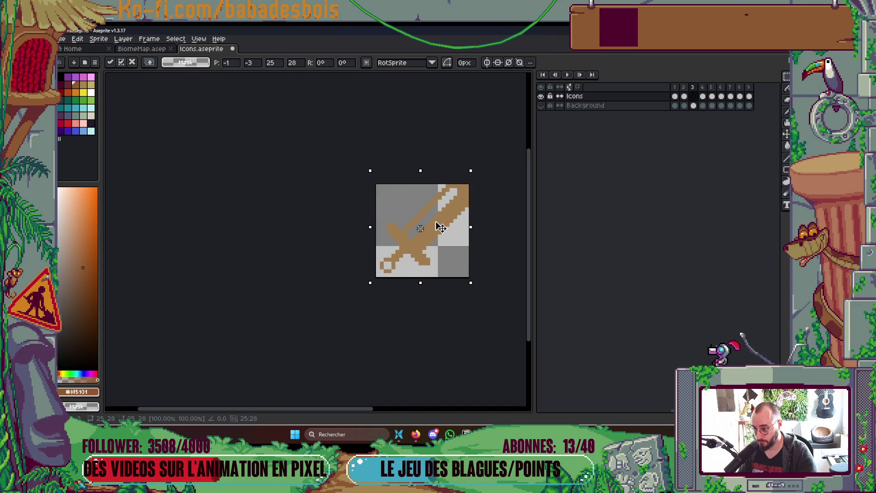
{"action": "key", "text": "Return"}
{"action": "scroll", "coordinate": [474, 256], "scroll_direction": "up", "scroll_amount": 1}
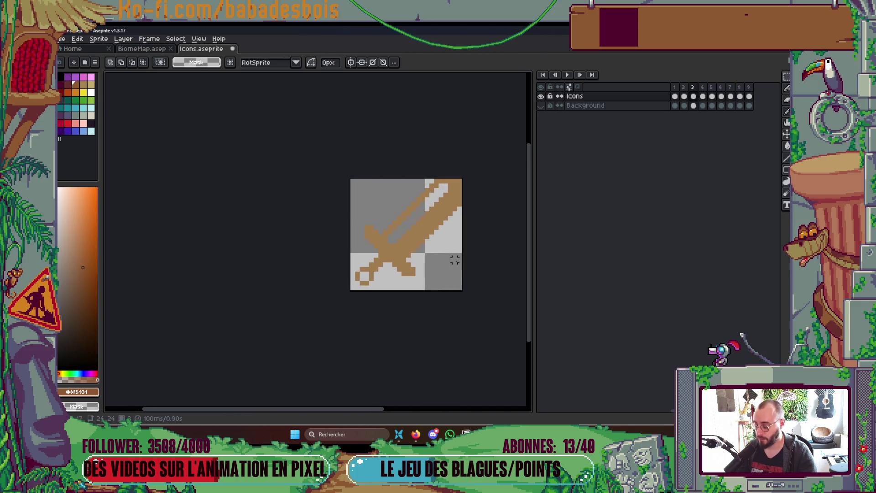
Resize the canvas with Left 2, Bottom 2, Right 3, Top 3 px to 29×29.
{"action": "key", "text": "ctrl+alt+c"}
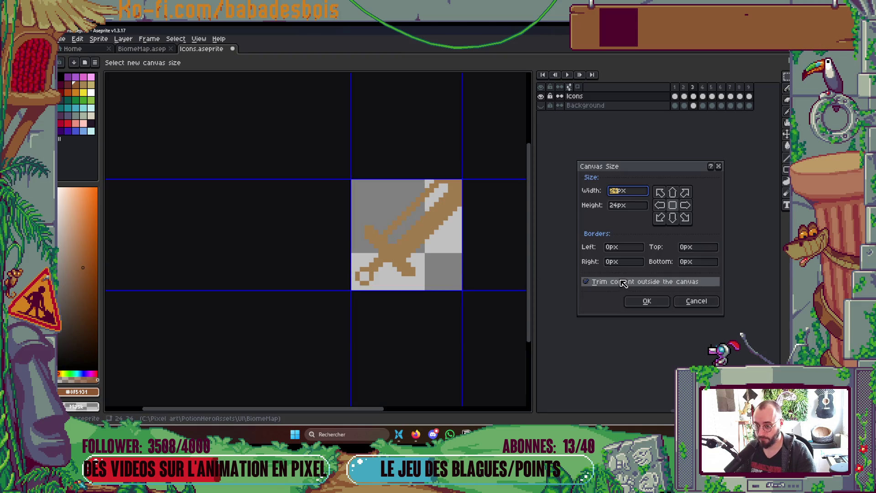
{"action": "left_click", "coordinate": [617, 249]}
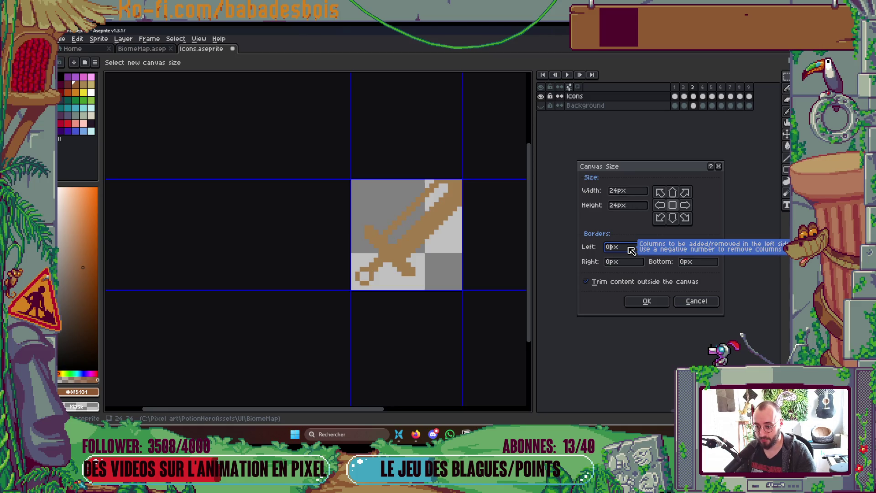
{"action": "type", "text": "2"}
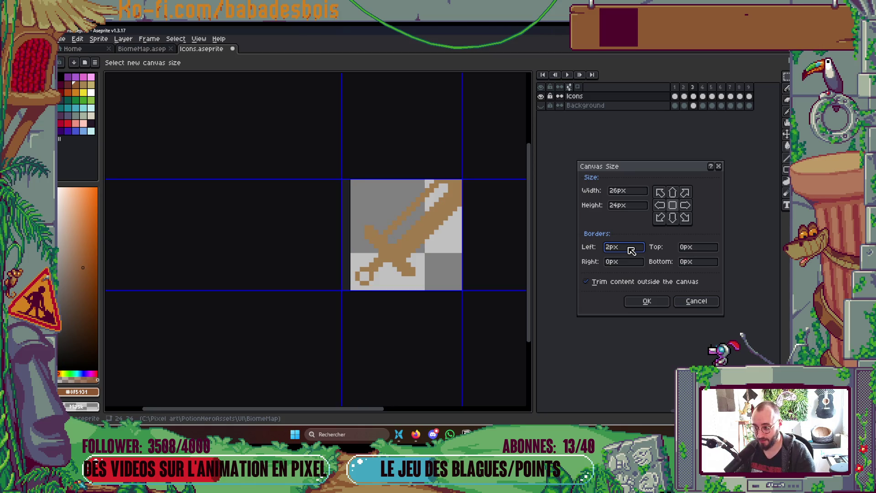
{"action": "key", "text": "Tab"}
{"action": "key", "text": "Tab"}
{"action": "key", "text": "Tab"}
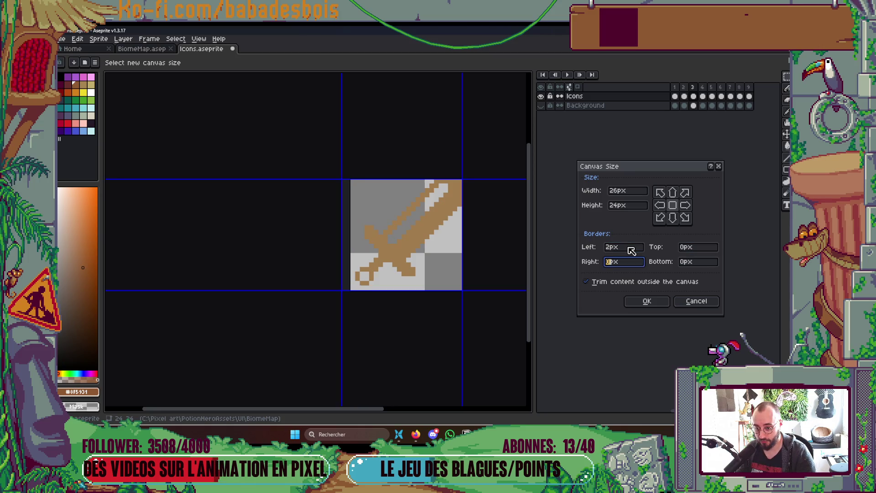
{"action": "type", "text": "2"}
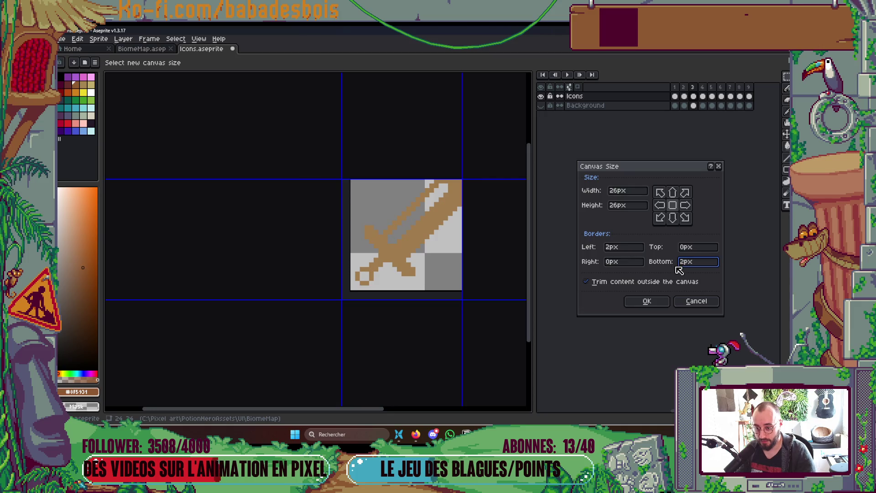
{"action": "left_click", "coordinate": [621, 261]}
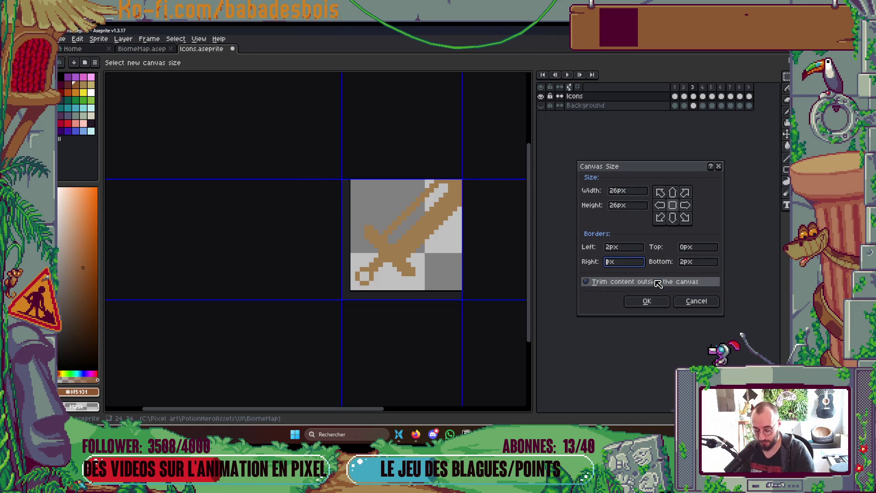
{"action": "type", "text": "3"}
{"action": "left_click", "coordinate": [703, 247]}
{"action": "type", "text": "3"}
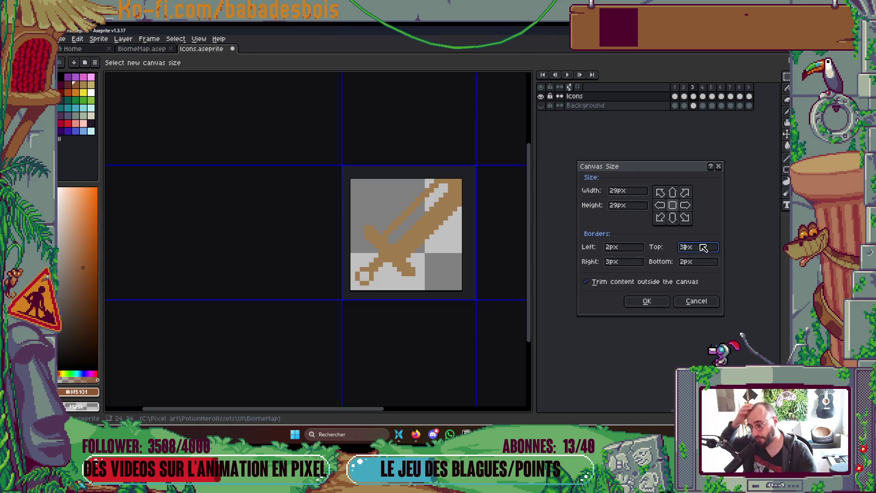
{"action": "left_click", "coordinate": [647, 301]}
{"action": "mouse_move", "coordinate": [460, 313]}
{"action": "left_mouse_down"}
{"action": "mouse_move", "coordinate": [420, 315]}
{"action": "mouse_move", "coordinate": [404, 341]}
{"action": "left_mouse_up"}
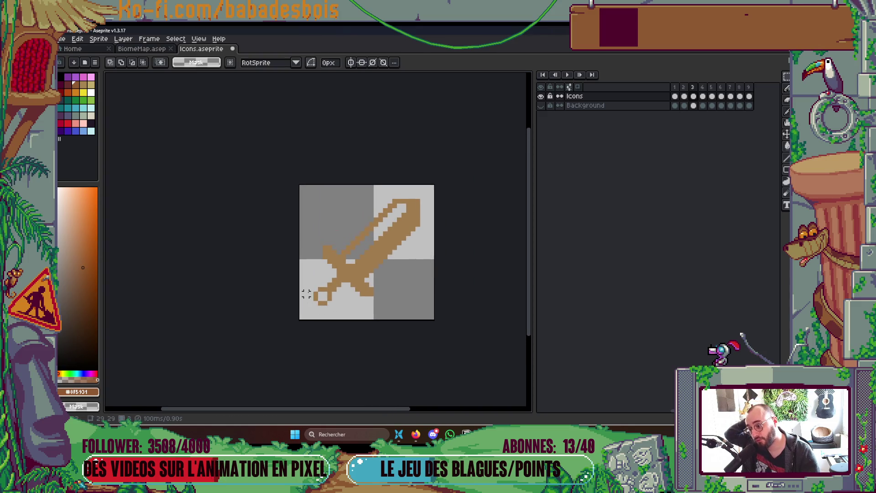
Fill the whole sword white with a non-contiguous Paint Bucket, then go to the chest frame.
{"action": "left_click_drag", "start_coordinate": [390, 288], "coordinate": [392, 290]}
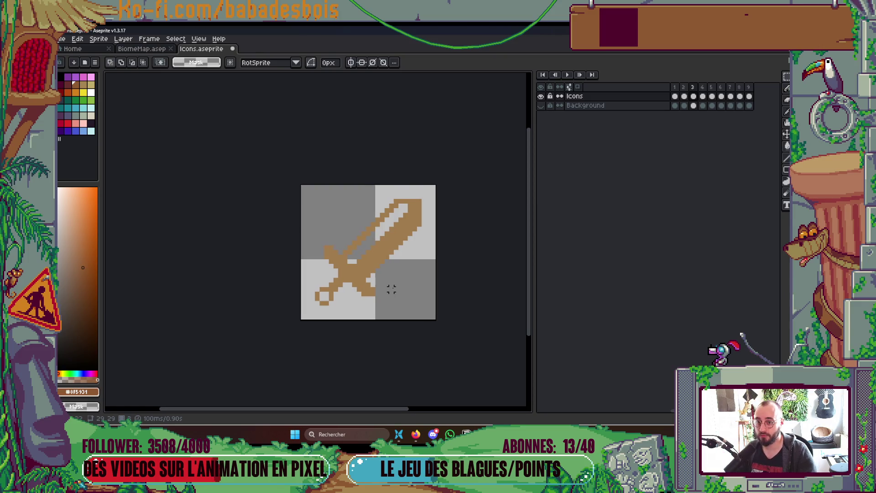
{"action": "key", "text": "Right"}
{"action": "key", "text": "Left"}
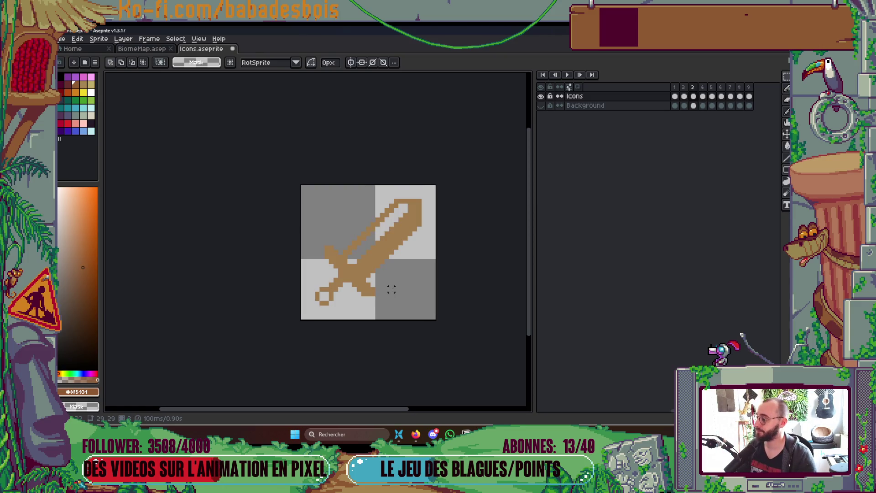
{"action": "key", "text": "g"}
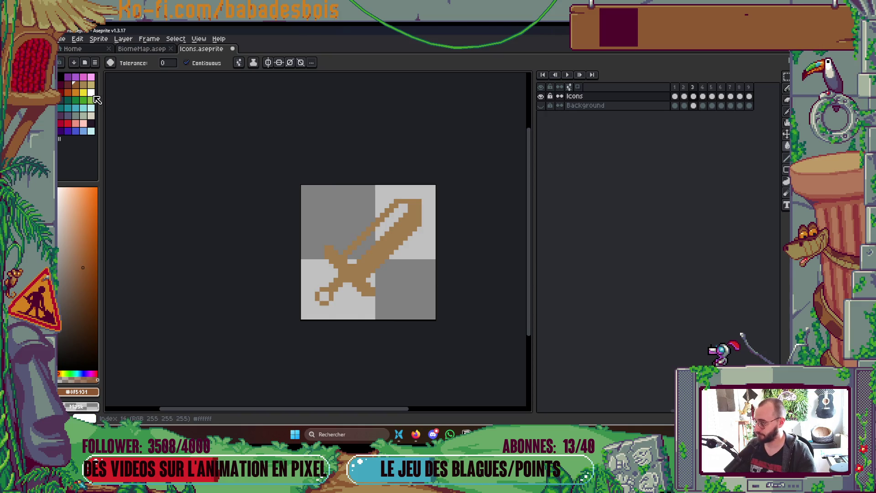
{"action": "left_click", "coordinate": [91, 92]}
{"action": "left_click", "coordinate": [186, 63]}
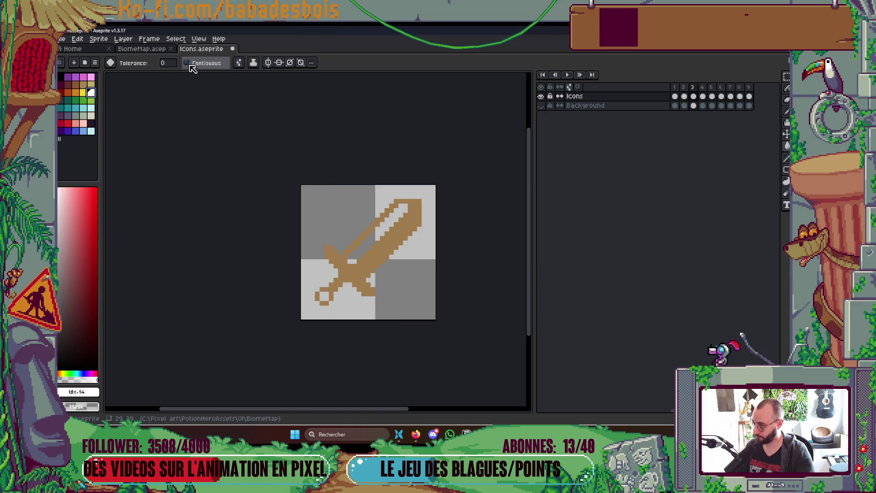
{"action": "left_click", "coordinate": [361, 267]}
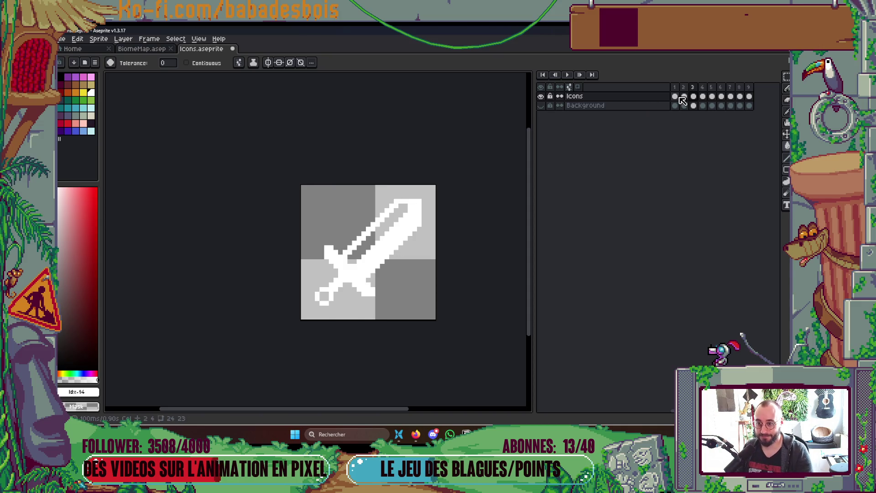
{"action": "key", "text": "Return"}
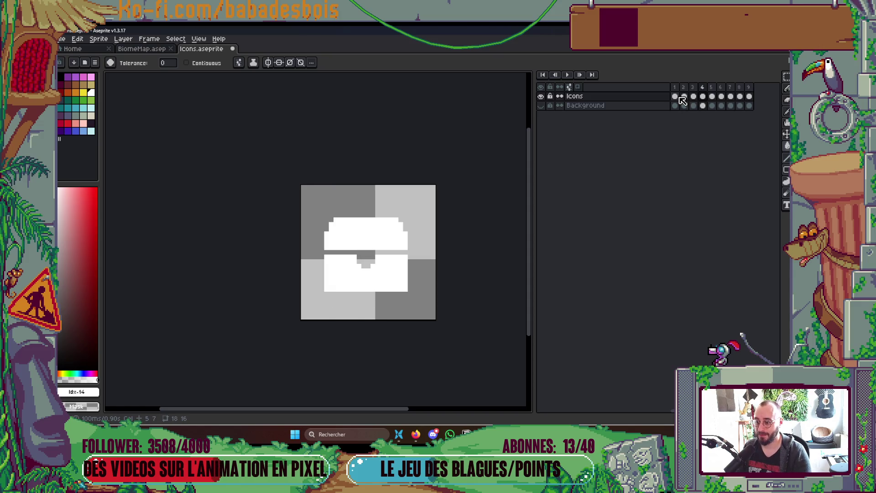
Select all and cut the old chest out of frame 4.
{"action": "key", "text": "ctrl+z"}
{"action": "key", "text": "ctrl+z"}
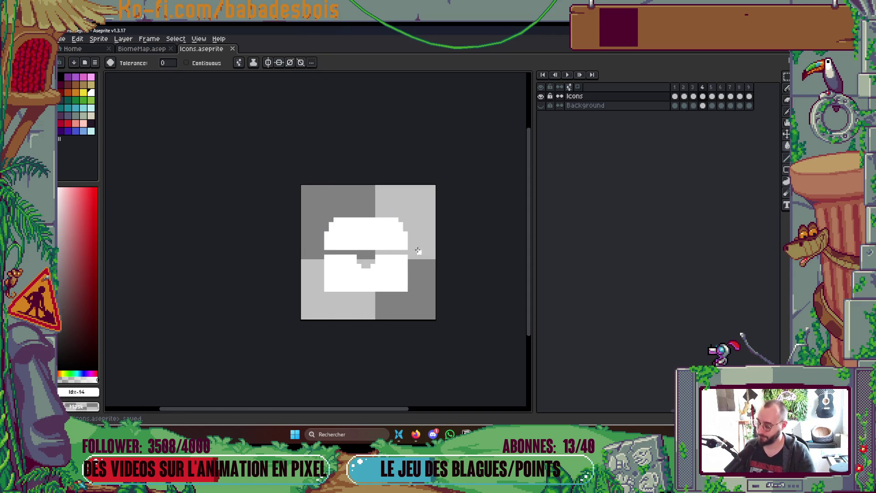
{"action": "key", "text": "m"}
{"action": "key", "text": "ctrl+a"}
{"action": "key", "text": "ctrl+x"}
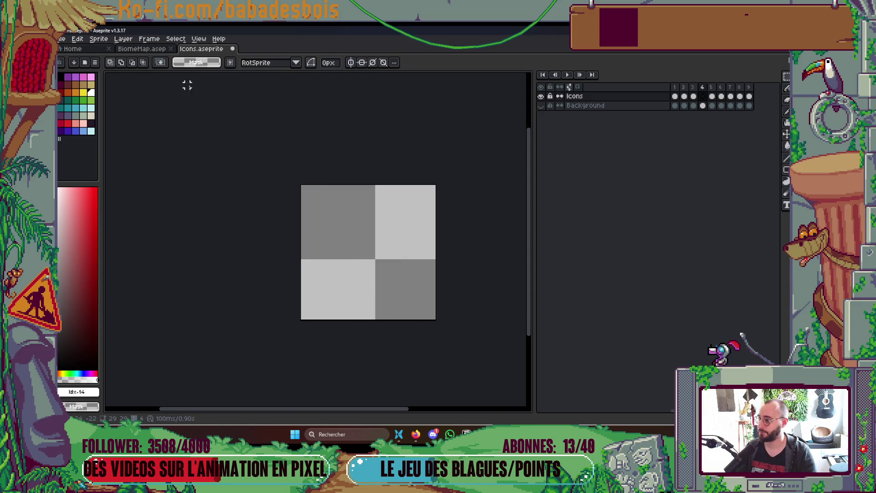
Copy the chest from the BiomeMap path and paste it onto the frame 4 tile.
{"action": "left_click", "coordinate": [159, 50]}
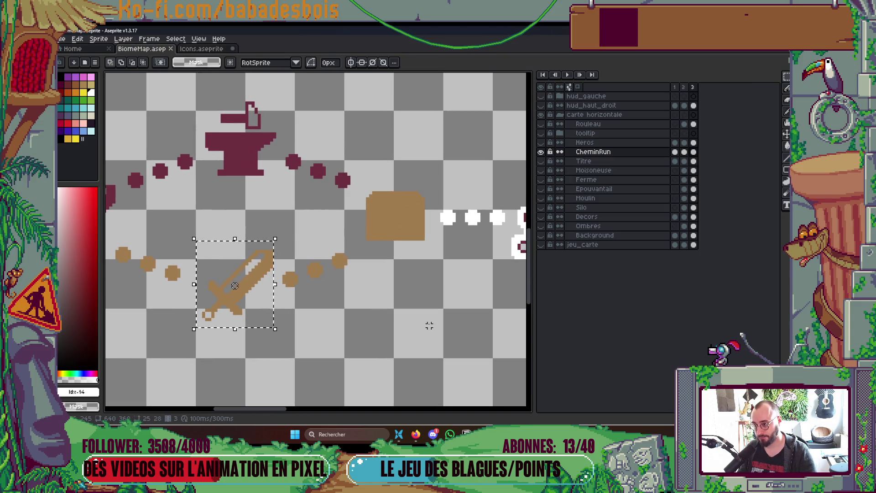
{"action": "mouse_move", "coordinate": [434, 311]}
{"action": "left_mouse_down"}
{"action": "mouse_move", "coordinate": [254, 250]}
{"action": "mouse_move", "coordinate": [271, 274]}
{"action": "mouse_move", "coordinate": [358, 205]}
{"action": "mouse_move", "coordinate": [402, 254]}
{"action": "left_mouse_up"}
{"action": "scroll", "coordinate": [361, 204], "scroll_direction": "up", "scroll_amount": 2}
{"action": "key", "text": "ctrl+c"}
{"action": "left_click", "coordinate": [201, 48]}
{"action": "key", "text": "ctrl+v"}
{"action": "mouse_move", "coordinate": [337, 254]}
{"action": "left_mouse_down"}
{"action": "mouse_move", "coordinate": [365, 274]}
{"action": "mouse_move", "coordinate": [383, 269]}
{"action": "mouse_move", "coordinate": [387, 276]}
{"action": "mouse_move", "coordinate": [386, 264]}
{"action": "left_mouse_up"}
{"action": "left_click", "coordinate": [494, 298]}
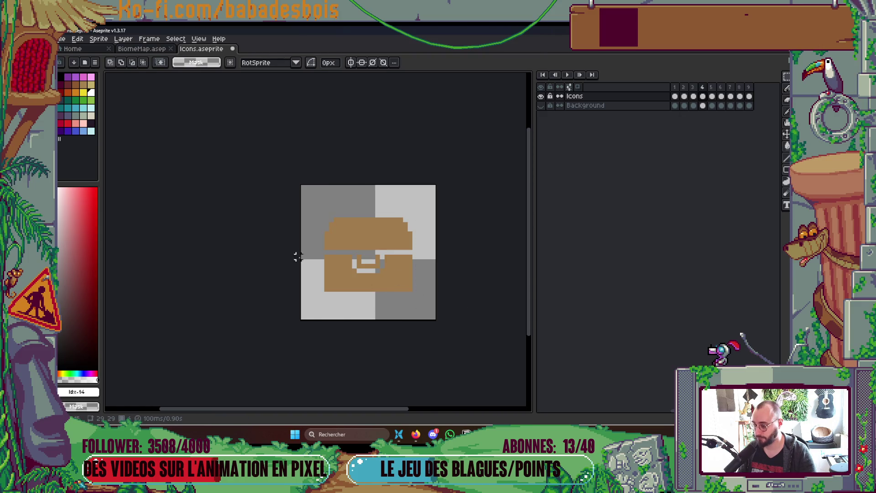
Fill the pasted chest white and save Icons.aseprite.
{"action": "key", "text": "g"}
{"action": "left_click", "coordinate": [410, 281]}
{"action": "scroll", "coordinate": [410, 281], "scroll_direction": "down", "scroll_amount": 1}
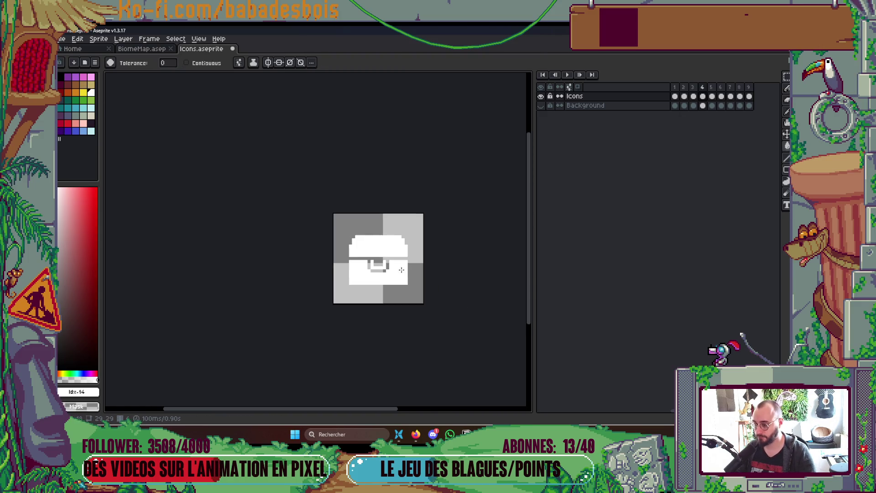
{"action": "scroll", "coordinate": [409, 280], "scroll_direction": "up", "scroll_amount": 1}
{"action": "key", "text": "ctrl+s"}
{"action": "scroll", "coordinate": [363, 296], "scroll_direction": "up", "scroll_amount": 1}
Raise the upper part of the white chest by one pixel.
{"action": "key", "text": "m"}
{"action": "left_click_drag", "start_coordinate": [371, 276], "coordinate": [374, 327]}
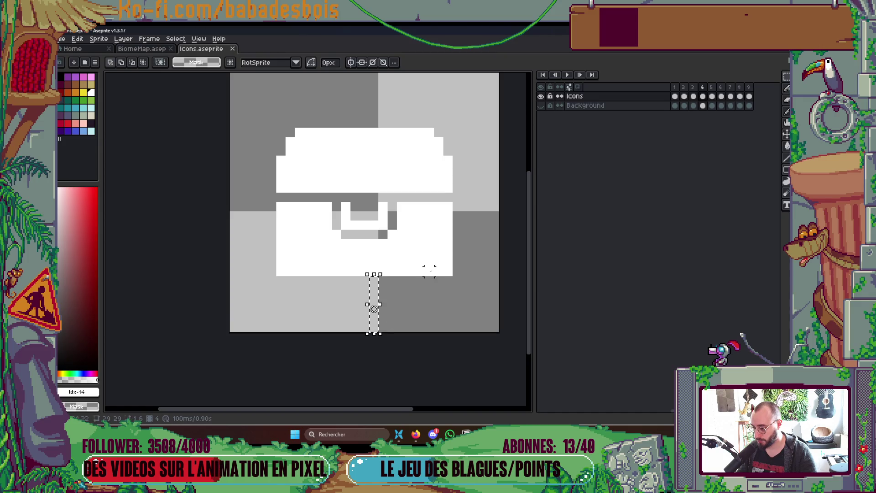
{"action": "scroll", "coordinate": [374, 319], "scroll_direction": "up", "scroll_amount": 3}
{"action": "left_click_drag", "start_coordinate": [354, 144], "coordinate": [354, 209]}
{"action": "left_click", "coordinate": [502, 256]}
{"action": "scroll", "coordinate": [457, 242], "scroll_direction": "down", "scroll_amount": 1}
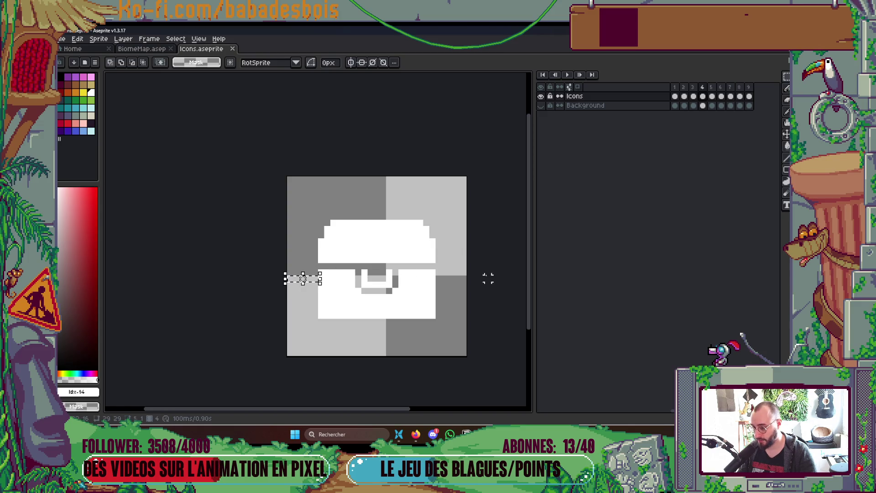
{"action": "left_click_drag", "start_coordinate": [439, 279], "coordinate": [478, 280]}
{"action": "left_click", "coordinate": [426, 278]}
{"action": "left_click_drag", "start_coordinate": [290, 192], "coordinate": [468, 292]}
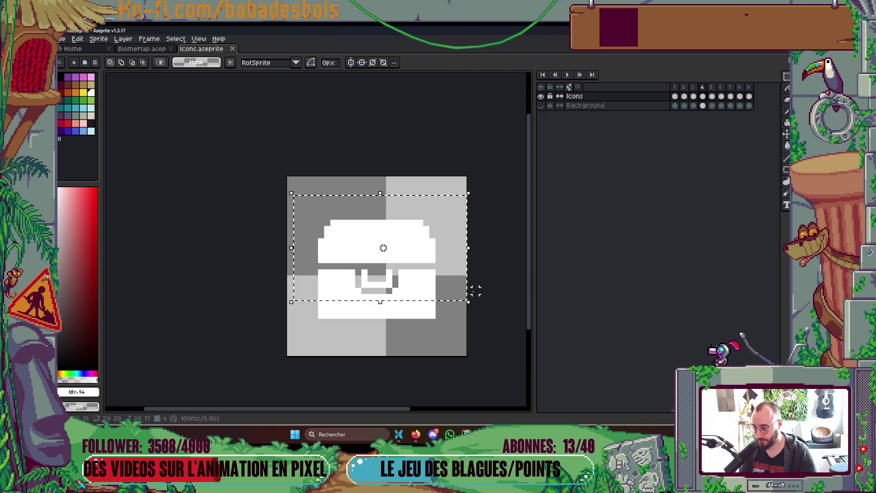
{"action": "key", "text": "Up"}
{"action": "left_click", "coordinate": [454, 307]}
{"action": "scroll", "coordinate": [426, 304], "scroll_direction": "up", "scroll_amount": 1}
Draw a white pencil line across the gap in the chest and save Icons.
{"action": "key", "text": "i"}
{"action": "left_click", "coordinate": [431, 280]}
{"action": "key", "text": "b"}
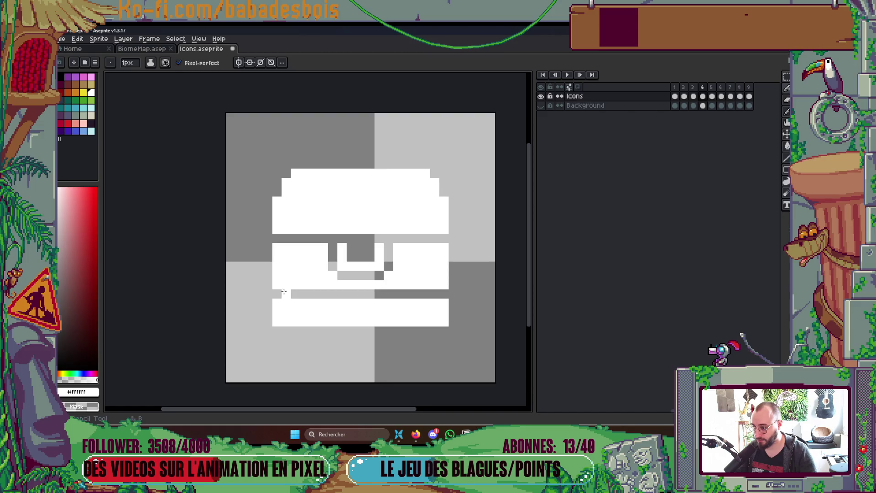
{"action": "left_click_drag", "start_coordinate": [274, 294], "coordinate": [441, 294]}
{"action": "key", "text": "ctrl+s"}
{"action": "scroll", "coordinate": [442, 294], "scroll_direction": "down", "scroll_amount": 1}
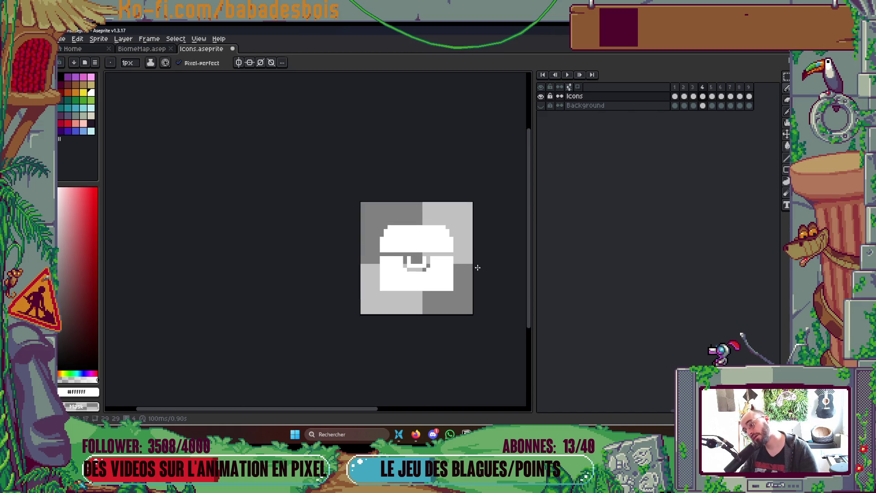
{"action": "scroll", "coordinate": [492, 247], "scroll_direction": "down", "scroll_amount": 1}
Step through the frames to reach the fountain icon in frame 5.
{"action": "key", "text": "Left"}
{"action": "key", "text": "Right"}
{"action": "key", "text": "Left"}
{"action": "key", "text": "Right"}
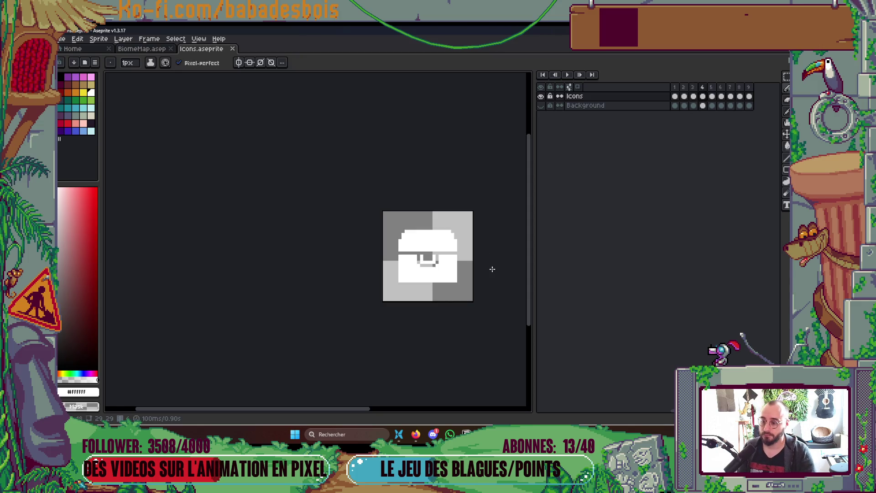
{"action": "key", "text": "Right"}
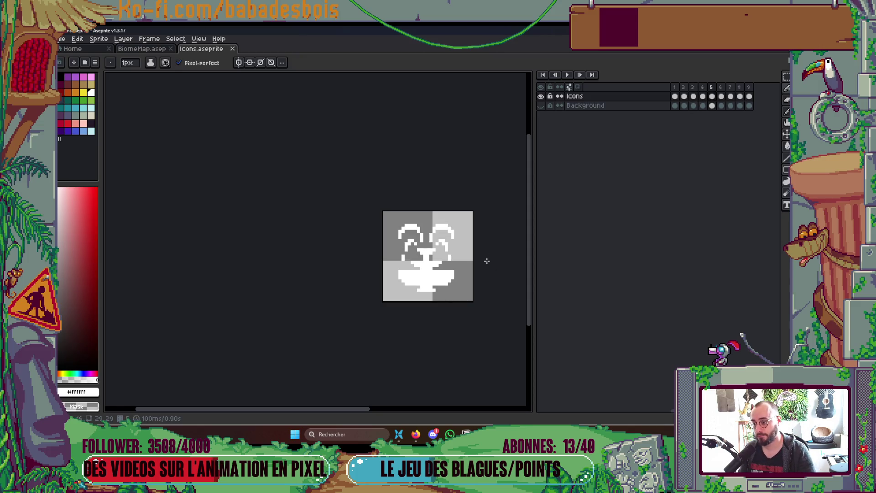
Marquee the fountain icon on the BiomeMap path with the rectangular selection.
{"action": "left_click", "coordinate": [142, 49]}
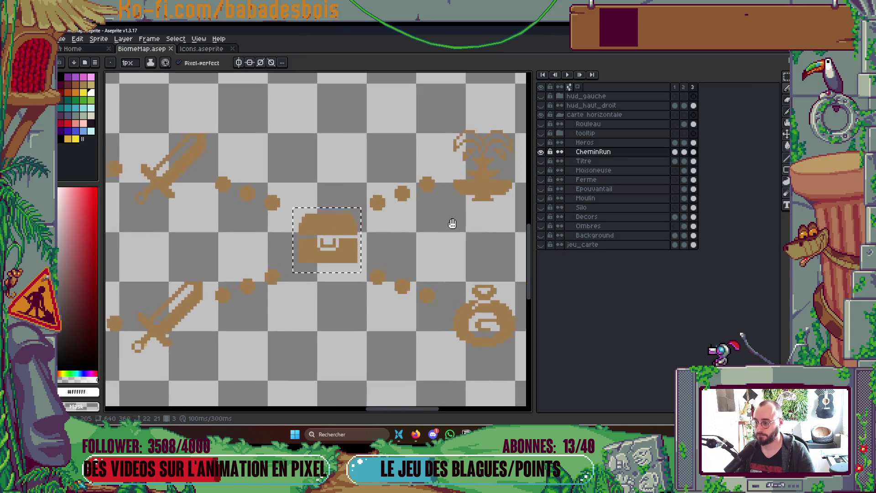
{"action": "scroll", "coordinate": [440, 219], "scroll_direction": "up", "scroll_amount": 4}
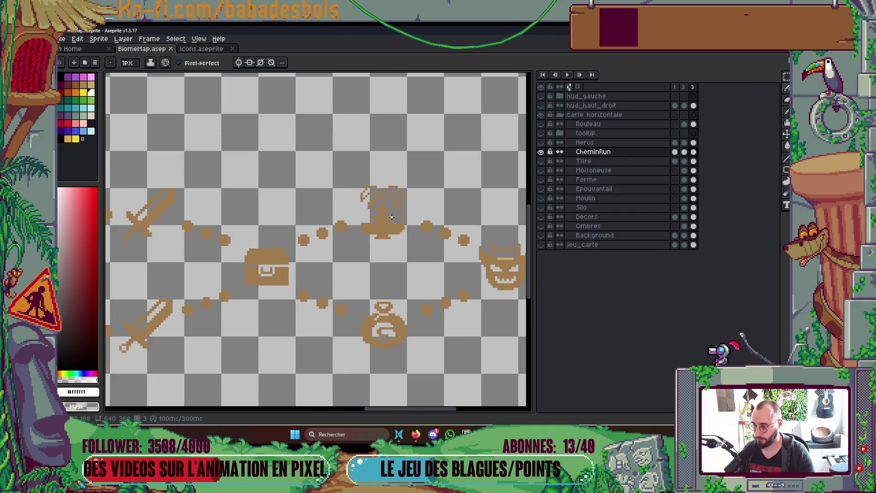
{"action": "key", "text": "m"}
{"action": "left_click_drag", "start_coordinate": [323, 158], "coordinate": [407, 259]}
{"action": "left_click", "coordinate": [435, 274]}
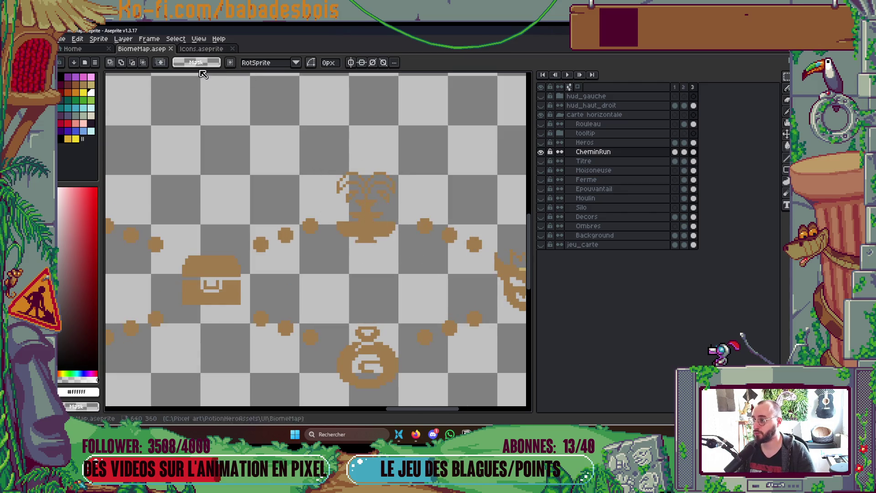
Select the whole fountain frame in Icons, recheck BiomeMap, then return to Icons.
{"action": "left_click", "coordinate": [203, 48]}
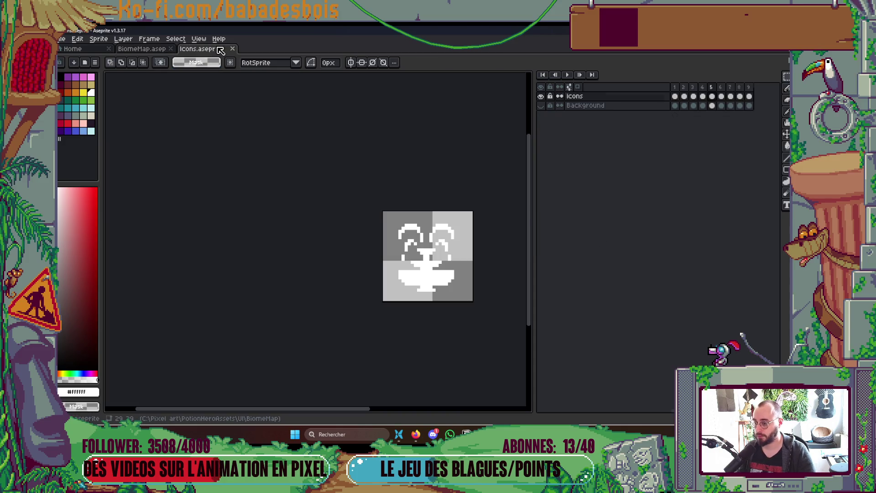
{"action": "left_click_drag", "start_coordinate": [372, 205], "coordinate": [475, 307]}
{"action": "left_click", "coordinate": [142, 49]}
{"action": "scroll", "coordinate": [302, 211], "scroll_direction": "down", "scroll_amount": 2}
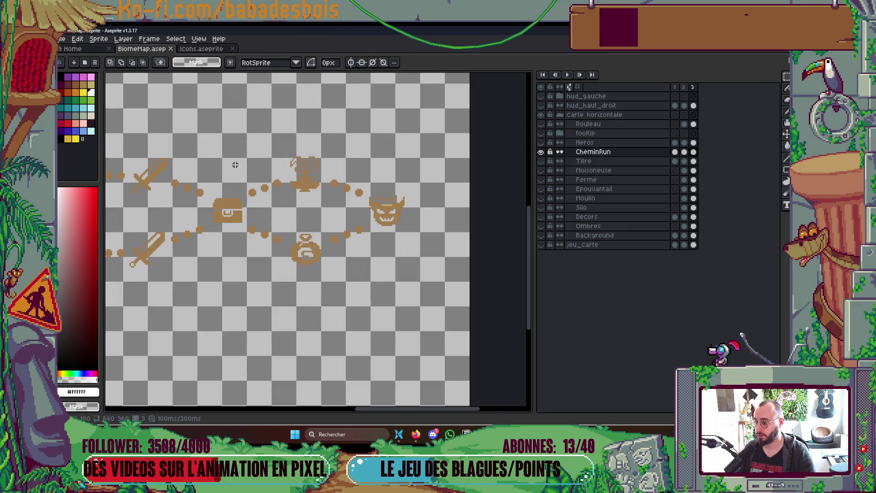
{"action": "scroll", "coordinate": [303, 211], "scroll_direction": "up", "scroll_amount": 1}
{"action": "scroll", "coordinate": [302, 211], "scroll_direction": "down", "scroll_amount": 3}
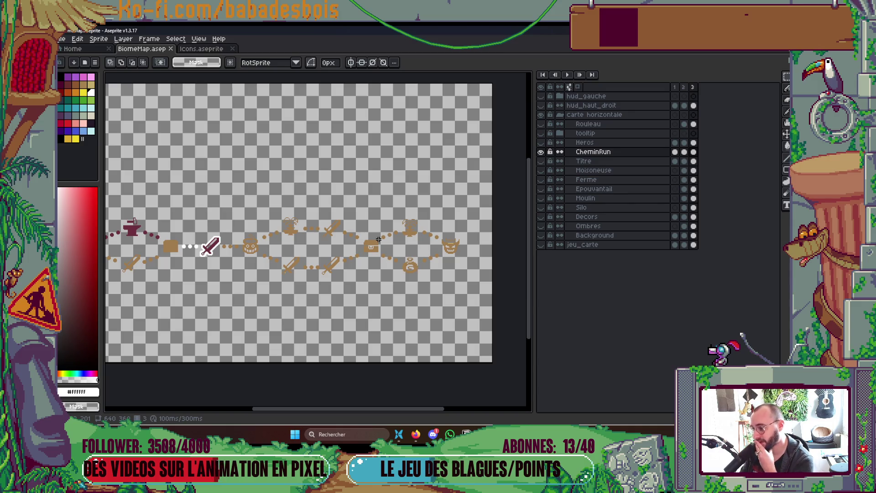
{"action": "left_click", "coordinate": [201, 48]}
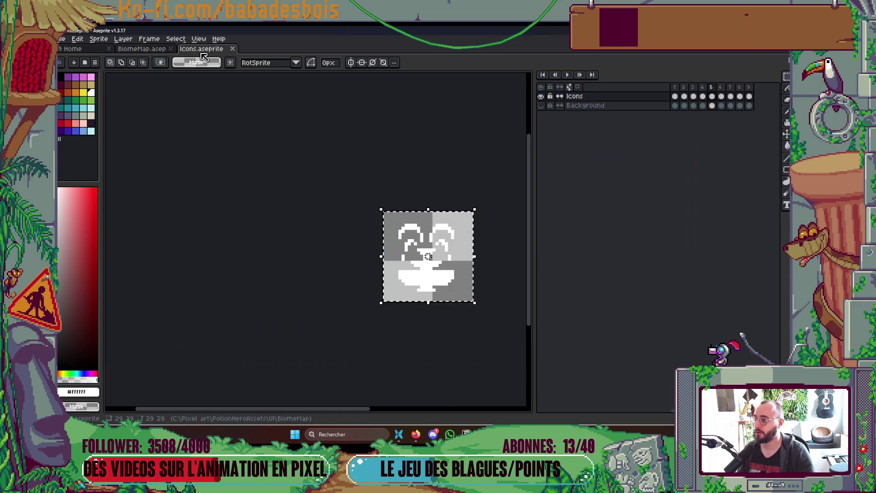
Replace frame 5's old fountain with the pasted brown fountain and save Icons.
{"action": "scroll", "coordinate": [470, 295], "scroll_direction": "up", "scroll_amount": 1}
{"action": "key", "text": "Delete"}
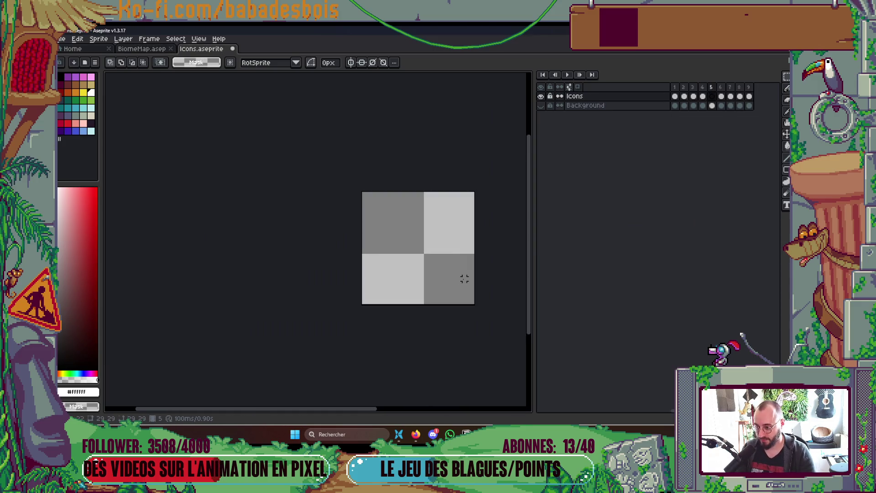
{"action": "key", "text": "ctrl+v"}
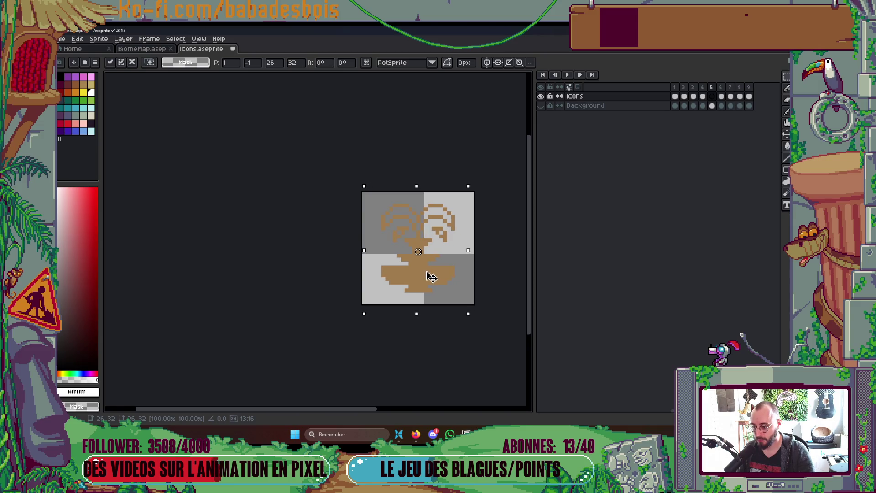
{"action": "left_click", "coordinate": [456, 374]}
{"action": "scroll", "coordinate": [455, 306], "scroll_direction": "up", "scroll_amount": 2}
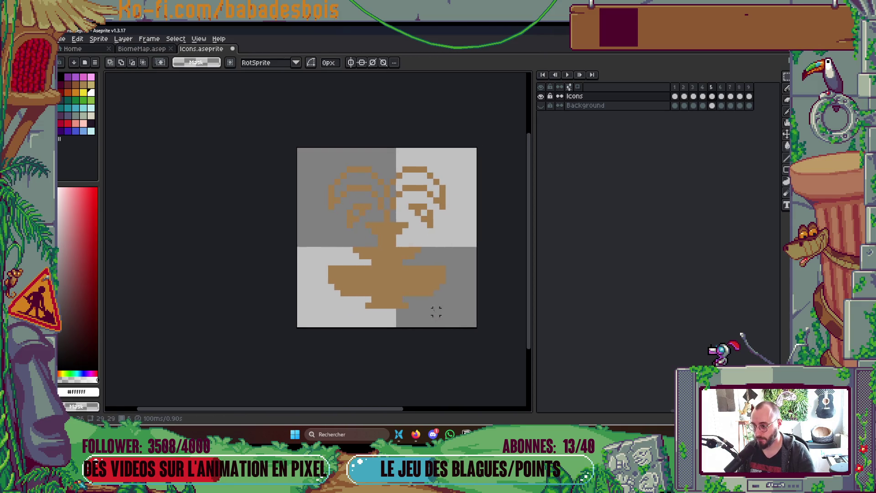
{"action": "key", "text": "ctrl+s"}
Turn on vertical and horizontal symmetry with both axes centred on the sprite.
{"action": "left_click", "coordinate": [78, 39]}
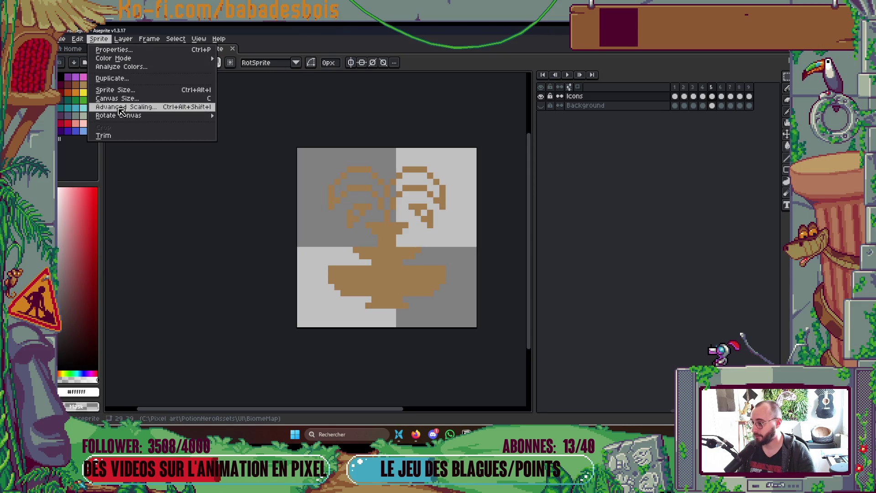
{"action": "mouse_move", "coordinate": [126, 40]}
{"action": "left_click", "coordinate": [386, 71]}
{"action": "left_click", "coordinate": [350, 62]}
{"action": "left_click", "coordinate": [362, 63]}
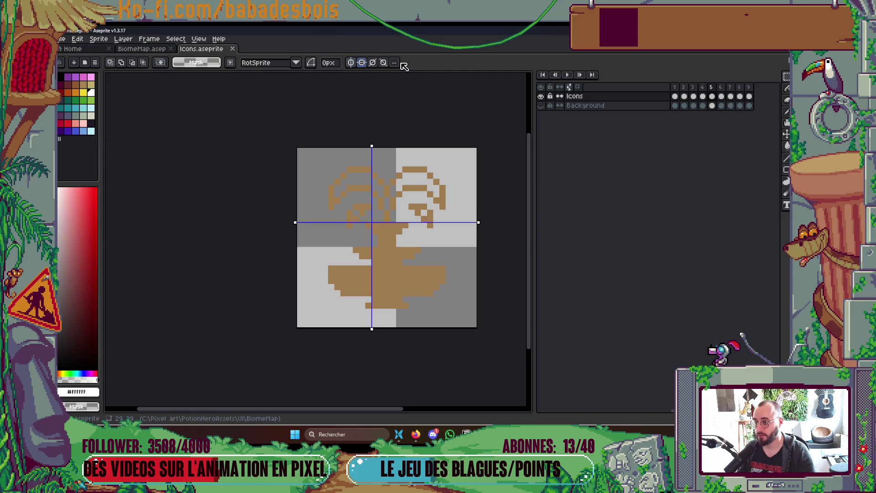
{"action": "left_click", "coordinate": [395, 62]}
{"action": "left_click", "coordinate": [442, 75]}
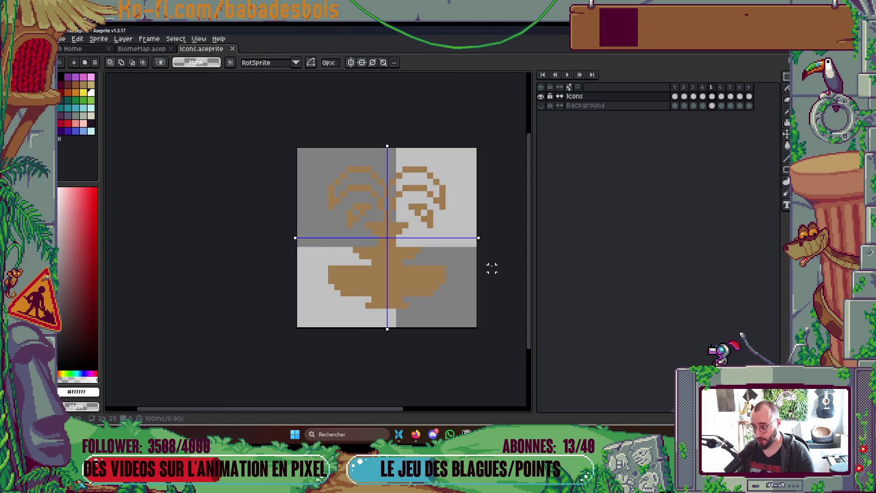
Test mirrored black vertical and horizontal lines, undo them, and turn symmetry off.
{"action": "left_click_drag", "start_coordinate": [356, 162], "coordinate": [356, 148]}
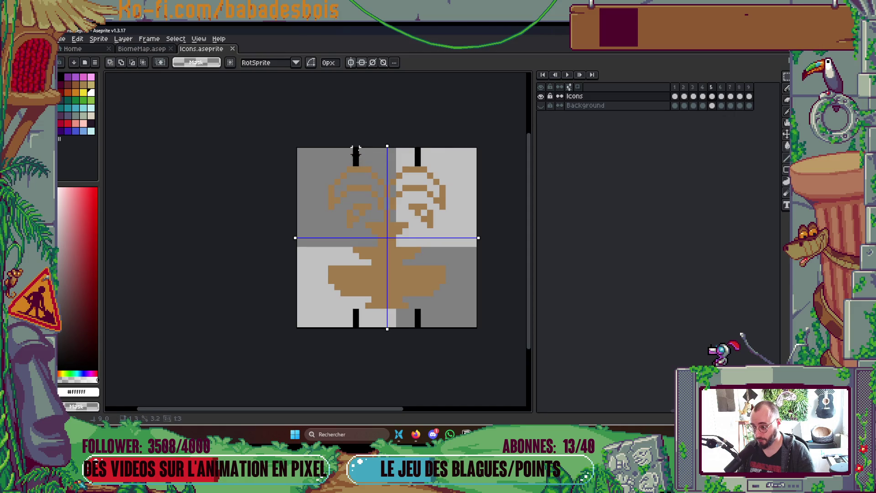
{"action": "key", "text": "ctrl+z"}
{"action": "left_click_drag", "start_coordinate": [449, 269], "coordinate": [483, 270]}
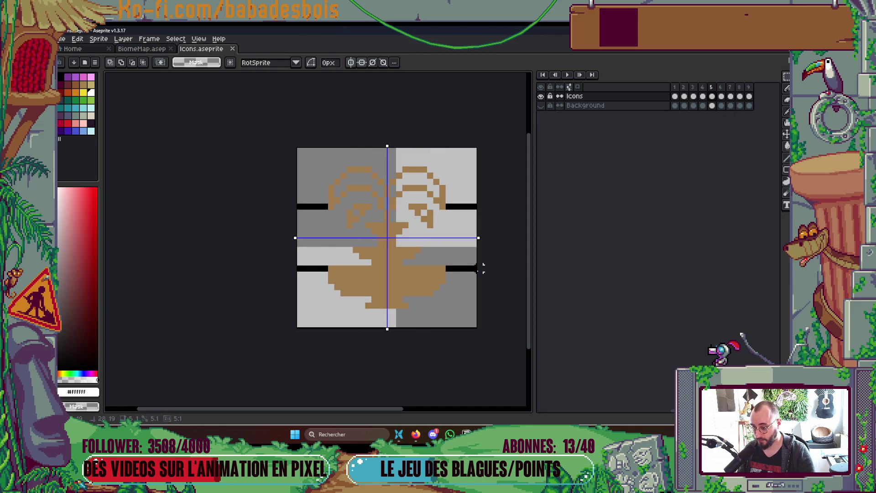
{"action": "key", "text": "ctrl+z"}
{"action": "left_click", "coordinate": [351, 62]}
{"action": "left_click", "coordinate": [361, 63]}
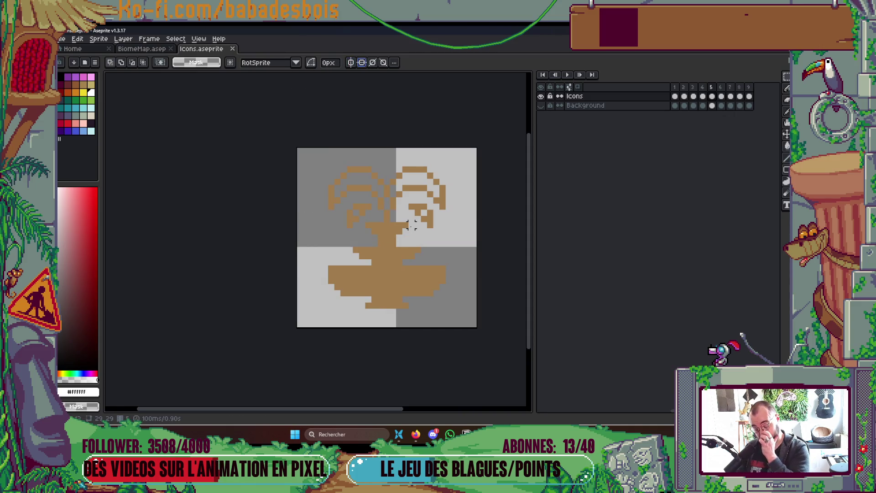
Paint-bucket the brown fountain in frame 5 white.
{"action": "key", "text": "g"}
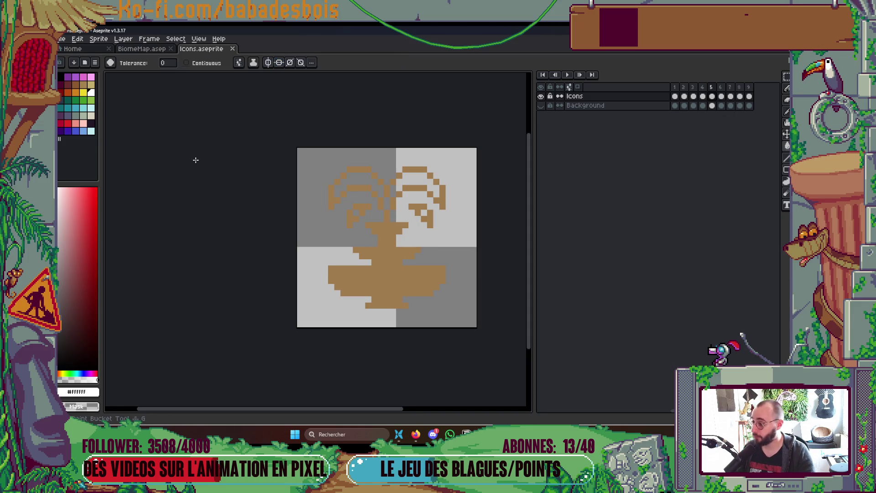
{"action": "left_click", "coordinate": [360, 208]}
{"action": "scroll", "coordinate": [402, 281], "scroll_direction": "down", "scroll_amount": 2}
Step back through the icon frames to the sword in frame 3.
{"action": "key", "text": "comma"}
{"action": "key", "text": "comma"}
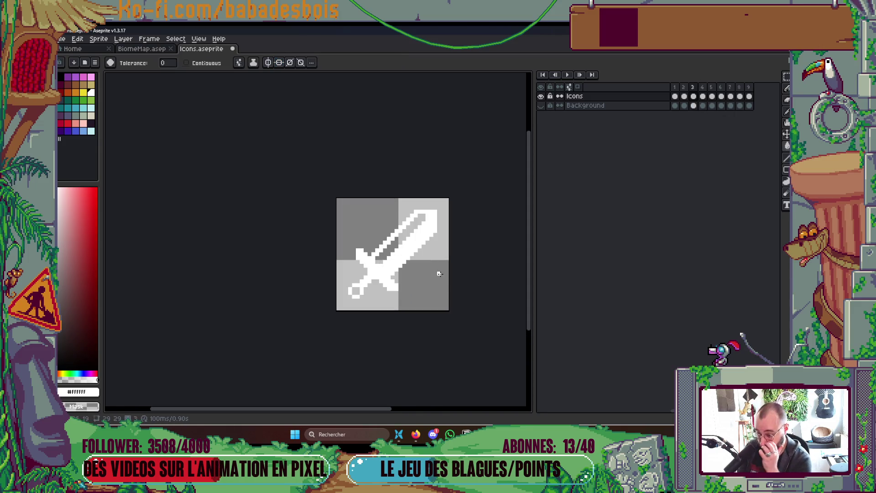
{"action": "key", "text": "comma"}
{"action": "key", "text": "period"}
{"action": "key", "text": "period"}
{"action": "key", "text": "period"}
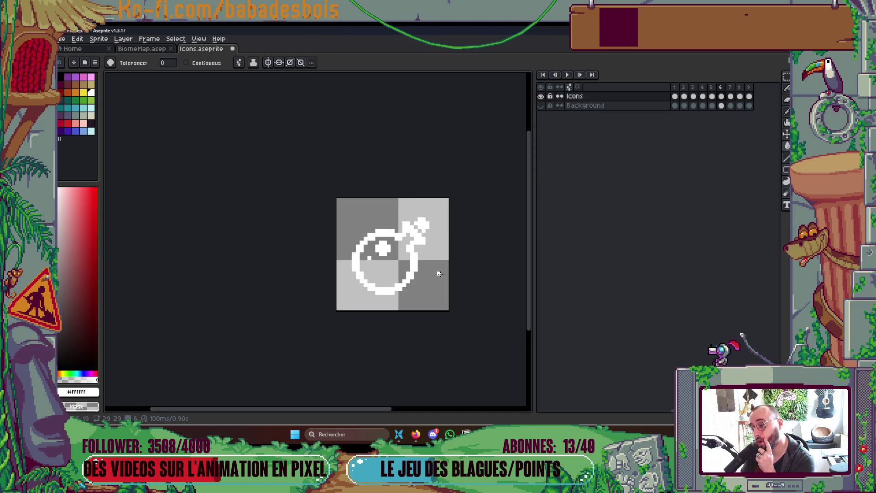
{"action": "key", "text": "comma"}
{"action": "key", "text": "comma"}
{"action": "key", "text": "comma"}
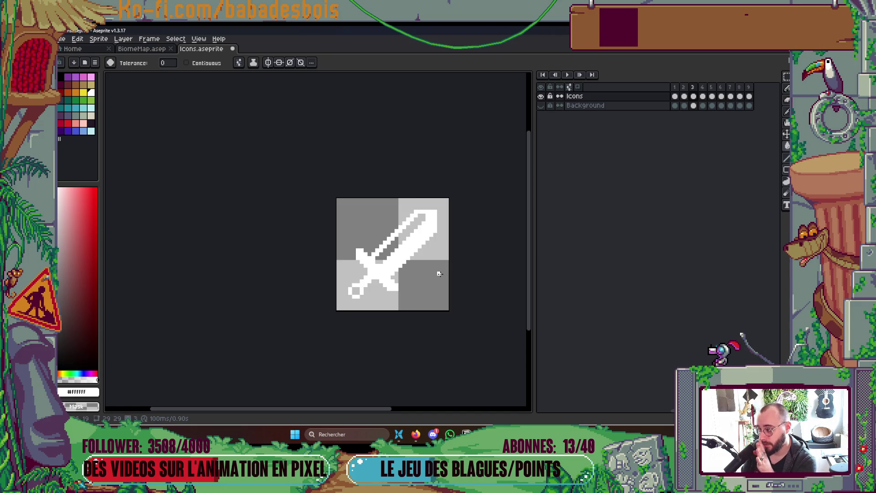
{"action": "key", "text": "Return"}
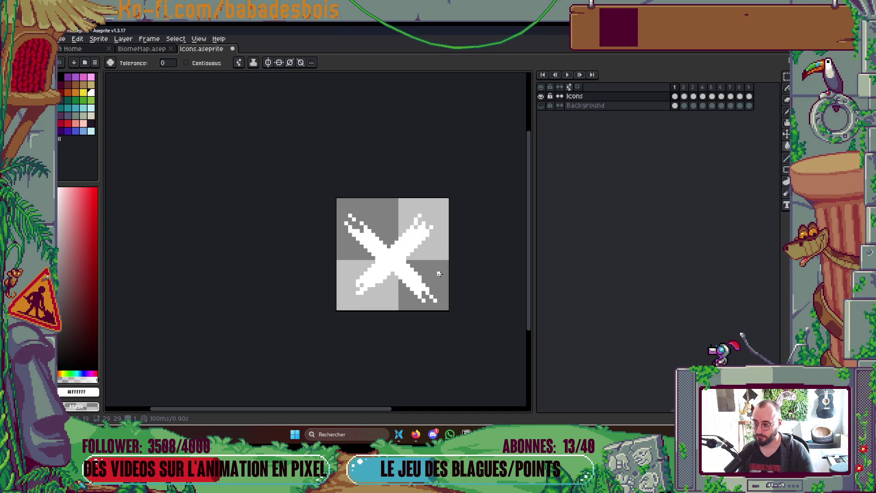
{"action": "scroll", "coordinate": [397, 274], "scroll_direction": "up", "scroll_amount": 2}
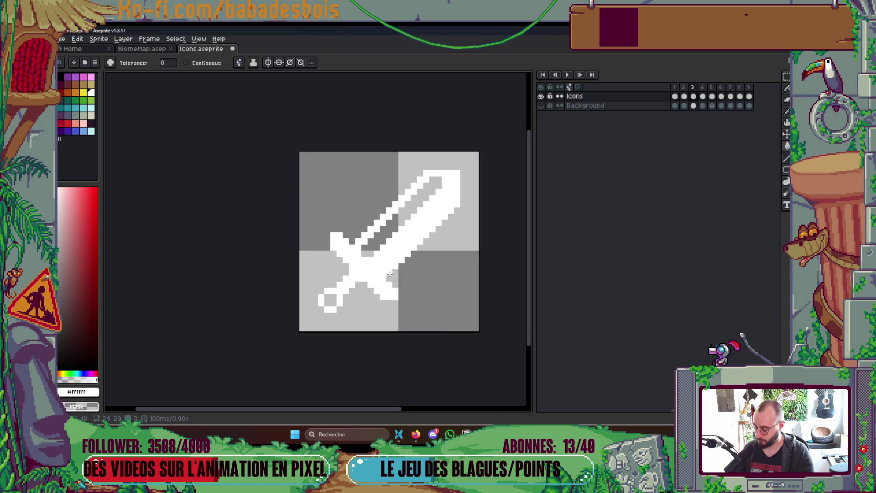
With black and Contiguous fill, blacken the sword's inner blade strip and pommel centre.
{"action": "left_click", "coordinate": [90, 123]}
{"action": "left_click", "coordinate": [61, 77]}
{"action": "left_click", "coordinate": [401, 223]}
{"action": "key", "text": "ctrl+z"}
{"action": "left_click", "coordinate": [187, 62]}
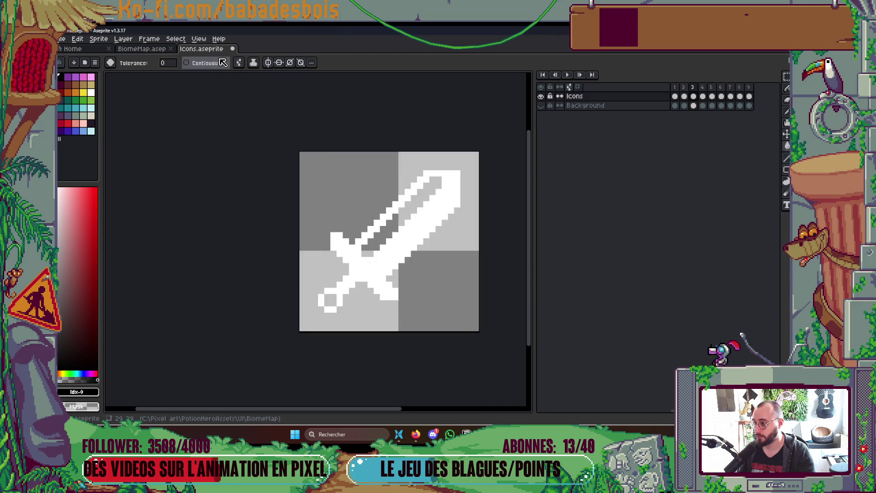
{"action": "left_click", "coordinate": [383, 223]}
{"action": "left_click", "coordinate": [330, 300]}
On the frame 4 chest, pencil the seam's end pixels and fill the lid seam and lock black.
{"action": "key", "text": "Right"}
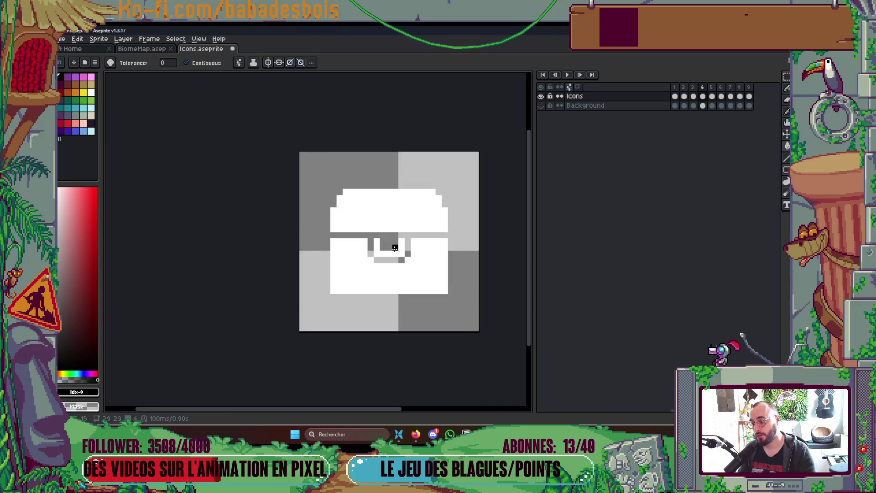
{"action": "left_click", "coordinate": [336, 235]}
{"action": "key", "text": "super"}
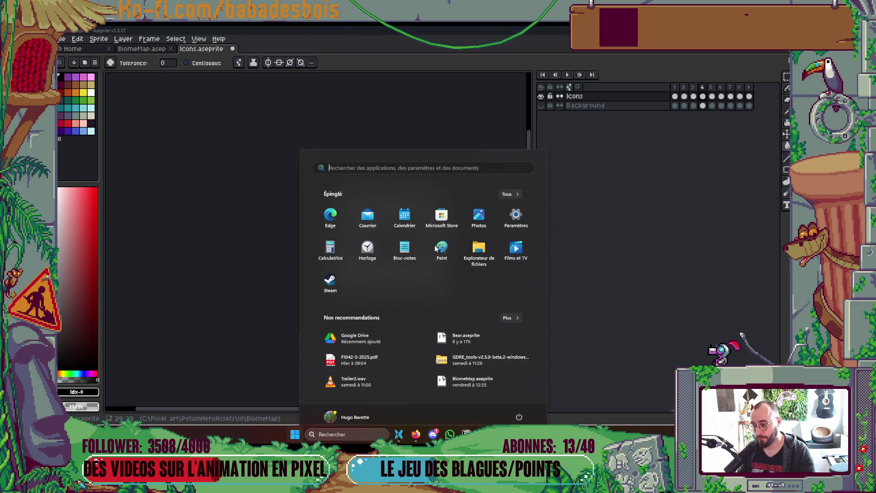
{"action": "left_click", "coordinate": [412, 101]}
{"action": "key", "text": "ctrl+z"}
{"action": "key", "text": "b"}
{"action": "left_click", "coordinate": [334, 225]}
{"action": "left_click", "coordinate": [445, 225]}
{"action": "key", "text": "g"}
{"action": "left_click", "coordinate": [406, 235]}
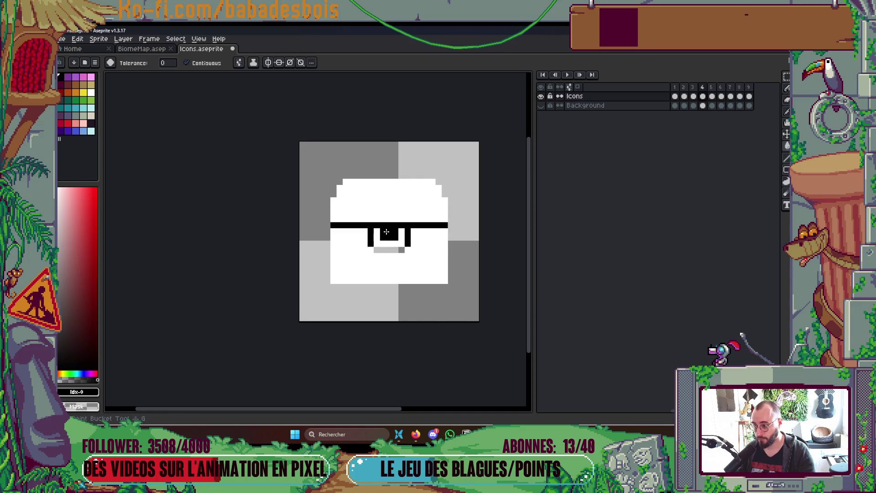
{"action": "scroll", "coordinate": [446, 224], "scroll_direction": "down", "scroll_amount": 2}
On the frame 5 fountain, fill both arch tops, the centre seam and detail pixels black.
{"action": "key", "text": "Right"}
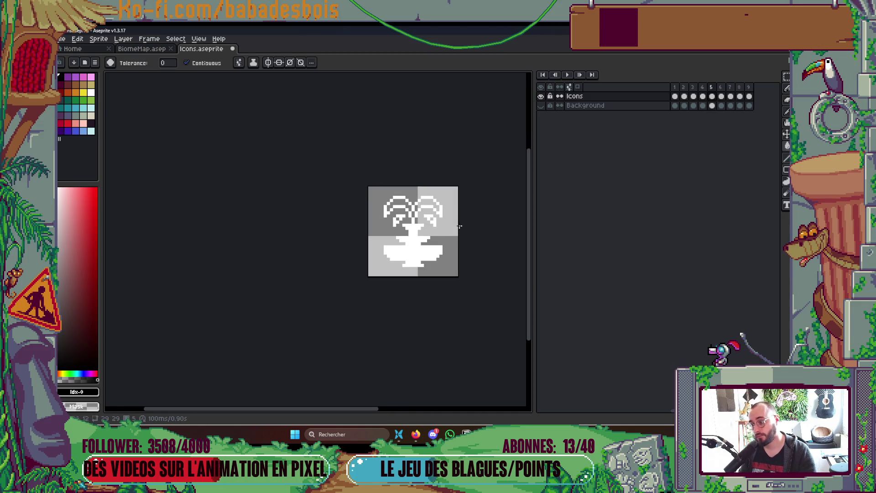
{"action": "scroll", "coordinate": [472, 223], "scroll_direction": "up", "scroll_amount": 3}
{"action": "left_click", "coordinate": [423, 169]}
{"action": "left_click", "coordinate": [379, 203]}
{"action": "left_click", "coordinate": [360, 182]}
{"action": "left_click", "coordinate": [341, 211]}
{"action": "key", "text": "b"}
{"action": "left_click", "coordinate": [441, 210]}
{"action": "scroll", "coordinate": [478, 248], "scroll_direction": "down", "scroll_amount": 3}
Select all in frame 6 and delete the bomb icon.
{"action": "key", "text": "Right"}
{"action": "scroll", "coordinate": [431, 223], "scroll_direction": "up", "scroll_amount": 2}
{"action": "left_click", "coordinate": [721, 96]}
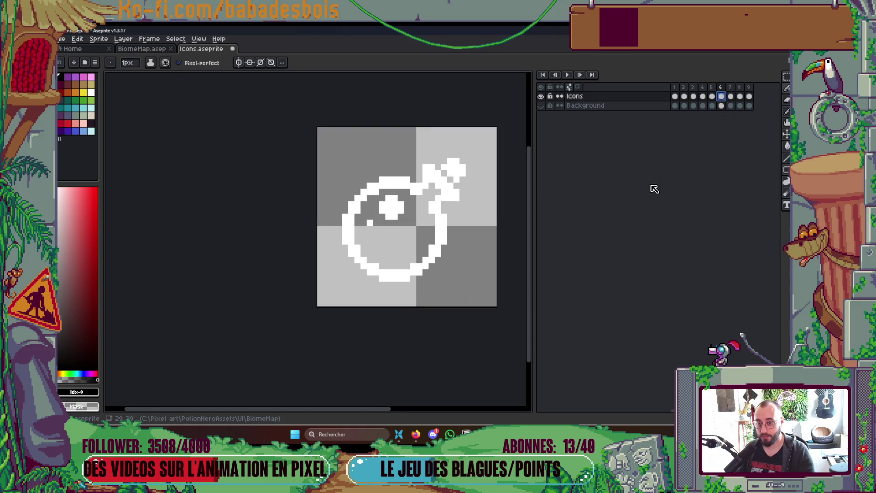
{"action": "key", "text": "ctrl+a"}
{"action": "key", "text": "Delete"}
{"action": "key", "text": "ctrl+d"}
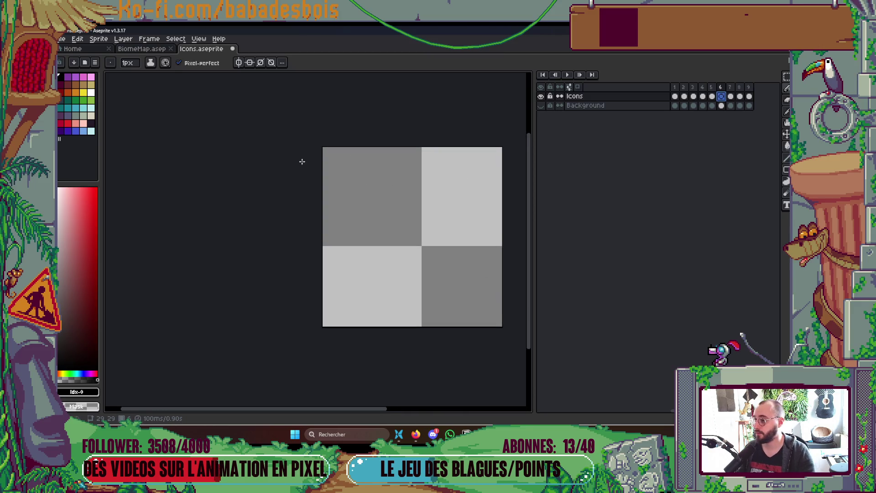
Copy the money-bag icon from BiomeMap into frame 6, then discard it.
{"action": "left_click", "coordinate": [157, 49]}
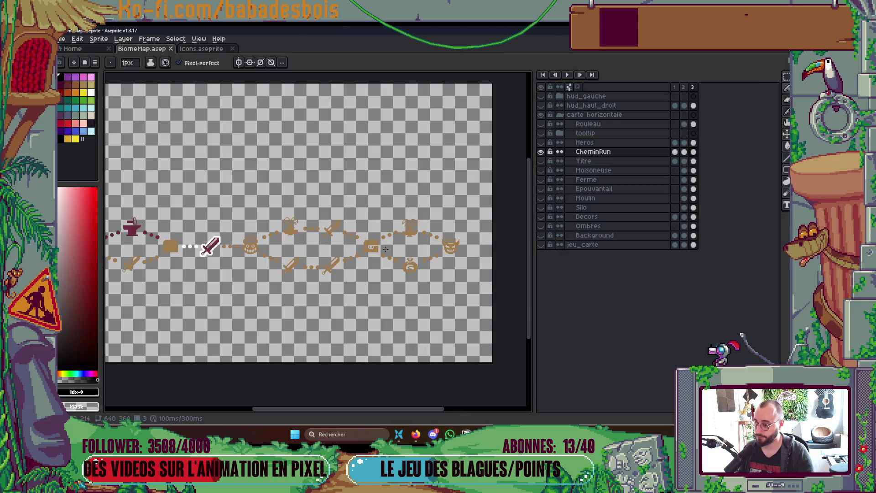
{"action": "scroll", "coordinate": [402, 285], "scroll_direction": "up", "scroll_amount": 1}
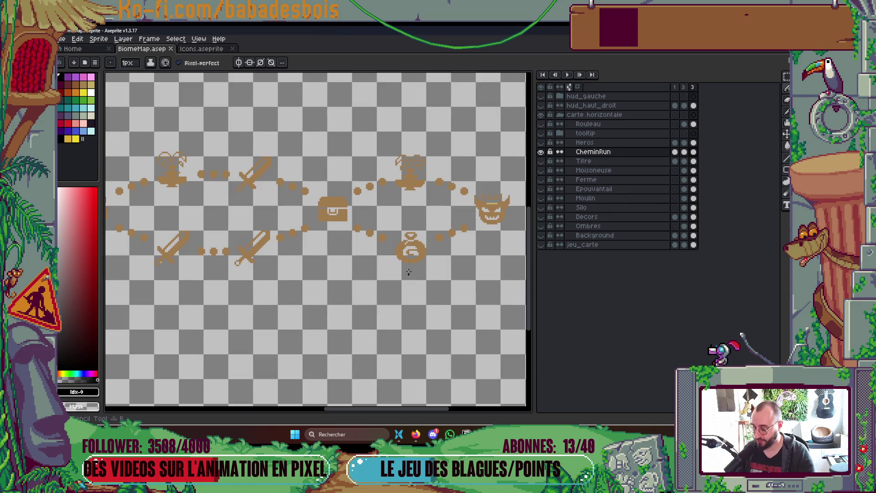
{"action": "key", "text": "m"}
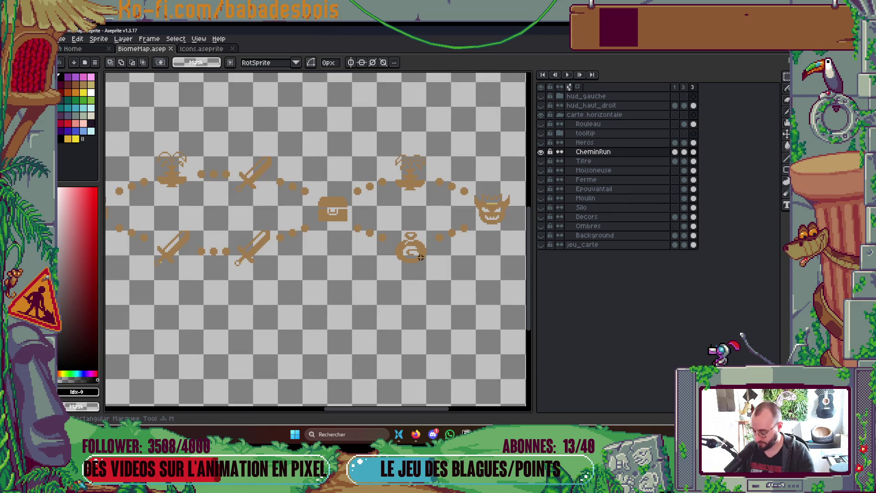
{"action": "scroll", "coordinate": [420, 258], "scroll_direction": "up", "scroll_amount": 3}
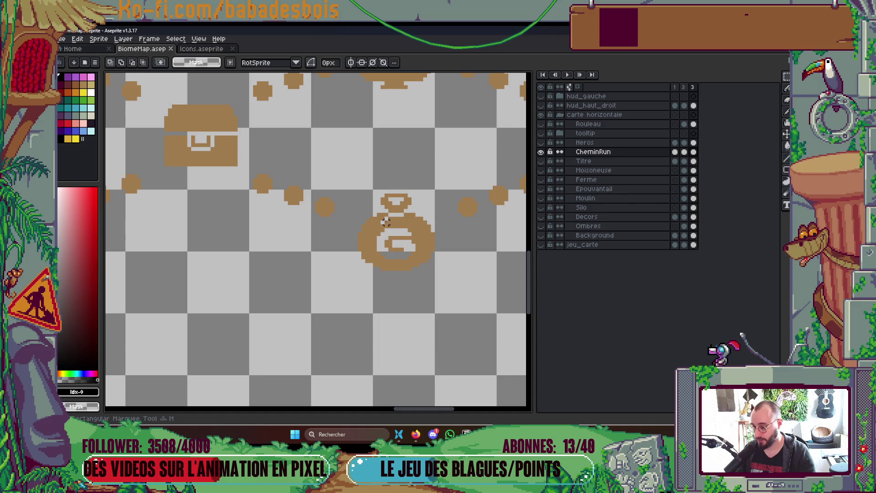
{"action": "left_click_drag", "start_coordinate": [355, 187], "coordinate": [440, 280]}
{"action": "left_click_drag", "start_coordinate": [340, 183], "coordinate": [449, 286]}
{"action": "key", "text": "ctrl+d"}
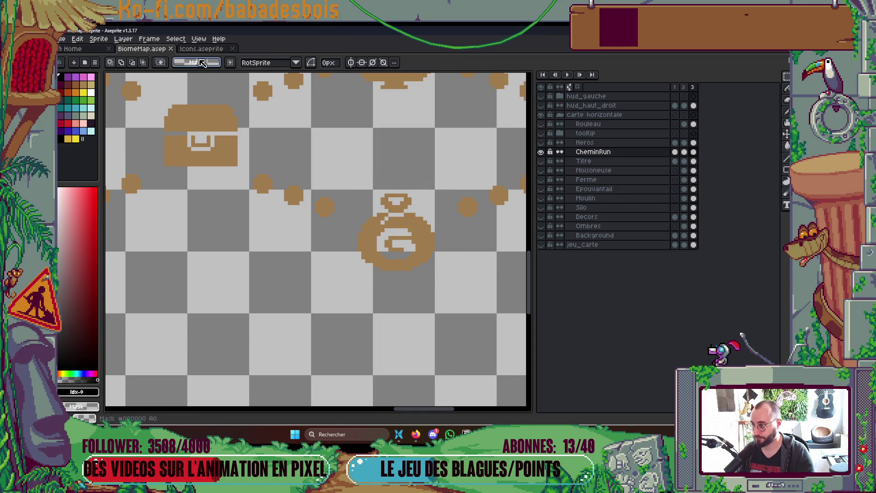
{"action": "left_click", "coordinate": [201, 49]}
{"action": "key", "text": "ctrl+v"}
{"action": "mouse_move", "coordinate": [354, 262]}
{"action": "left_mouse_down"}
{"action": "mouse_move", "coordinate": [402, 273]}
{"action": "mouse_move", "coordinate": [415, 264]}
{"action": "left_mouse_up"}
{"action": "key", "text": "Escape"}
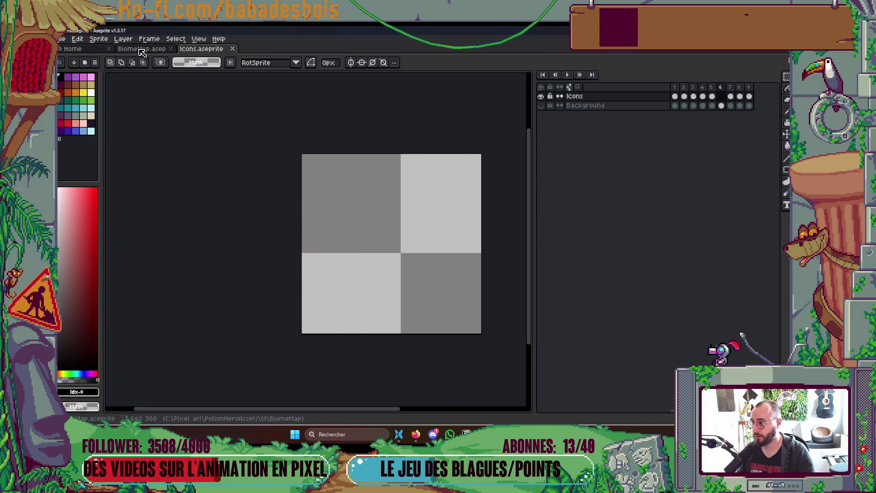
Select the pumpkin on BiomeMap and paste it into frame 6, nudged up and right.
{"action": "left_click", "coordinate": [141, 50]}
{"action": "scroll", "coordinate": [230, 249], "scroll_direction": "down", "scroll_amount": 3}
{"action": "scroll", "coordinate": [228, 238], "scroll_direction": "up", "scroll_amount": 4}
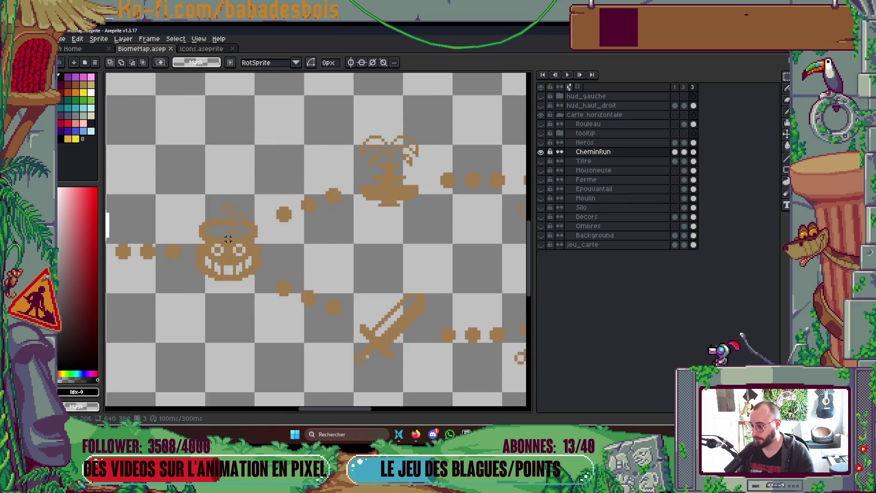
{"action": "scroll", "coordinate": [228, 238], "scroll_direction": "up", "scroll_amount": 2}
{"action": "mouse_move", "coordinate": [166, 161]}
{"action": "left_mouse_down"}
{"action": "mouse_move", "coordinate": [260, 299]}
{"action": "mouse_move", "coordinate": [315, 341]}
{"action": "left_mouse_up"}
{"action": "key", "text": "ctrl+d"}
{"action": "right_click", "coordinate": [394, 198]}
{"action": "left_click", "coordinate": [411, 213]}
{"action": "left_click", "coordinate": [201, 48]}
{"action": "key", "text": "ctrl+v"}
{"action": "left_click_drag", "start_coordinate": [379, 243], "coordinate": [392, 236]}
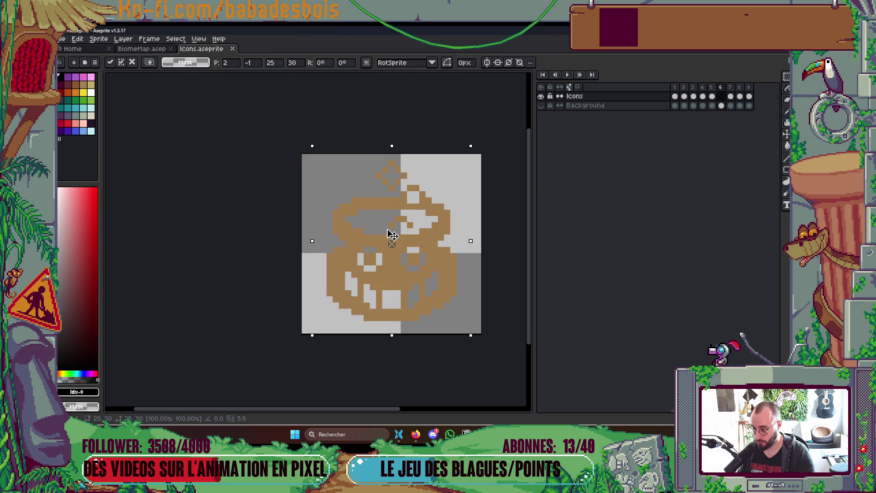
Commit the pasted pumpkin in frame 6, undoing two stray black test lines.
{"action": "left_click", "coordinate": [490, 337]}
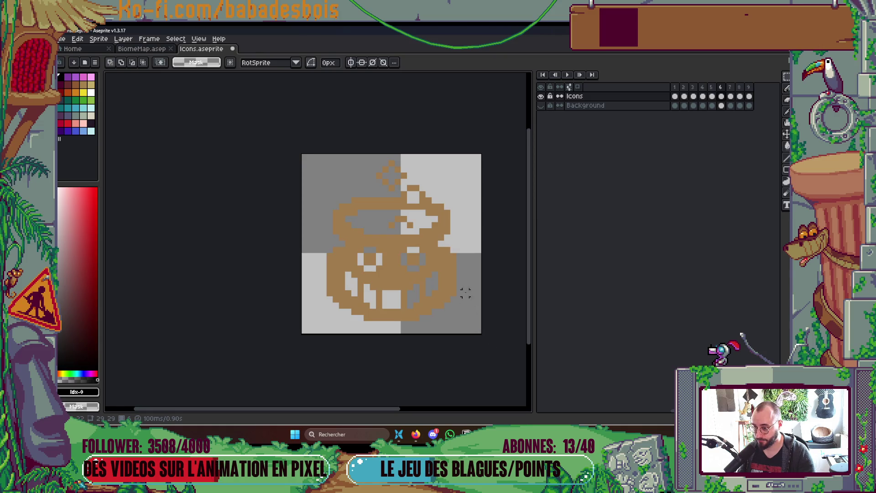
{"action": "left_click_drag", "start_coordinate": [460, 274], "coordinate": [480, 274]}
{"action": "key", "text": "ctrl+z"}
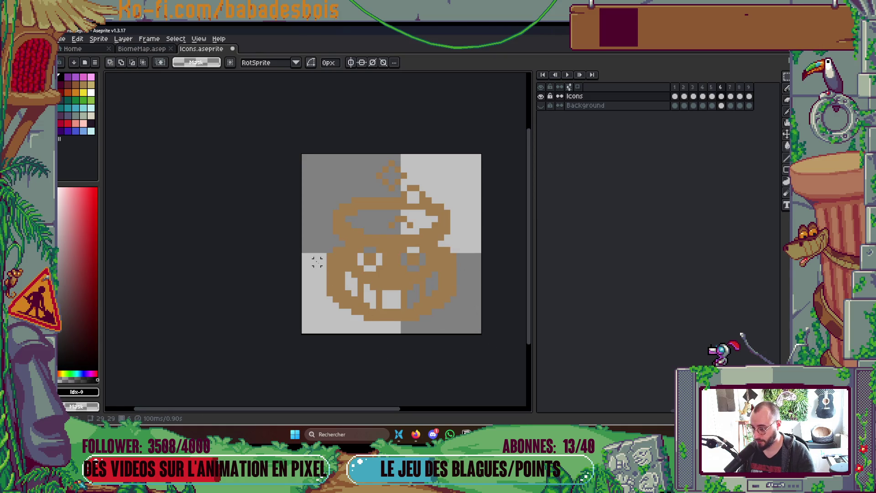
{"action": "left_click_drag", "start_coordinate": [323, 269], "coordinate": [299, 269]}
{"action": "key", "text": "ctrl+z"}
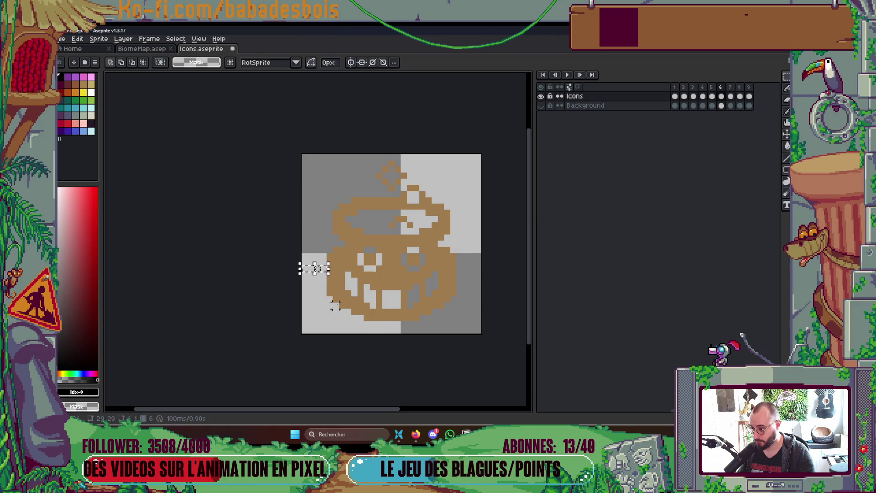
{"action": "left_click", "coordinate": [142, 48]}
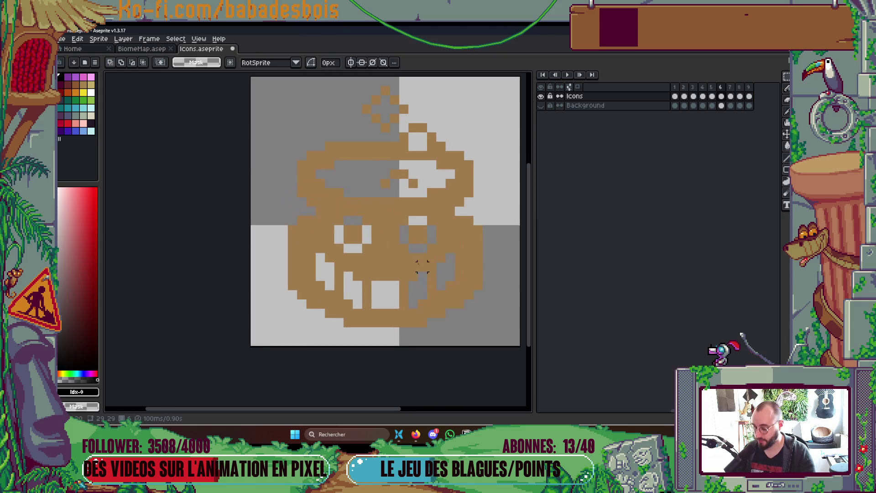
{"action": "left_click", "coordinate": [201, 49]}
With white and non-contiguous Paint Bucket, turn all the pumpkin's orange pixels white.
{"action": "left_click", "coordinate": [91, 93]}
{"action": "key", "text": "g"}
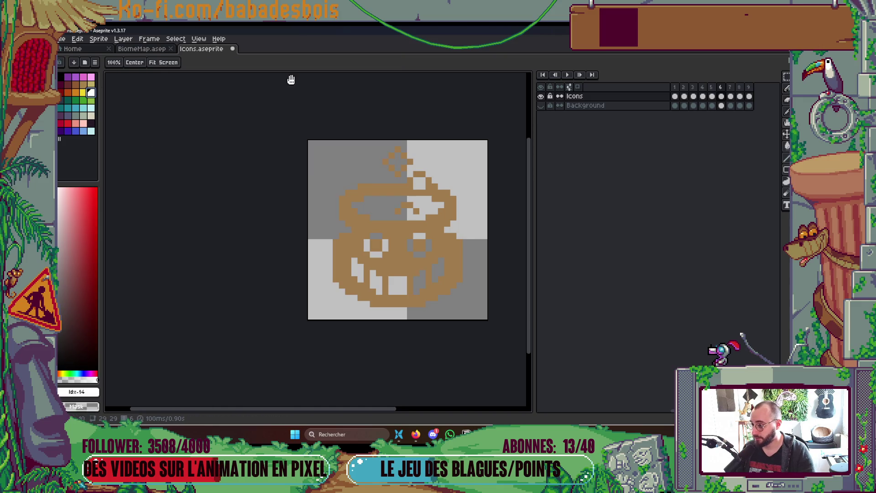
{"action": "left_click", "coordinate": [187, 63]}
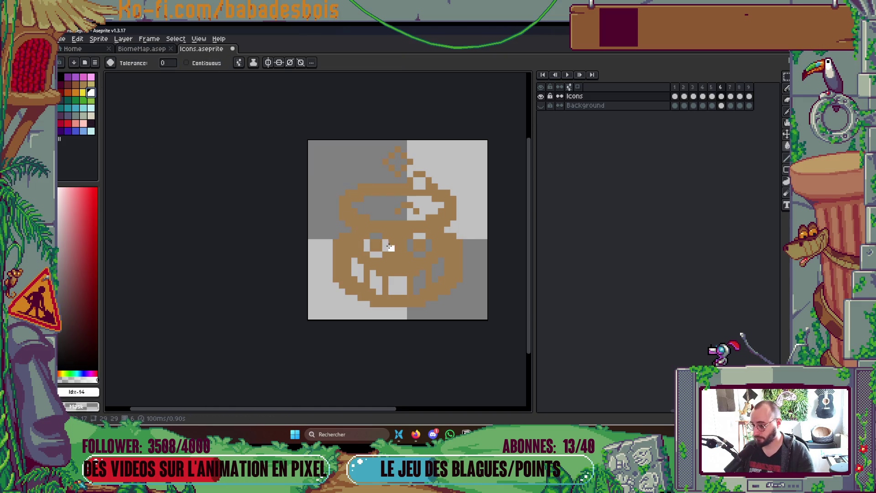
{"action": "left_click", "coordinate": [396, 257]}
With contiguous black fills, blacken the stem square, sparkle centre and glasses band.
{"action": "left_click", "coordinate": [61, 77]}
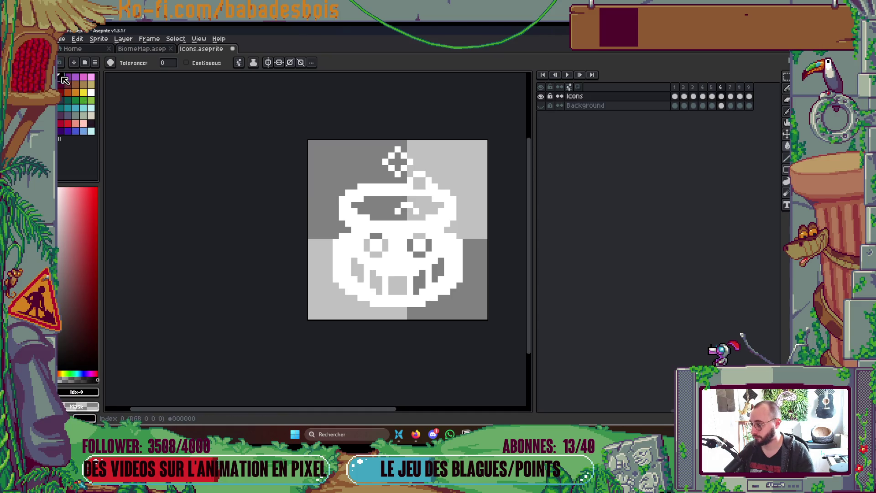
{"action": "scroll", "coordinate": [329, 202], "scroll_direction": "up", "scroll_amount": 2}
{"action": "left_click", "coordinate": [296, 165]}
{"action": "scroll", "coordinate": [296, 165], "scroll_direction": "up", "scroll_amount": 3}
{"action": "key", "text": "ctrl+z"}
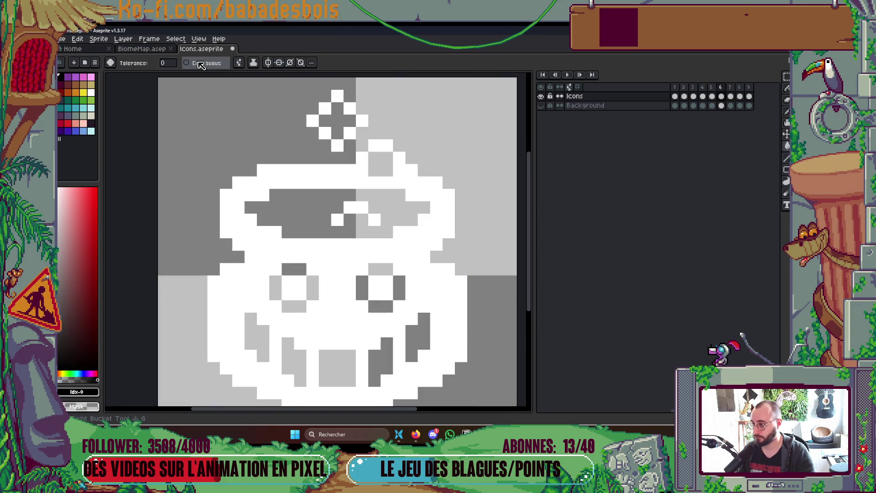
{"action": "left_click", "coordinate": [186, 62]}
{"action": "left_click", "coordinate": [338, 183]}
{"action": "left_click", "coordinate": [375, 163]}
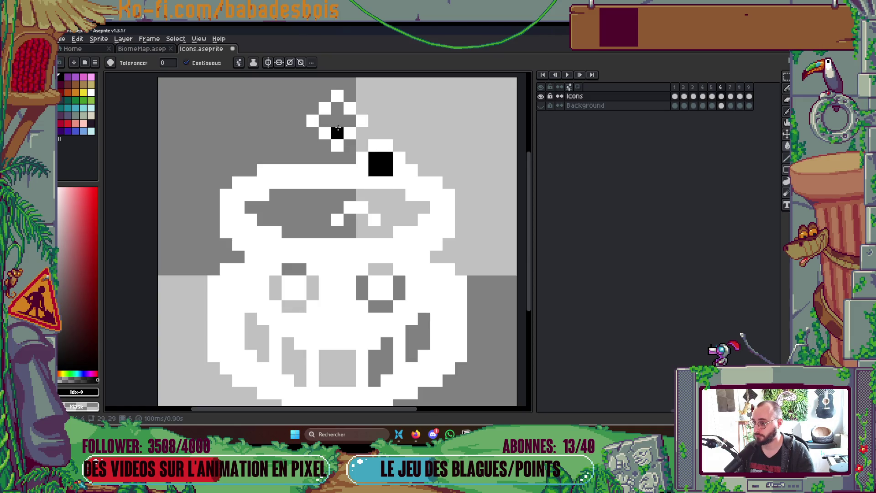
{"action": "left_click", "coordinate": [338, 120]}
{"action": "left_click", "coordinate": [324, 207]}
Fill the pumpkin's mouth, four tooth stripes and all sides of the left eye ring black.
{"action": "left_click", "coordinate": [337, 368]}
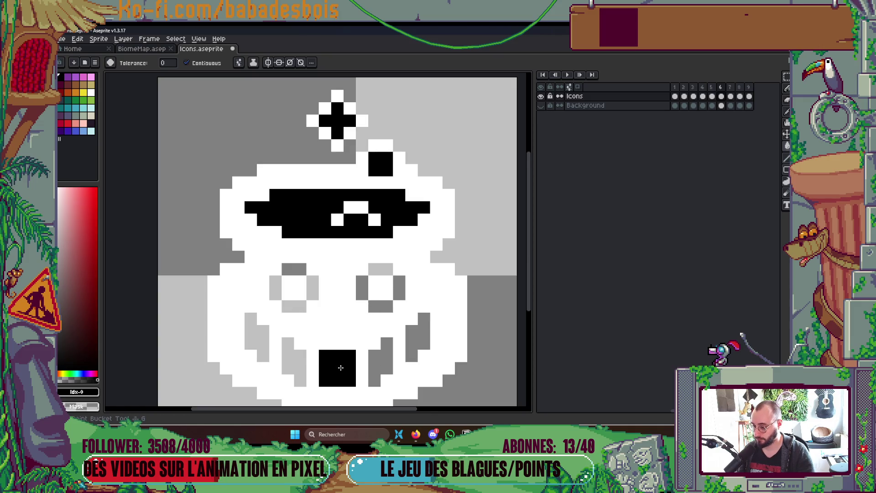
{"action": "left_click", "coordinate": [387, 365]}
{"action": "left_click", "coordinate": [417, 338]}
{"action": "left_click", "coordinate": [294, 361]}
{"action": "left_click", "coordinate": [262, 342]}
{"action": "left_click", "coordinate": [294, 307]}
{"action": "left_click", "coordinate": [274, 288]}
{"action": "left_click", "coordinate": [294, 271]}
{"action": "left_click", "coordinate": [313, 287]}
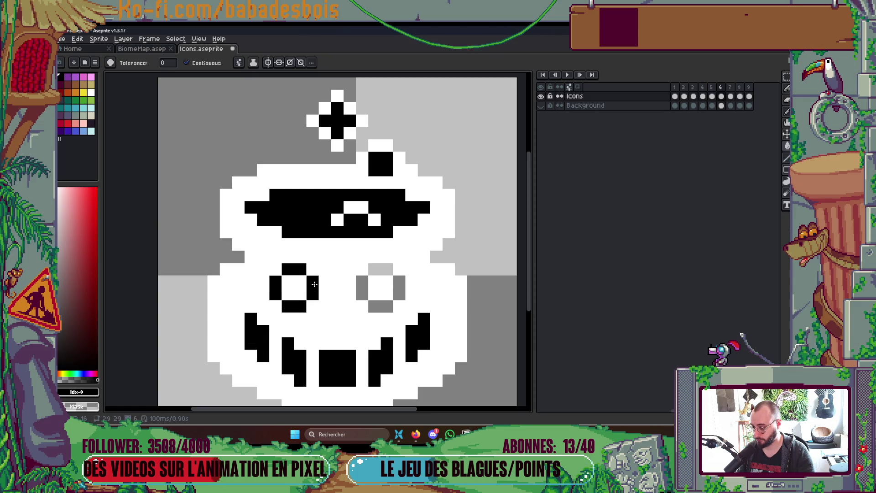
Try a diagonal-connectivity fill on the right eye ring, undo it, and close the fill options.
{"action": "left_click", "coordinate": [239, 62]}
{"action": "left_click", "coordinate": [292, 115]}
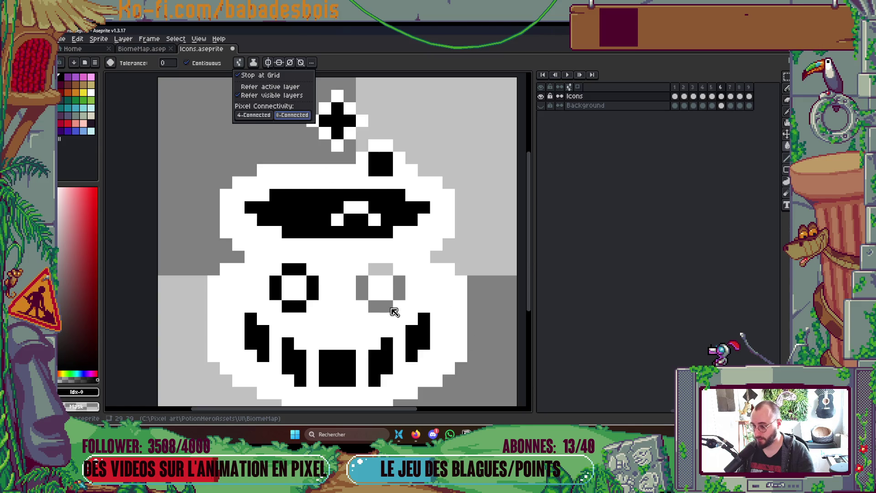
{"action": "left_click", "coordinate": [375, 290]}
{"action": "key", "text": "ctrl+z"}
{"action": "left_click", "coordinate": [239, 62]}
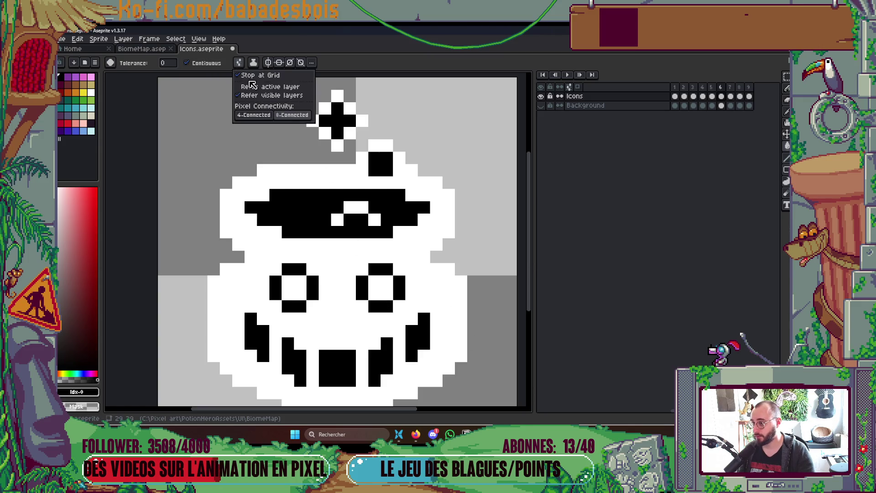
{"action": "left_click", "coordinate": [263, 114]}
{"action": "left_click", "coordinate": [239, 63]}
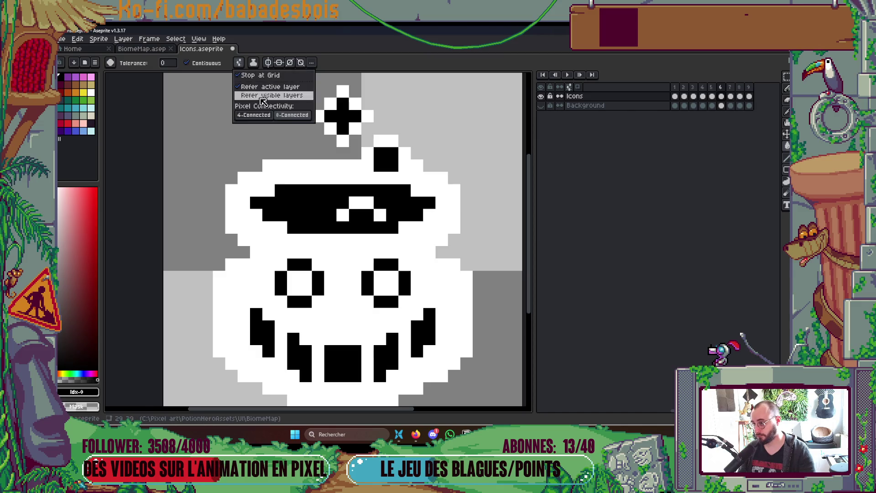
{"action": "left_click", "coordinate": [417, 78]}
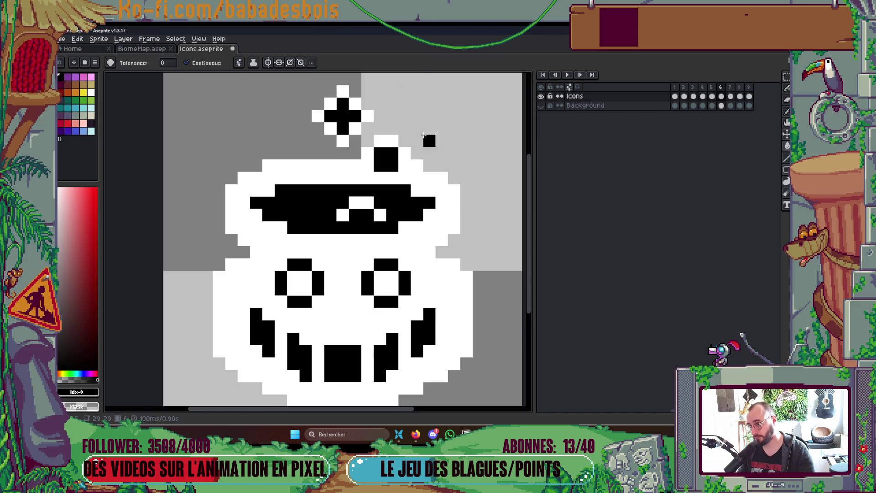
{"action": "scroll", "coordinate": [433, 205], "scroll_direction": "down", "scroll_amount": 3}
Step through the Icons frames to frame 7 with the white anvil.
{"action": "key", "text": "Right"}
{"action": "key", "text": "Right"}
{"action": "key", "text": "Right"}
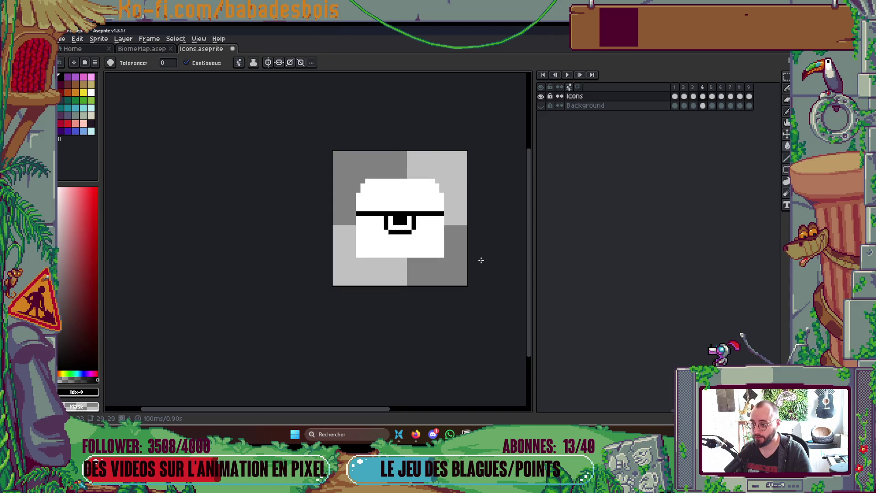
{"action": "key", "text": "Right"}
{"action": "key", "text": "Right"}
{"action": "key", "text": "Right"}
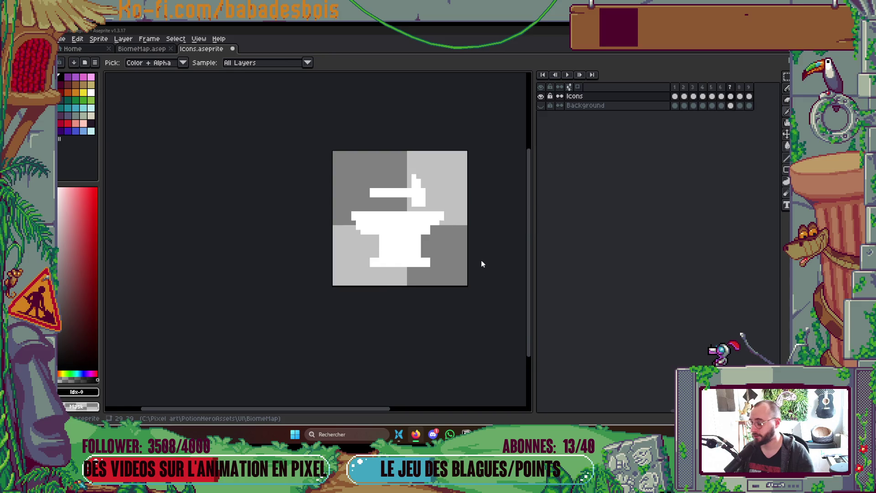
{"action": "key", "text": "alt+Tab"}
{"action": "left_click", "coordinate": [393, 193]}
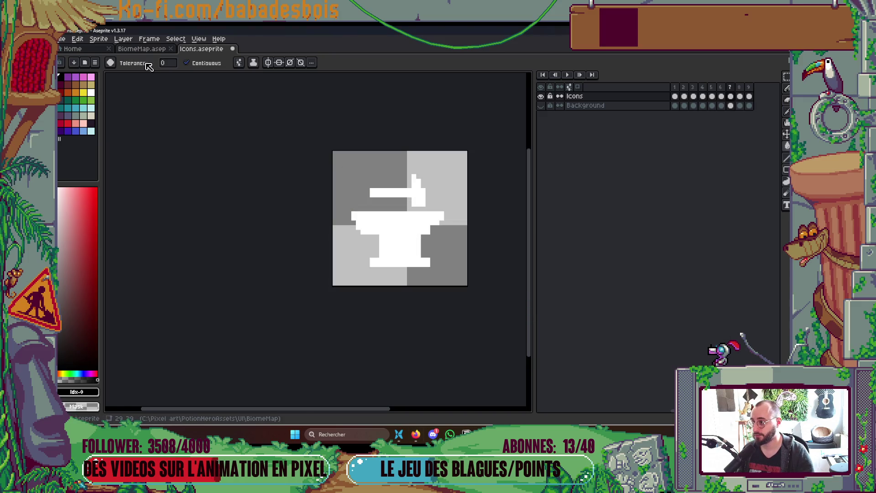
In the BiomeMap document, marquee-select the maroon anvil on the path and copy it.
{"action": "left_click", "coordinate": [142, 48]}
{"action": "scroll", "coordinate": [317, 204], "scroll_direction": "down", "scroll_amount": 1}
{"action": "scroll", "coordinate": [318, 204], "scroll_direction": "down", "scroll_amount": 4}
{"action": "scroll", "coordinate": [289, 225], "scroll_direction": "up", "scroll_amount": 1}
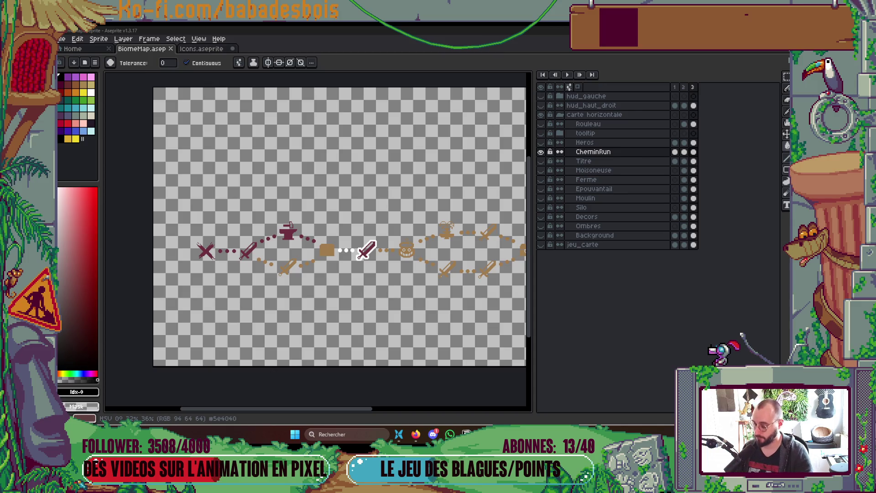
{"action": "scroll", "coordinate": [290, 226], "scroll_direction": "up", "scroll_amount": 1}
{"action": "scroll", "coordinate": [301, 236], "scroll_direction": "up", "scroll_amount": 3}
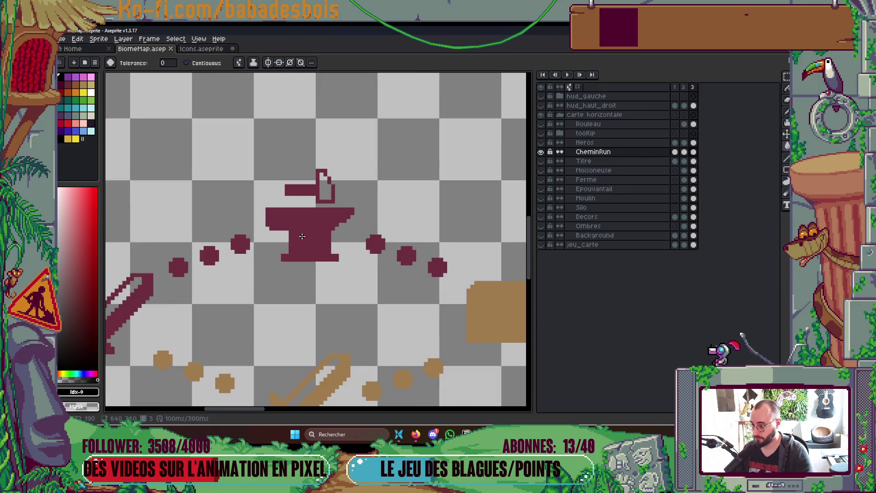
{"action": "scroll", "coordinate": [297, 176], "scroll_direction": "up", "scroll_amount": 1}
{"action": "key", "text": "m"}
{"action": "left_click_drag", "start_coordinate": [261, 166], "coordinate": [372, 288]}
{"action": "key", "text": "ctrl+d"}
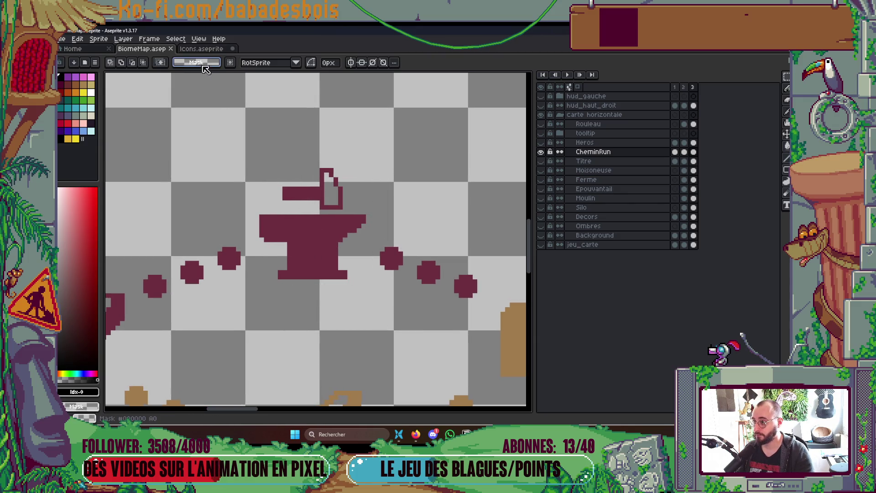
In Icons frame 7, clear the white anvil, paste the maroon anvil and centre it.
{"action": "left_click", "coordinate": [201, 48]}
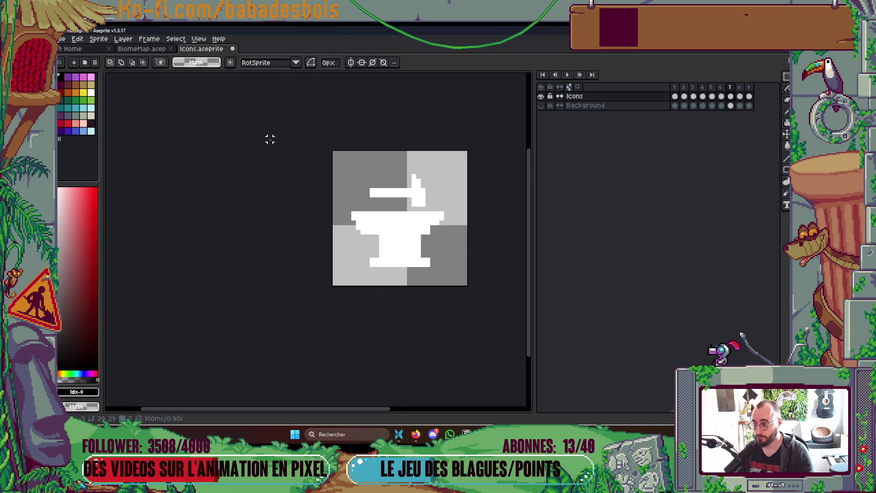
{"action": "key", "text": "ctrl+a"}
{"action": "key", "text": "Delete"}
{"action": "key", "text": "ctrl+v"}
{"action": "mouse_move", "coordinate": [374, 240]}
{"action": "left_mouse_down"}
{"action": "mouse_move", "coordinate": [409, 210]}
{"action": "mouse_move", "coordinate": [471, 209]}
{"action": "mouse_move", "coordinate": [420, 215]}
{"action": "left_mouse_up"}
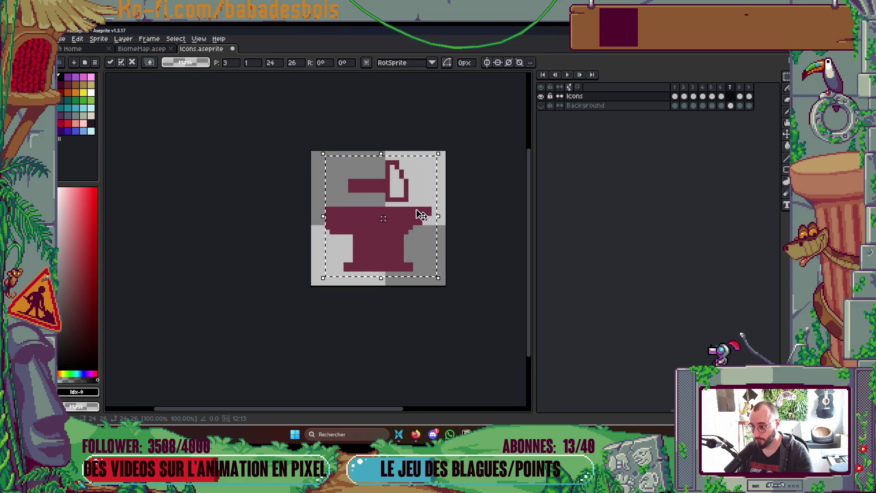
Commit the pasted anvil and nudge its left horn one pixel to position it.
{"action": "key", "text": "Return"}
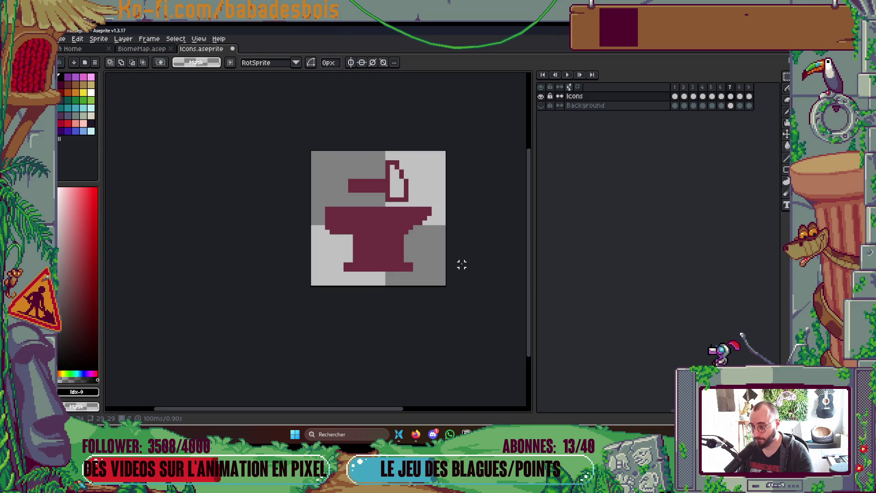
{"action": "scroll", "coordinate": [462, 265], "scroll_direction": "up", "scroll_amount": 1}
{"action": "left_click_drag", "start_coordinate": [321, 197], "coordinate": [363, 243]}
{"action": "key", "text": "Right"}
{"action": "key", "text": "Return"}
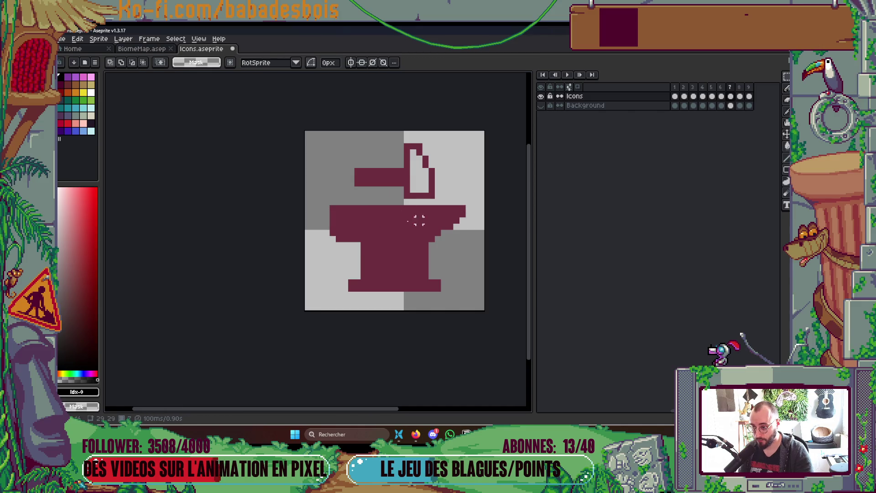
{"action": "left_click_drag", "start_coordinate": [376, 232], "coordinate": [324, 195]}
{"action": "key", "text": "Left"}
{"action": "key", "text": "Return"}
{"action": "scroll", "coordinate": [315, 208], "scroll_direction": "up", "scroll_amount": 1}
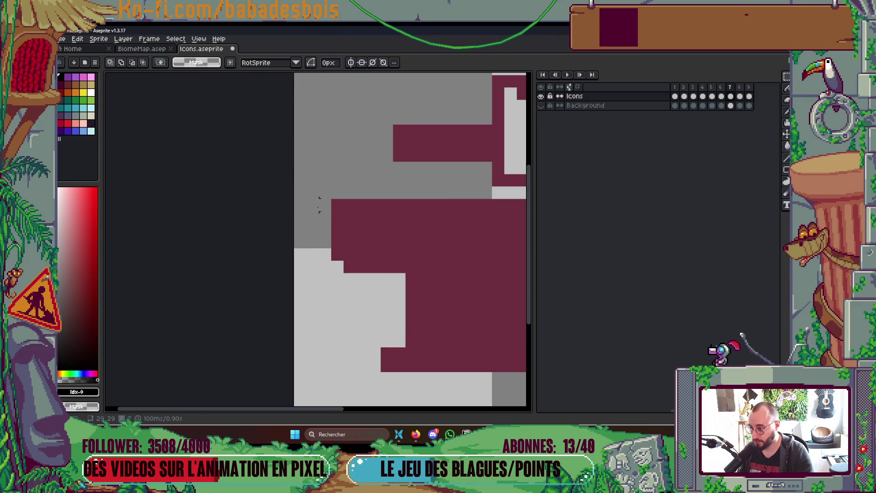
{"action": "scroll", "coordinate": [300, 205], "scroll_direction": "down", "scroll_amount": 2}
{"action": "scroll", "coordinate": [384, 263], "scroll_direction": "up", "scroll_amount": 1}
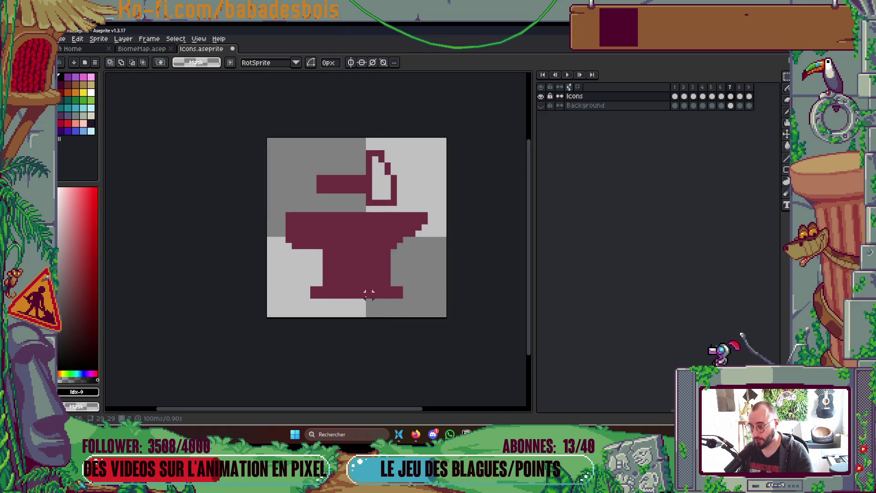
With the Pencil, fill the anvil's right step and left underside with maroon pixels.
{"action": "left_click_drag", "start_coordinate": [369, 295], "coordinate": [374, 305]}
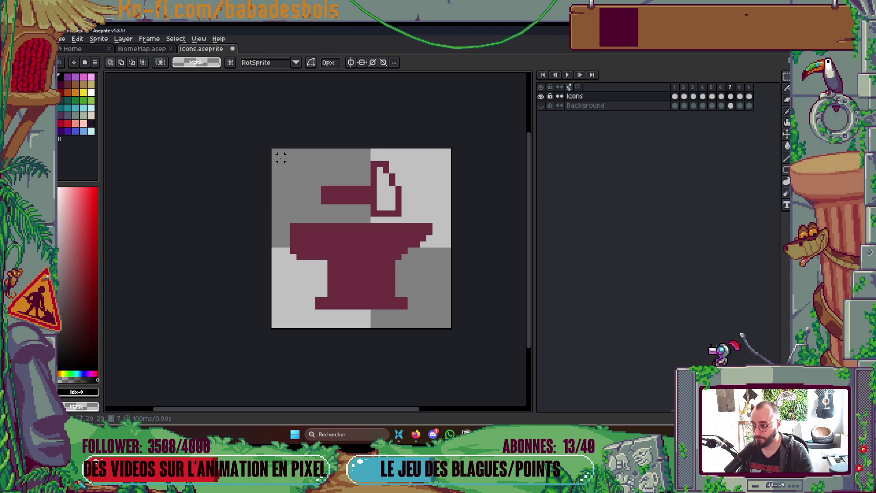
{"action": "left_click_drag", "start_coordinate": [283, 148], "coordinate": [447, 262]}
{"action": "left_click", "coordinate": [485, 325]}
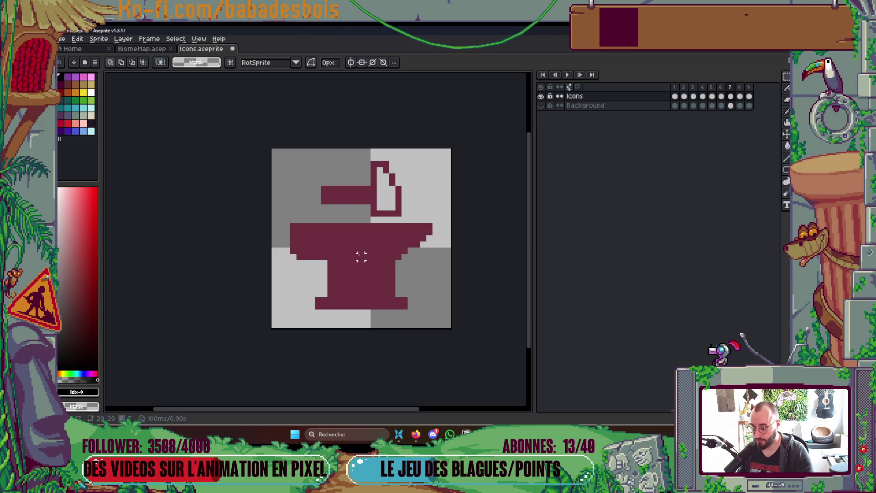
{"action": "left_click_drag", "start_coordinate": [380, 250], "coordinate": [420, 272]}
{"action": "left_click", "coordinate": [456, 279]}
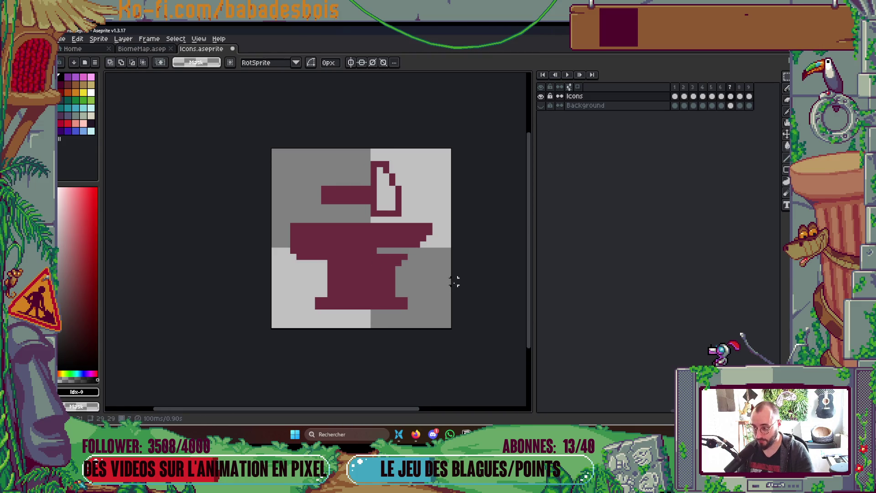
{"action": "scroll", "coordinate": [425, 276], "scroll_direction": "up", "scroll_amount": 1}
{"action": "key", "text": "b"}
{"action": "mouse_move", "coordinate": [388, 227]}
{"action": "left_mouse_down"}
{"action": "mouse_move", "coordinate": [331, 227]}
{"action": "mouse_move", "coordinate": [342, 226]}
{"action": "left_mouse_up"}
{"action": "left_click_drag", "start_coordinate": [165, 252], "coordinate": [237, 254]}
{"action": "left_click", "coordinate": [154, 240]}
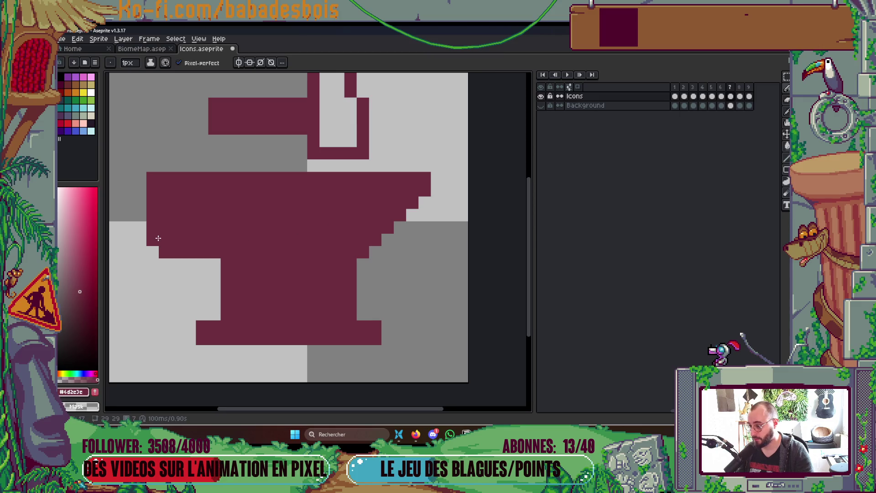
{"action": "scroll", "coordinate": [197, 235], "scroll_direction": "down", "scroll_amount": 1}
{"action": "scroll", "coordinate": [197, 235], "scroll_direction": "up", "scroll_amount": 1}
Move the anvil's stem and foot down one pixel and fill the gap beneath the top.
{"action": "key", "text": "m"}
{"action": "mouse_move", "coordinate": [175, 238]}
{"action": "left_mouse_down"}
{"action": "mouse_move", "coordinate": [208, 261]}
{"action": "mouse_move", "coordinate": [360, 322]}
{"action": "left_mouse_up"}
{"action": "key", "text": "Down"}
{"action": "key", "text": "ctrl+d"}
{"action": "key", "text": "b"}
{"action": "left_click", "coordinate": [234, 240]}
{"action": "left_click_drag", "start_coordinate": [224, 242], "coordinate": [317, 244]}
{"action": "scroll", "coordinate": [316, 245], "scroll_direction": "down", "scroll_amount": 6}
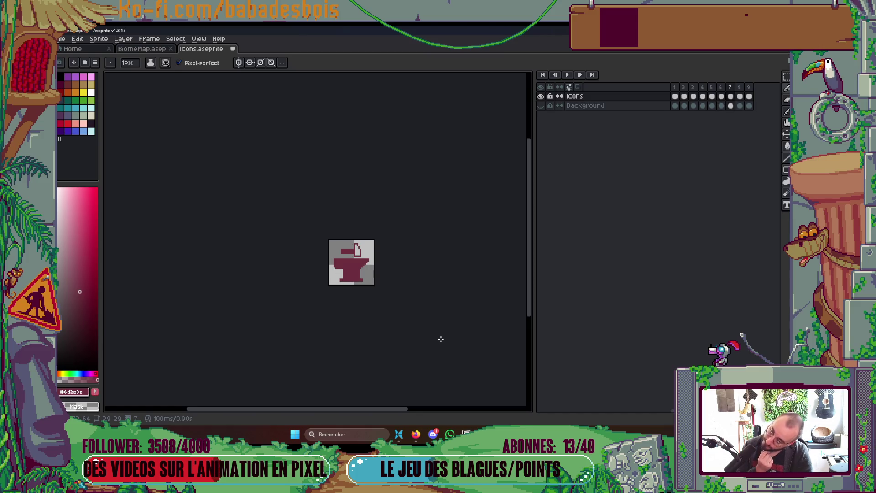
{"action": "scroll", "coordinate": [386, 299], "scroll_direction": "up", "scroll_amount": 2}
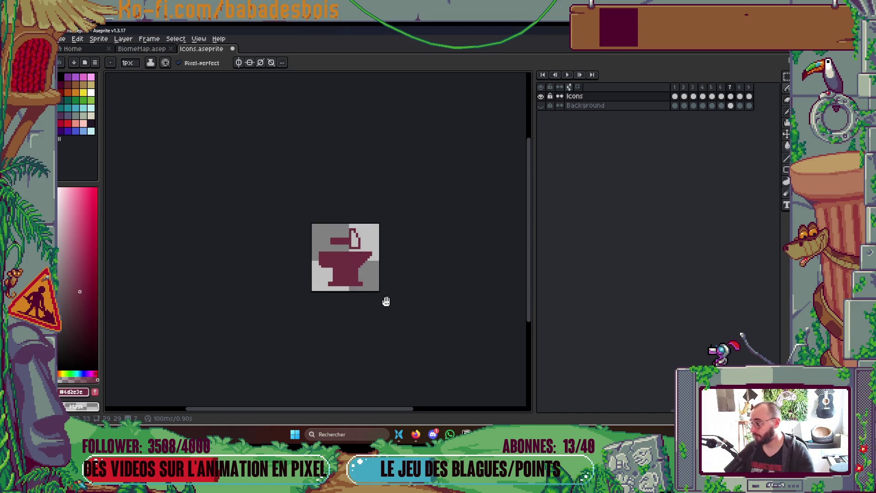
{"action": "left_click", "coordinate": [91, 93]}
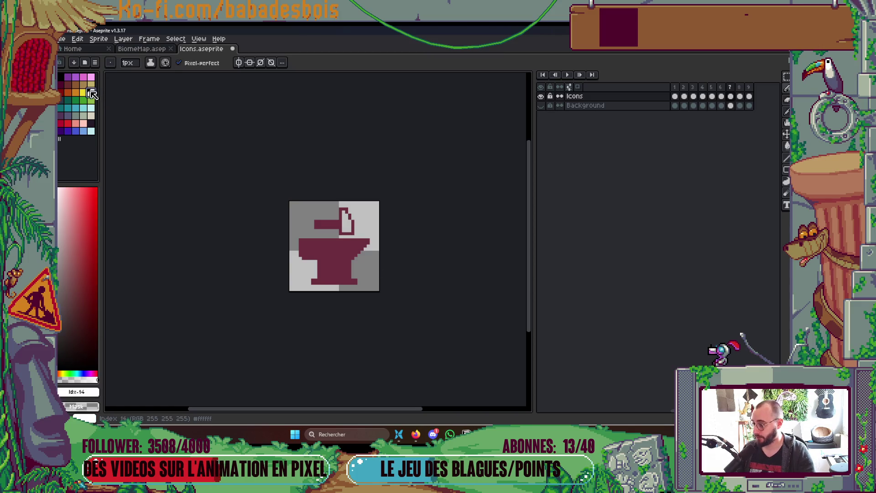
Paint Bucket the anvil body and hammer white, using 8-Connected fill for the hammer.
{"action": "key", "text": "g"}
{"action": "left_click", "coordinate": [346, 252]}
{"action": "scroll", "coordinate": [346, 252], "scroll_direction": "up", "scroll_amount": 1}
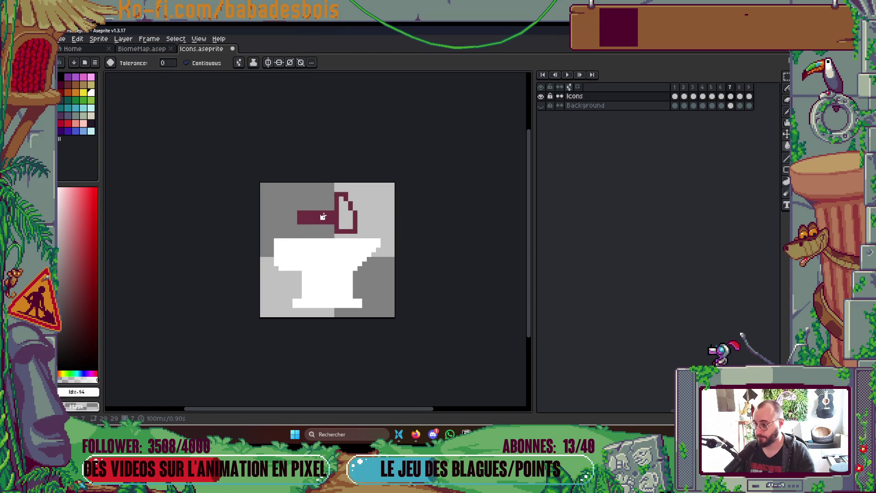
{"action": "left_click", "coordinate": [239, 63]}
{"action": "left_click", "coordinate": [293, 115]}
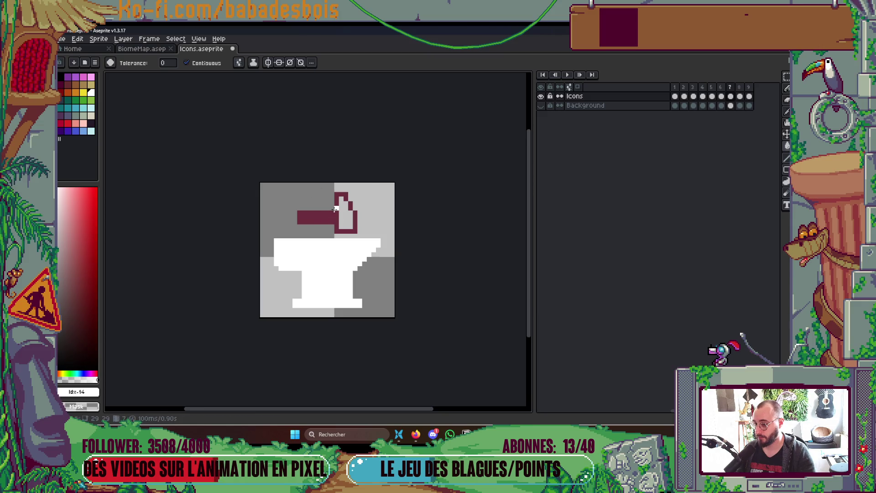
{"action": "left_click", "coordinate": [329, 218]}
Fill the hammer head's interior black with 4-Connected fill, save Icons and advance to frame 8.
{"action": "left_click", "coordinate": [238, 62]}
{"action": "left_click", "coordinate": [253, 118]}
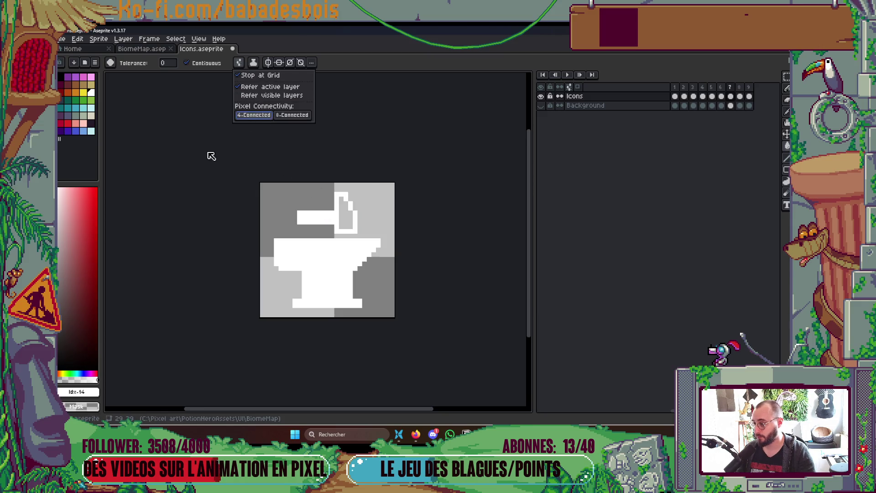
{"action": "left_click", "coordinate": [64, 77]}
{"action": "left_click", "coordinate": [346, 214]}
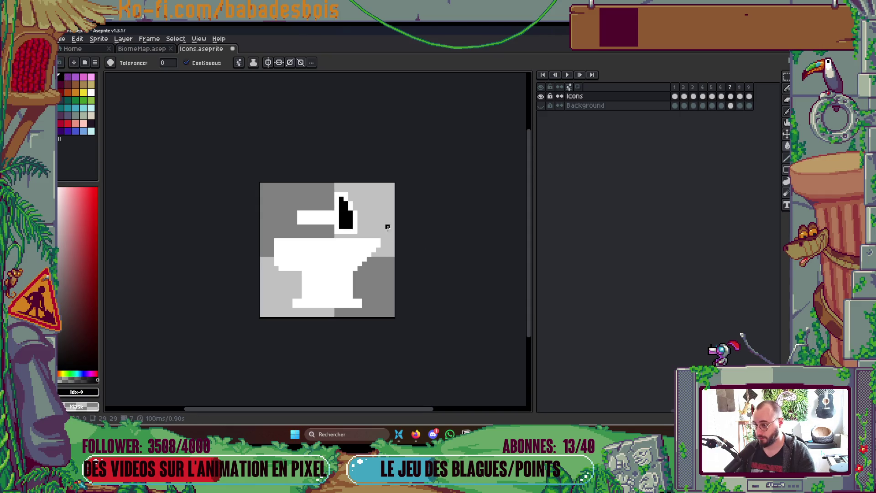
{"action": "scroll", "coordinate": [417, 224], "scroll_direction": "down", "scroll_amount": 1}
{"action": "key", "text": "Right"}
{"action": "key", "text": "ctrl+s"}
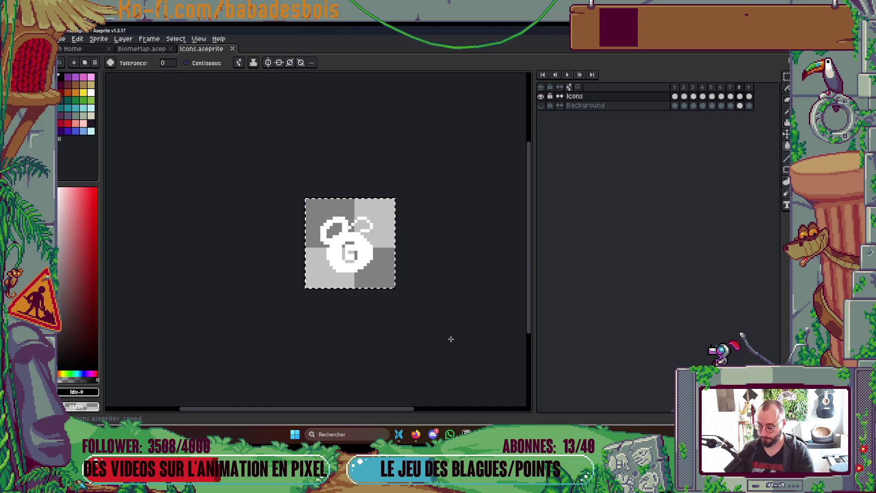
Clear the G icon from frame 8, visit the BiomeMap document, then return to Icons.
{"action": "key", "text": "Delete"}
{"action": "left_click", "coordinate": [150, 40]}
{"action": "left_click", "coordinate": [151, 40]}
{"action": "left_click", "coordinate": [142, 48]}
{"action": "scroll", "coordinate": [317, 190], "scroll_direction": "down", "scroll_amount": 2}
{"action": "key", "text": "ctrl+Tab"}
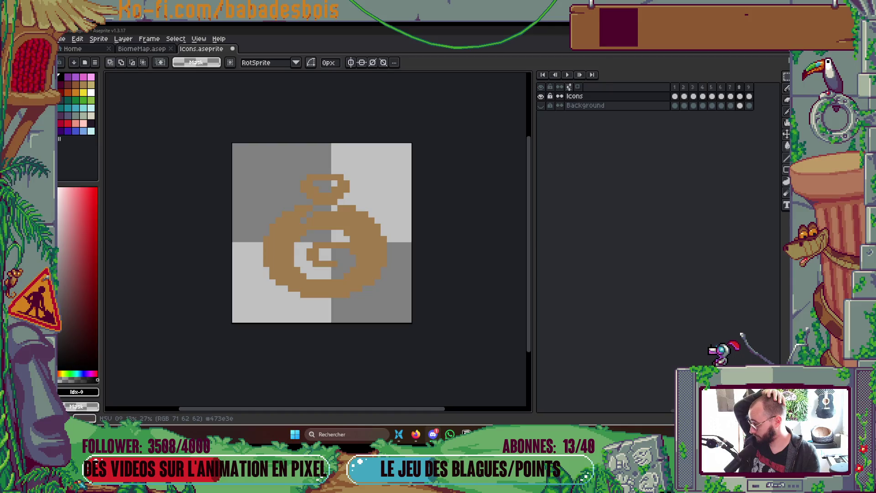
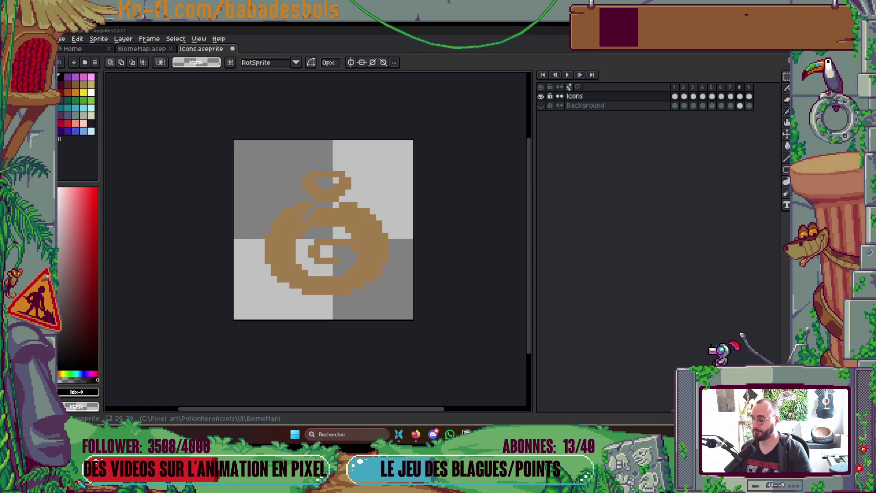
Bucket-fill the money bag's brown body and top ring white.
{"action": "left_click", "coordinate": [91, 94]}
{"action": "key", "text": "g"}
{"action": "left_click", "coordinate": [362, 231]}
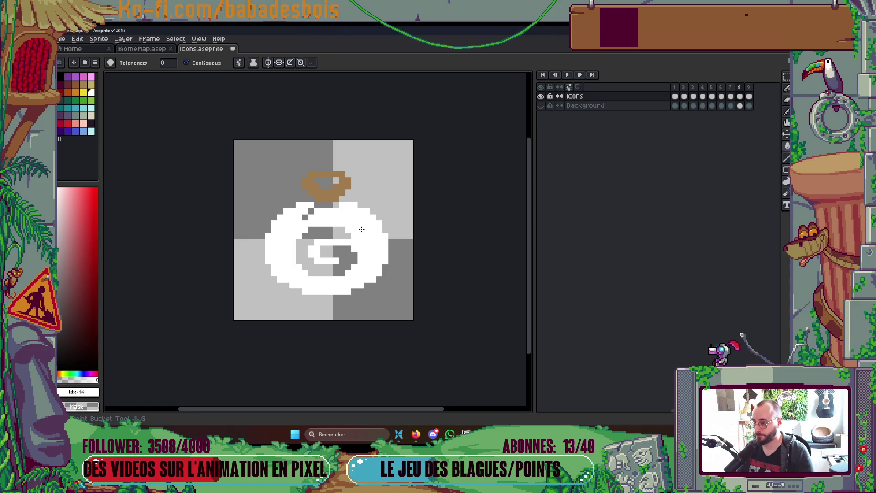
{"action": "left_click", "coordinate": [328, 193]}
{"action": "scroll", "coordinate": [325, 208], "scroll_direction": "up", "scroll_amount": 1}
Make the bag's G and top hole black and pencil a black line along its neck.
{"action": "left_click", "coordinate": [251, 196], "text": "alt"}
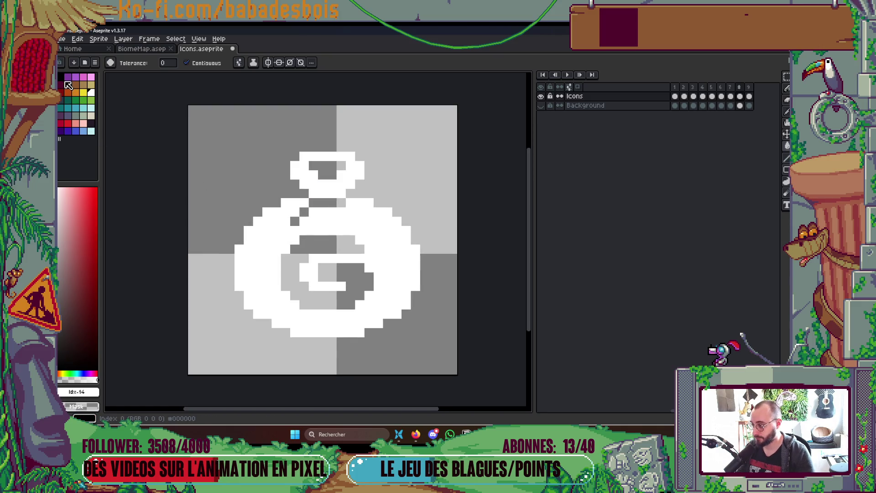
{"action": "left_click", "coordinate": [359, 275]}
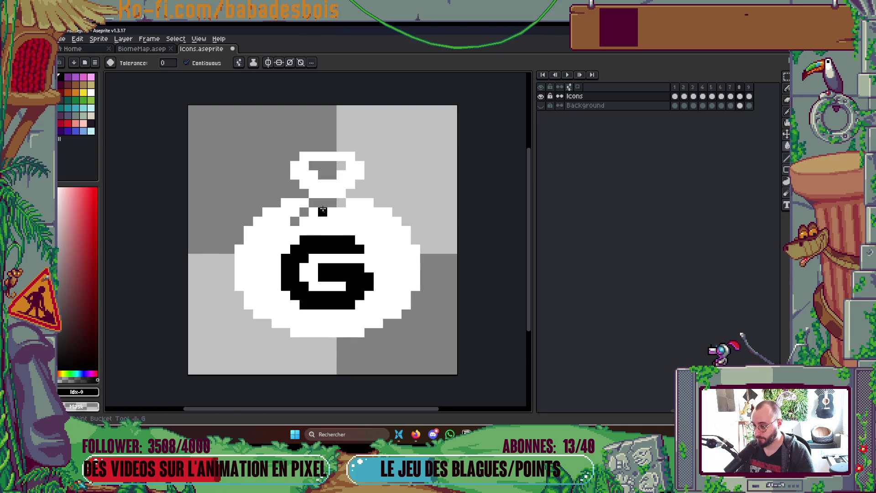
{"action": "key", "text": "b"}
{"action": "mouse_move", "coordinate": [316, 202]}
{"action": "left_mouse_down"}
{"action": "mouse_move", "coordinate": [341, 202]}
{"action": "mouse_move", "coordinate": [295, 221]}
{"action": "left_mouse_up"}
{"action": "key", "text": "g"}
{"action": "left_click", "coordinate": [327, 170]}
{"action": "scroll", "coordinate": [442, 194], "scroll_direction": "down", "scroll_amount": 7}
Step forward to the horned mask frame.
{"action": "key", "text": "Right"}
{"action": "key", "text": "Left"}
{"action": "key", "text": "Right"}
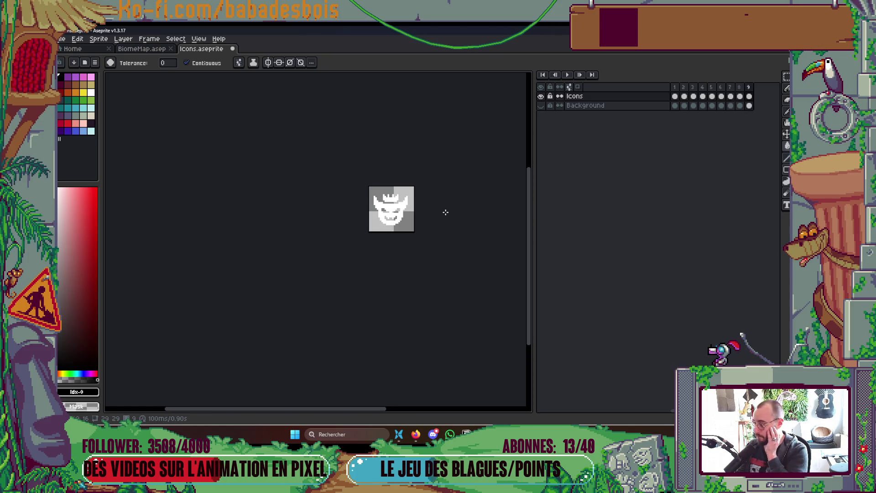
Bucket-fill the mask's mouth and both eyes black.
{"action": "scroll", "coordinate": [447, 213], "scroll_direction": "up", "scroll_amount": 6}
{"action": "left_click", "coordinate": [346, 228]}
{"action": "left_click", "coordinate": [385, 173]}
{"action": "left_click", "coordinate": [299, 169]}
{"action": "left_click", "coordinate": [314, 183]}
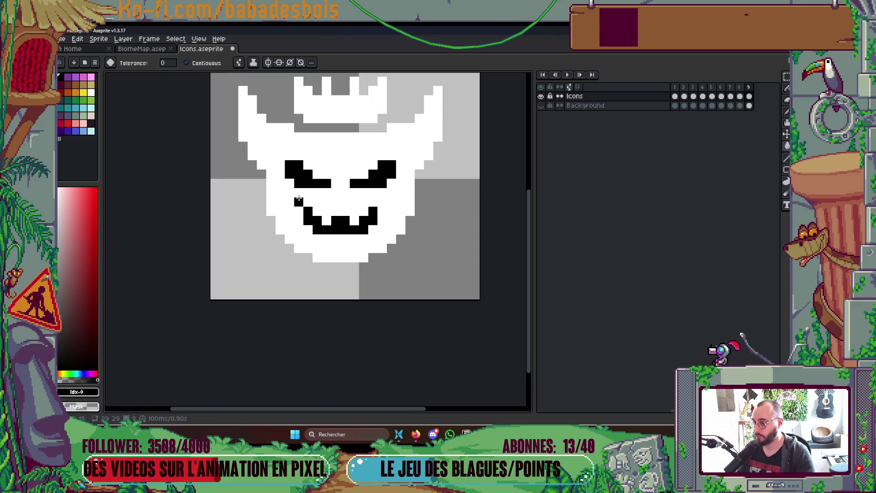
Pencil a black band along the crown's bottom edge, add a face pixel, and save.
{"action": "key", "text": "b"}
{"action": "left_click", "coordinate": [298, 119]}
{"action": "mouse_move", "coordinate": [297, 121]}
{"action": "left_mouse_down"}
{"action": "mouse_move", "coordinate": [378, 127]}
{"action": "mouse_move", "coordinate": [382, 119]}
{"action": "left_mouse_up"}
{"action": "left_click", "coordinate": [408, 166]}
{"action": "left_click_drag", "start_coordinate": [419, 194], "coordinate": [412, 248]}
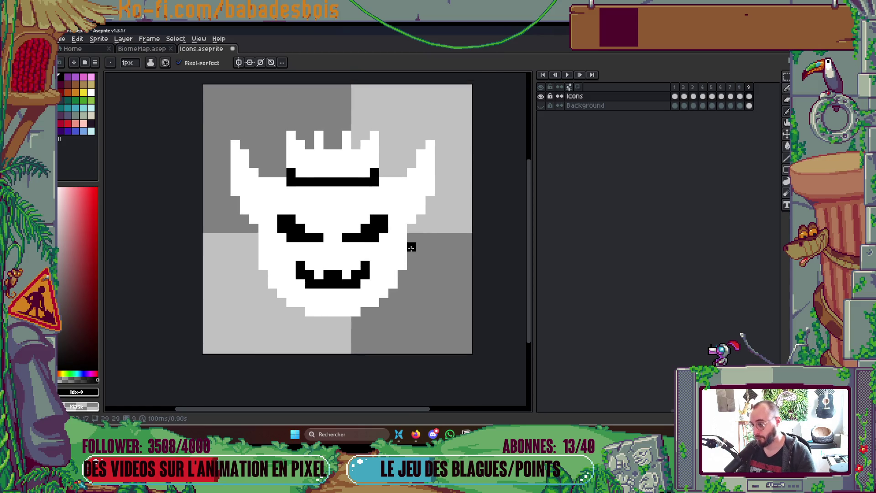
{"action": "scroll", "coordinate": [412, 248], "scroll_direction": "down", "scroll_amount": 9}
{"action": "key", "text": "ctrl+s"}
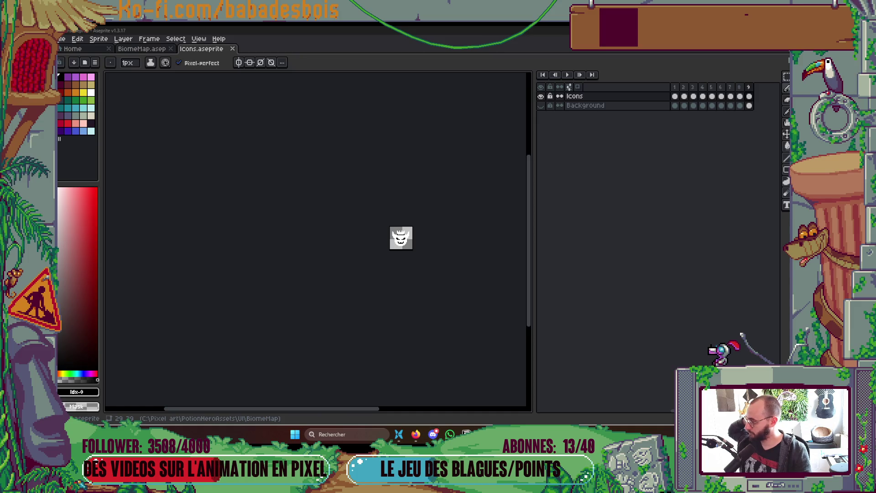
Flip between the money-bag and mask frames to compare the two icons.
{"action": "scroll", "coordinate": [320, 306], "scroll_direction": "right", "scroll_amount": 2}
{"action": "scroll", "coordinate": [385, 231], "scroll_direction": "up", "scroll_amount": 3}
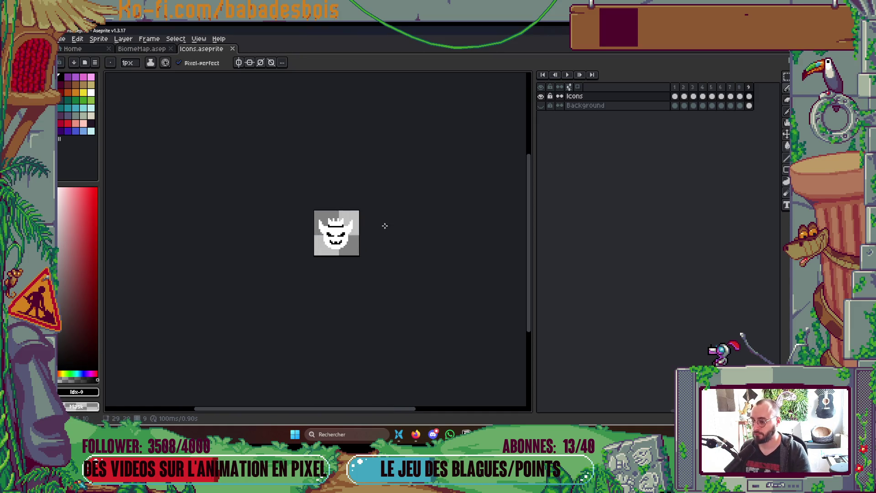
{"action": "scroll", "coordinate": [367, 205], "scroll_direction": "up", "scroll_amount": 2}
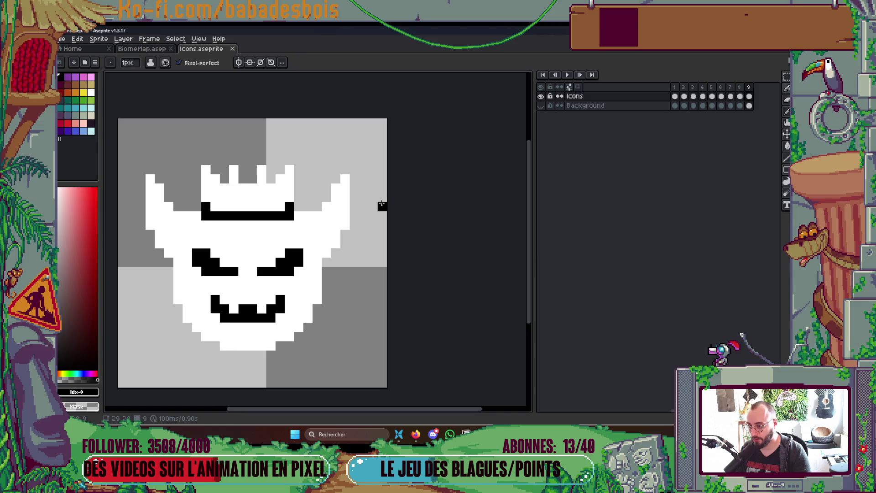
{"action": "scroll", "coordinate": [318, 234], "scroll_direction": "left", "scroll_amount": 2}
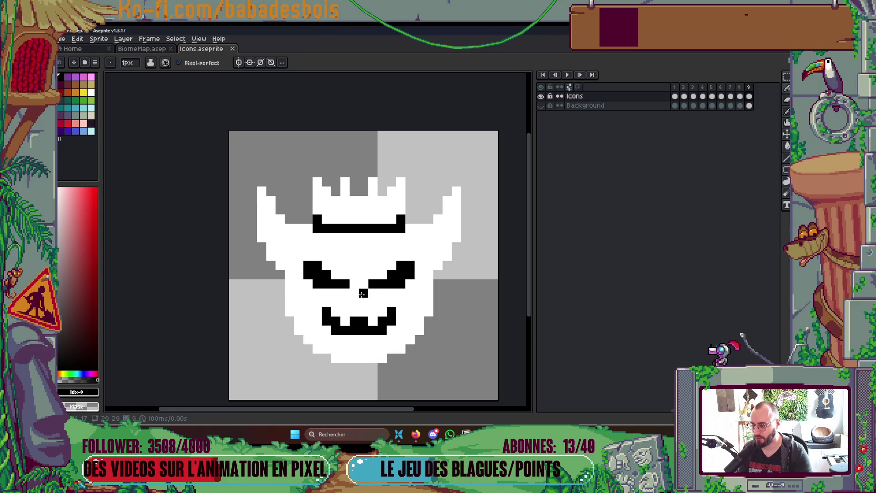
{"action": "key", "text": "Left"}
{"action": "key", "text": "Right"}
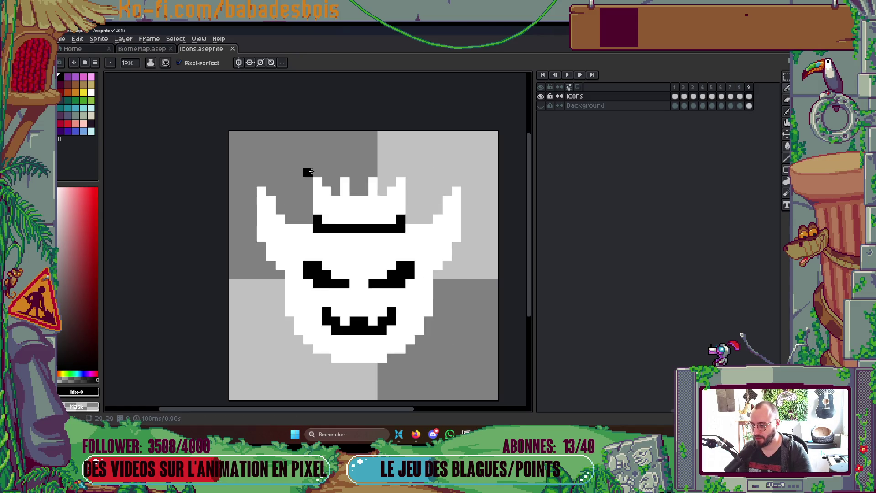
{"action": "key", "text": "Left"}
{"action": "key", "text": "Right"}
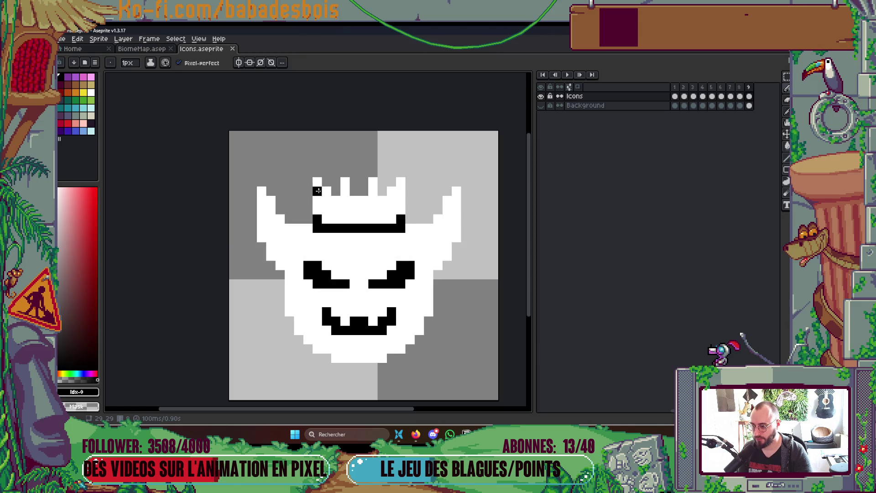
{"action": "scroll", "coordinate": [329, 196], "scroll_direction": "down", "scroll_amount": 1}
Replace the face's right half with a horizontally flipped copy of the left half.
{"action": "key", "text": "m"}
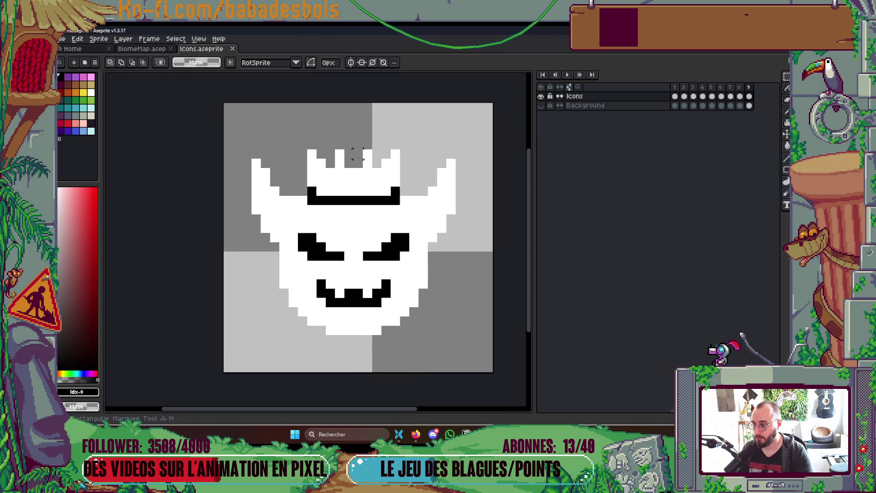
{"action": "mouse_move", "coordinate": [354, 141]}
{"action": "left_mouse_down"}
{"action": "mouse_move", "coordinate": [445, 278]}
{"action": "mouse_move", "coordinate": [456, 336]}
{"action": "left_mouse_up"}
{"action": "key", "text": "ctrl+v"}
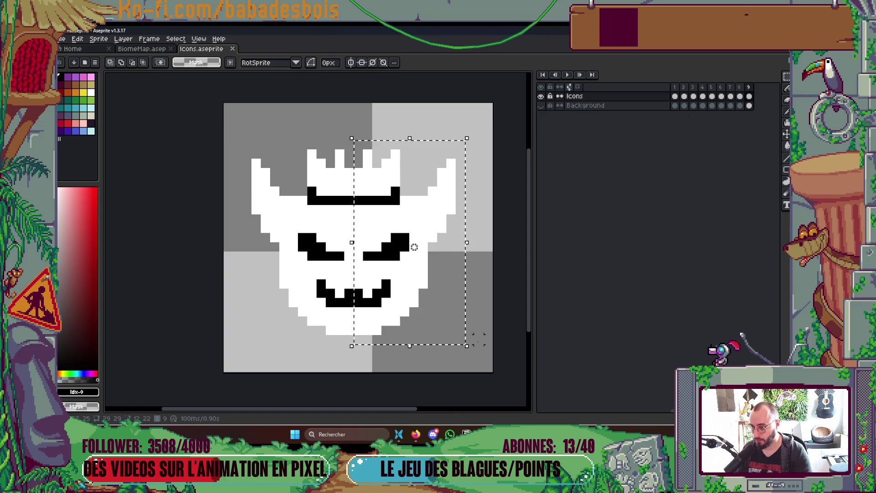
{"action": "key", "text": "shift+h"}
{"action": "key", "text": "Return"}
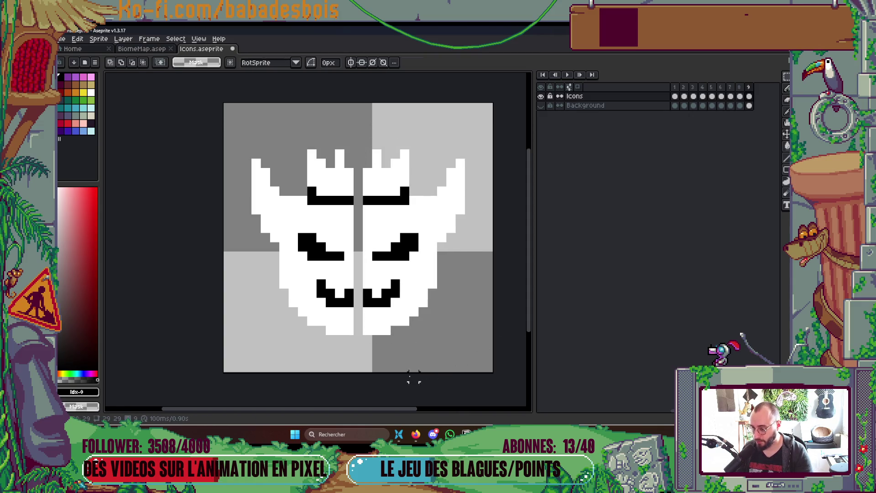
Close the mouth gap in black and paint the chin and centre column white, undoing the last change.
{"action": "scroll", "coordinate": [382, 356], "scroll_direction": "up", "scroll_amount": 2}
{"action": "key", "text": "i"}
{"action": "left_click", "coordinate": [354, 245]}
{"action": "key", "text": "b"}
{"action": "left_click", "coordinate": [335, 246]}
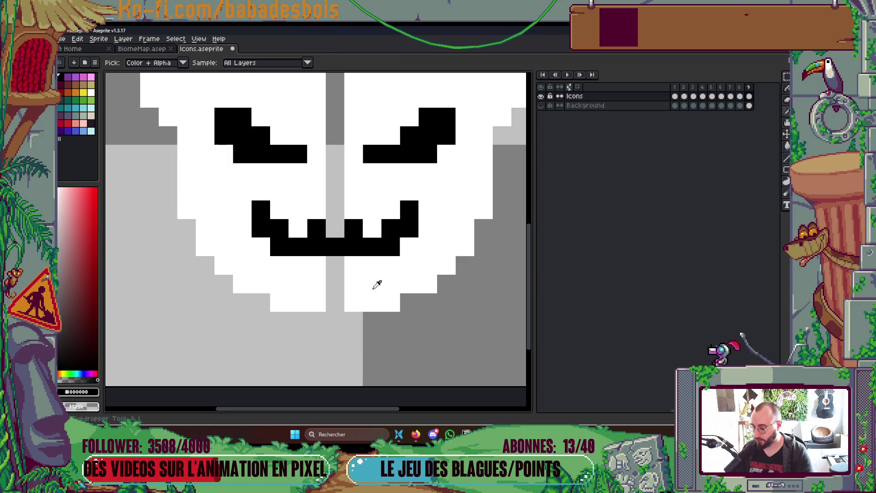
{"action": "left_click", "coordinate": [378, 286], "text": "alt"}
{"action": "left_click_drag", "start_coordinate": [341, 268], "coordinate": [335, 303]}
{"action": "left_click", "coordinate": [336, 228]}
{"action": "scroll", "coordinate": [338, 219], "scroll_direction": "up", "scroll_amount": 3}
{"action": "left_click_drag", "start_coordinate": [336, 366], "coordinate": [336, 214]}
{"action": "left_click", "coordinate": [274, 303], "text": "alt"}
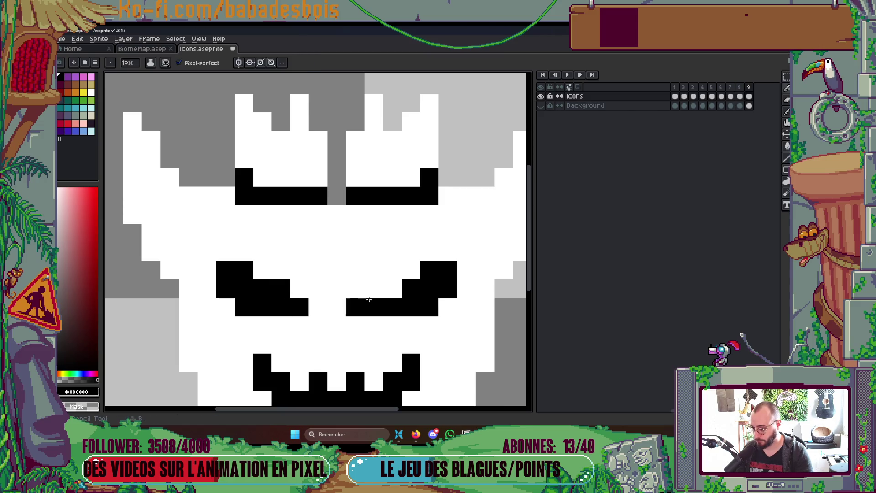
{"action": "scroll", "coordinate": [464, 257], "scroll_direction": "down", "scroll_amount": 5}
{"action": "scroll", "coordinate": [470, 264], "scroll_direction": "down", "scroll_amount": 3}
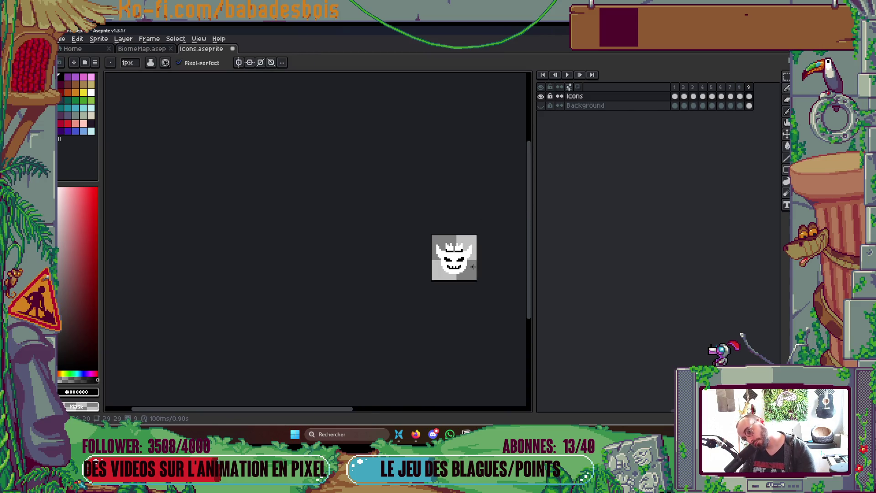
{"action": "scroll", "coordinate": [473, 267], "scroll_direction": "up", "scroll_amount": 4}
{"action": "key", "text": "ctrl+z"}
{"action": "key", "text": "ctrl+z"}
{"action": "scroll", "coordinate": [413, 256], "scroll_direction": "up", "scroll_amount": 1}
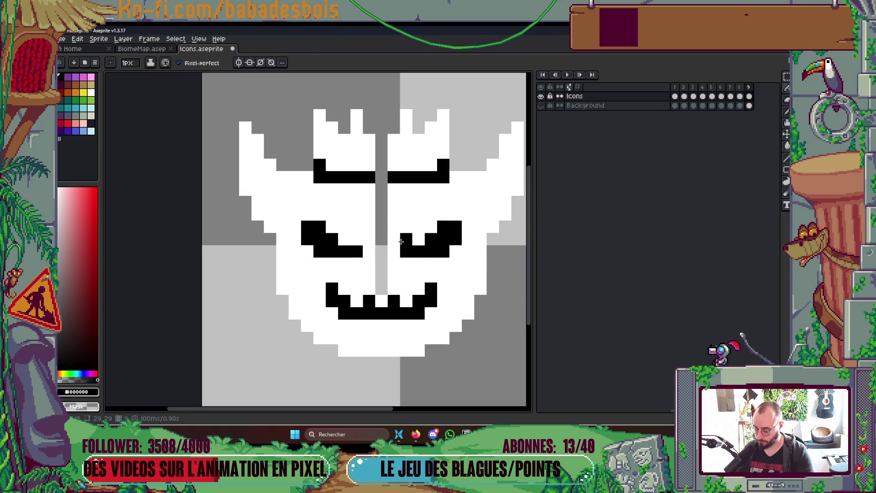
Shift the right eye one pixel to the left.
{"action": "key", "text": "m"}
{"action": "left_click_drag", "start_coordinate": [320, 239], "coordinate": [406, 277]}
{"action": "left_click_drag", "start_coordinate": [405, 214], "coordinate": [456, 251]}
{"action": "key", "text": "Left"}
Paint the grey centre column, crown gap and pixels beside the left eye white, and fill the gap between the brows black.
{"action": "key", "text": "i"}
{"action": "left_click", "coordinate": [460, 276]}
{"action": "key", "text": "b"}
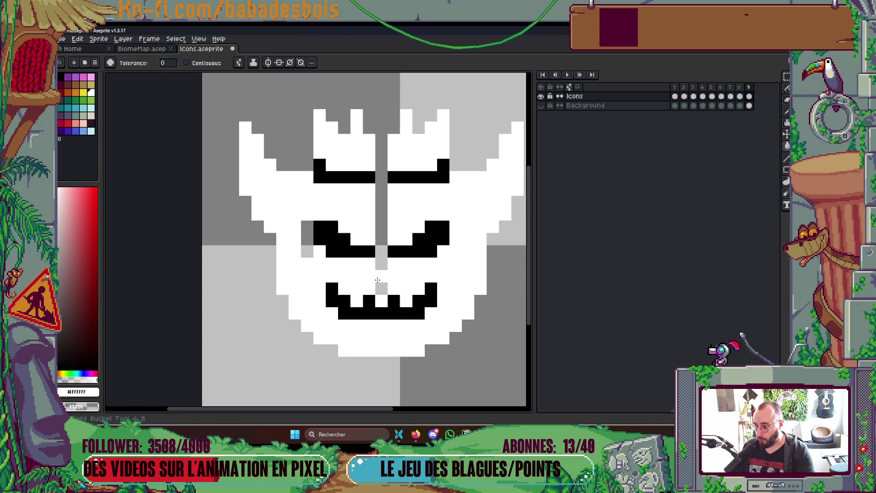
{"action": "left_click", "coordinate": [381, 189]}
{"action": "left_click_drag", "start_coordinate": [382, 196], "coordinate": [382, 293]}
{"action": "left_click_drag", "start_coordinate": [307, 227], "coordinate": [306, 252]}
{"action": "left_click_drag", "start_coordinate": [382, 167], "coordinate": [382, 127]}
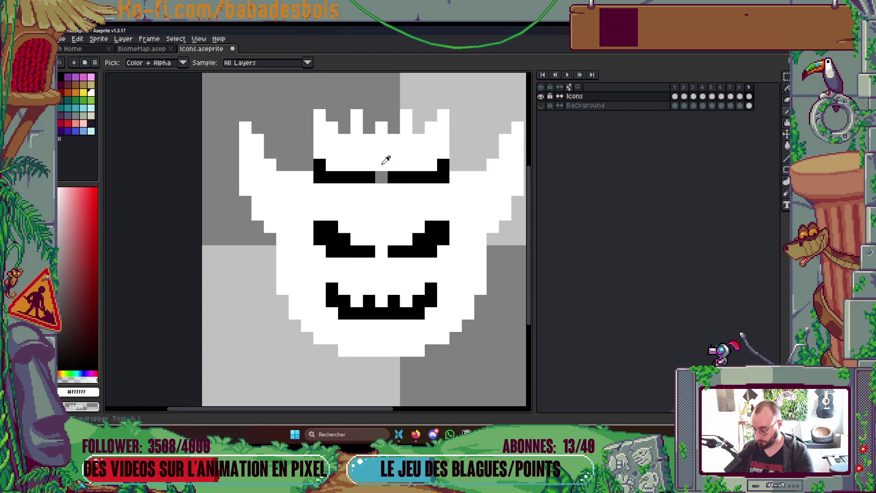
{"action": "left_click", "coordinate": [391, 176], "text": "alt"}
{"action": "left_click", "coordinate": [383, 177]}
{"action": "scroll", "coordinate": [405, 188], "scroll_direction": "down", "scroll_amount": 5}
{"action": "scroll", "coordinate": [406, 187], "scroll_direction": "up", "scroll_amount": 5}
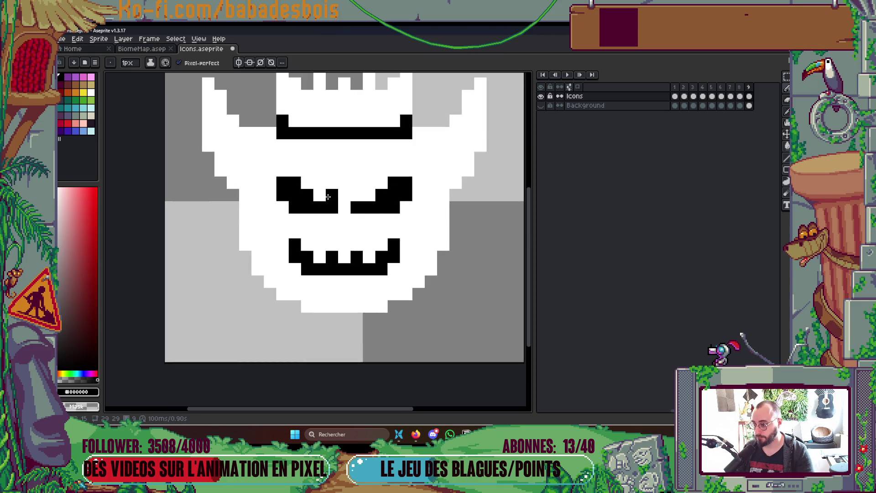
{"action": "scroll", "coordinate": [402, 220], "scroll_direction": "down", "scroll_amount": 5}
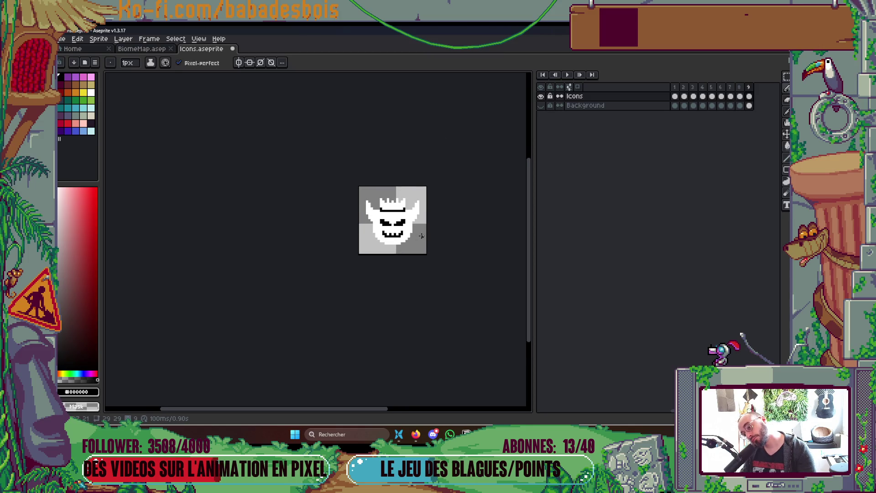
{"action": "scroll", "coordinate": [421, 227], "scroll_direction": "up", "scroll_amount": 3}
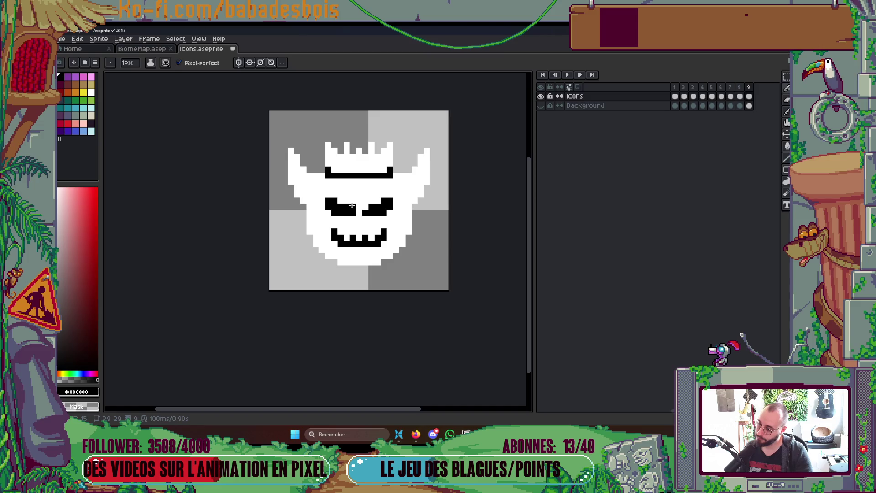
{"action": "scroll", "coordinate": [352, 205], "scroll_direction": "down", "scroll_amount": 4}
{"action": "scroll", "coordinate": [352, 205], "scroll_direction": "up", "scroll_amount": 2}
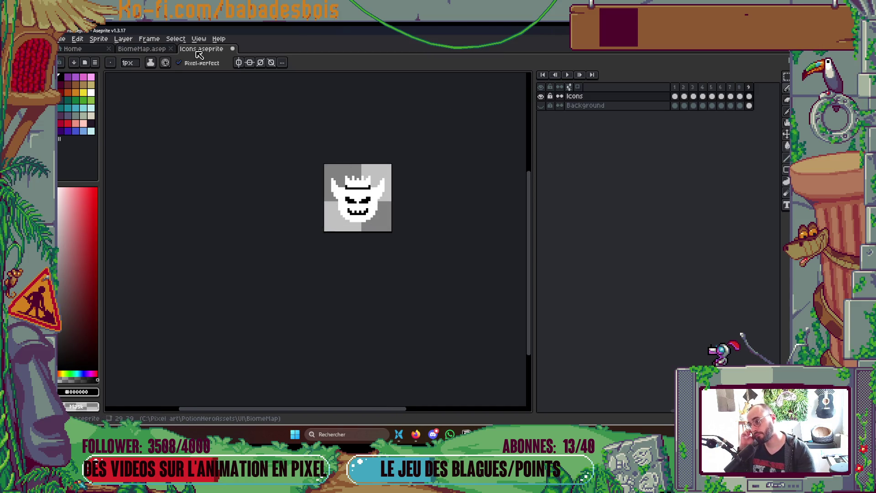
On the BiomeMap, show the CheminRun layer again and select the demon face.
{"action": "left_click", "coordinate": [142, 48]}
{"action": "scroll", "coordinate": [469, 245], "scroll_direction": "down", "scroll_amount": 3}
{"action": "key", "text": "ctrl+d"}
{"action": "left_click_drag", "start_coordinate": [452, 248], "coordinate": [397, 280]}
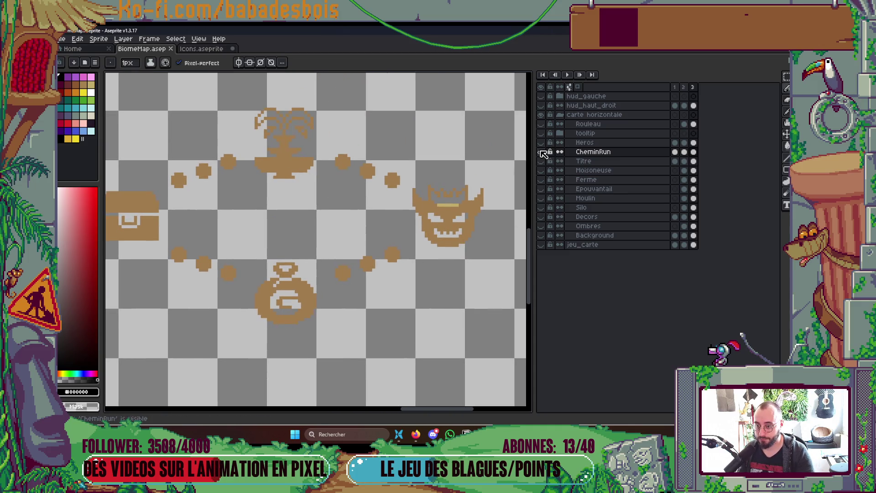
{"action": "left_click", "coordinate": [541, 152], "text": "alt"}
{"action": "left_click_drag", "start_coordinate": [446, 218], "coordinate": [417, 223]}
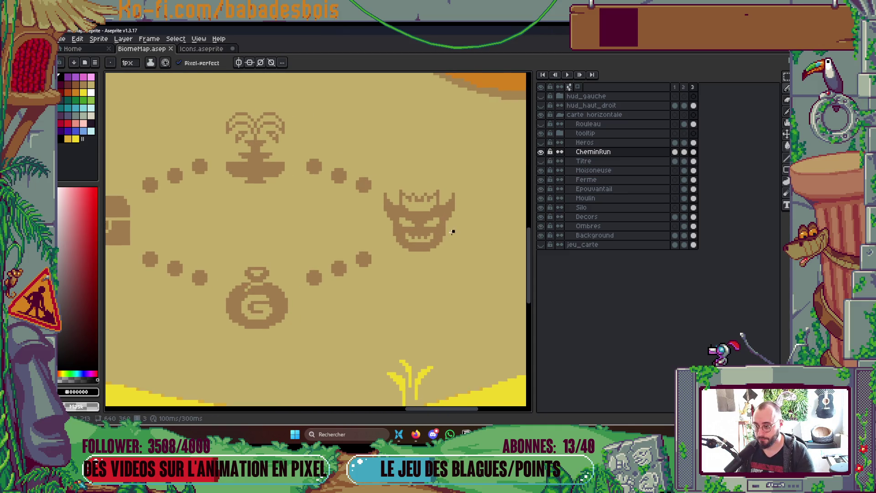
{"action": "scroll", "coordinate": [452, 233], "scroll_direction": "up", "scroll_amount": 3}
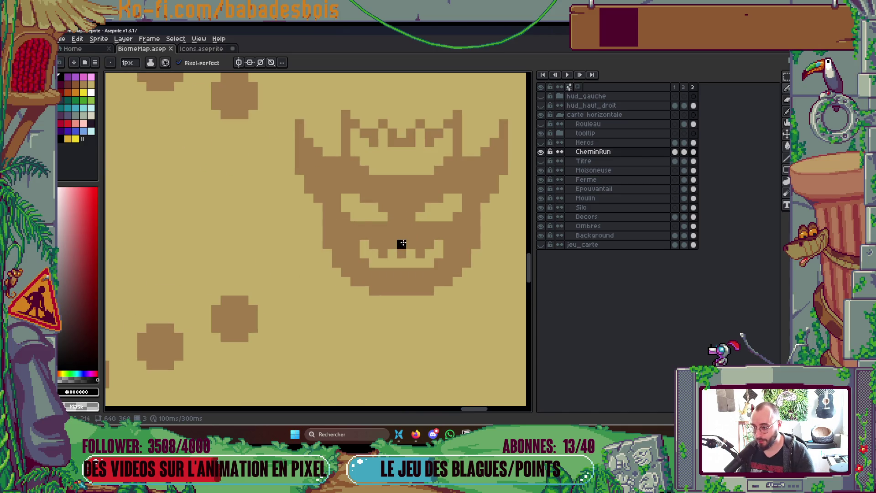
{"action": "scroll", "coordinate": [402, 244], "scroll_direction": "down", "scroll_amount": 3}
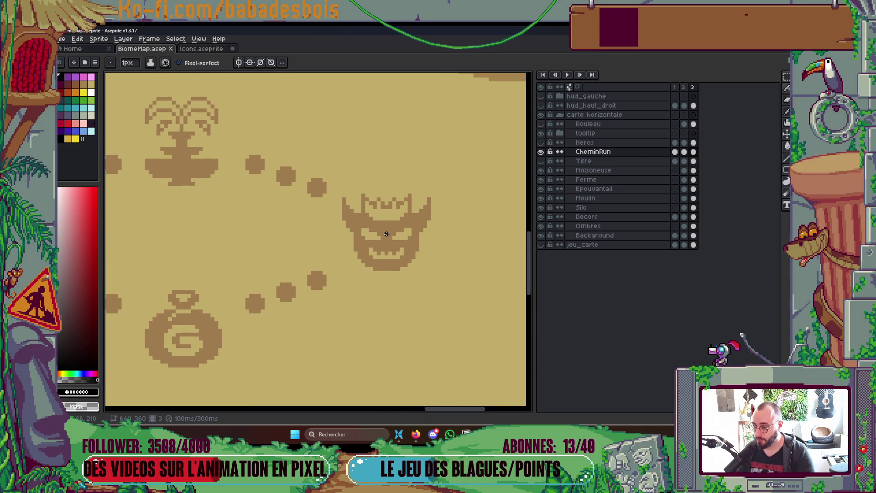
{"action": "key", "text": "m"}
{"action": "left_click_drag", "start_coordinate": [332, 184], "coordinate": [452, 280]}
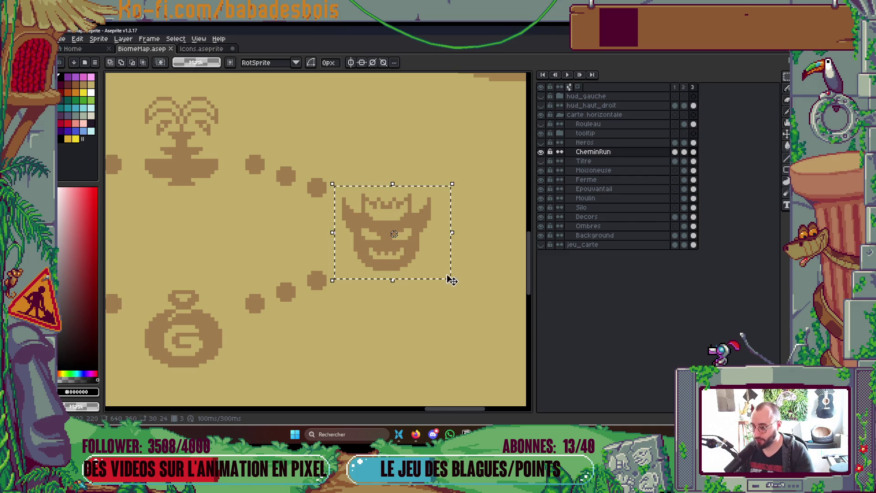
Clear the Icons frame and paste the demon face, positioning it up and to the right.
{"action": "key", "text": "ctrl+Tab"}
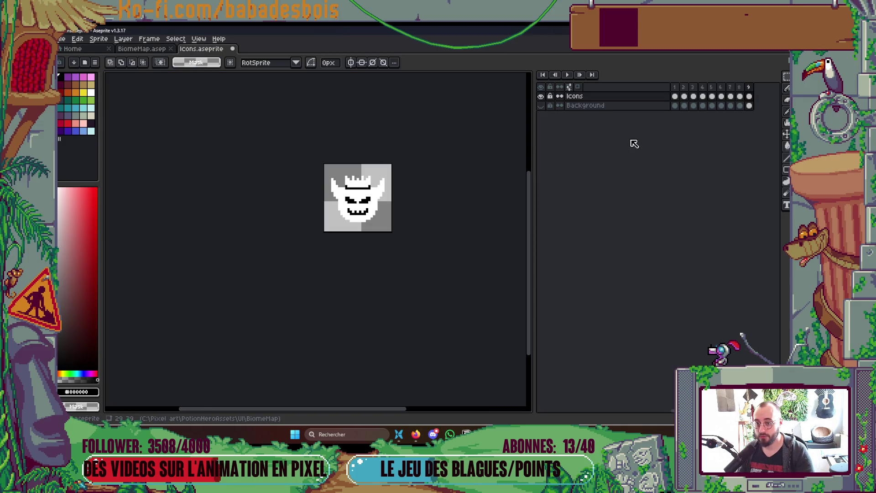
{"action": "key", "text": "ctrl+a"}
{"action": "key", "text": "Delete"}
{"action": "key", "text": "ctrl+v"}
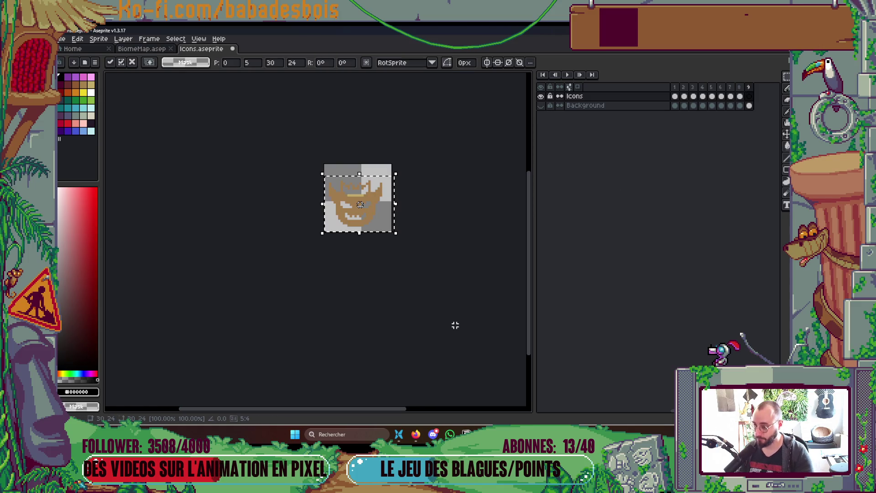
{"action": "scroll", "coordinate": [379, 236], "scroll_direction": "up", "scroll_amount": 1}
{"action": "mouse_move", "coordinate": [378, 227]}
{"action": "left_mouse_down"}
{"action": "mouse_move", "coordinate": [387, 212]}
{"action": "mouse_move", "coordinate": [390, 221]}
{"action": "left_mouse_up"}
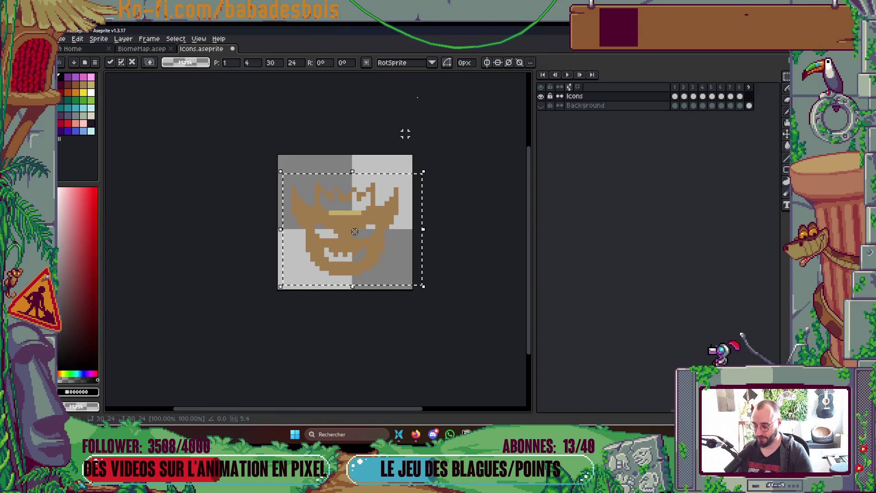
{"action": "mouse_move", "coordinate": [342, 231]}
{"action": "left_mouse_down"}
{"action": "mouse_move", "coordinate": [349, 215]}
{"action": "mouse_move", "coordinate": [346, 227]}
{"action": "left_mouse_up"}
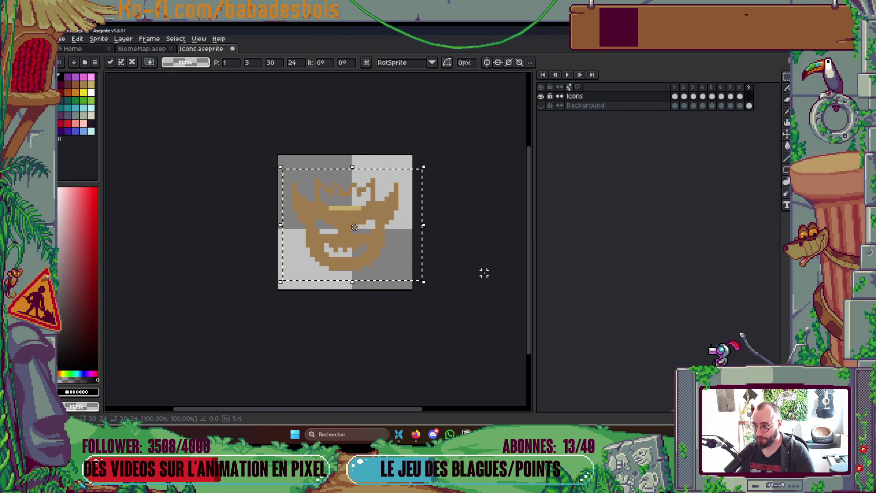
{"action": "key", "text": "Return"}
Check the demon's alignment with test lines, then shift it up one pixel.
{"action": "scroll", "coordinate": [321, 158], "scroll_direction": "up", "scroll_amount": 2}
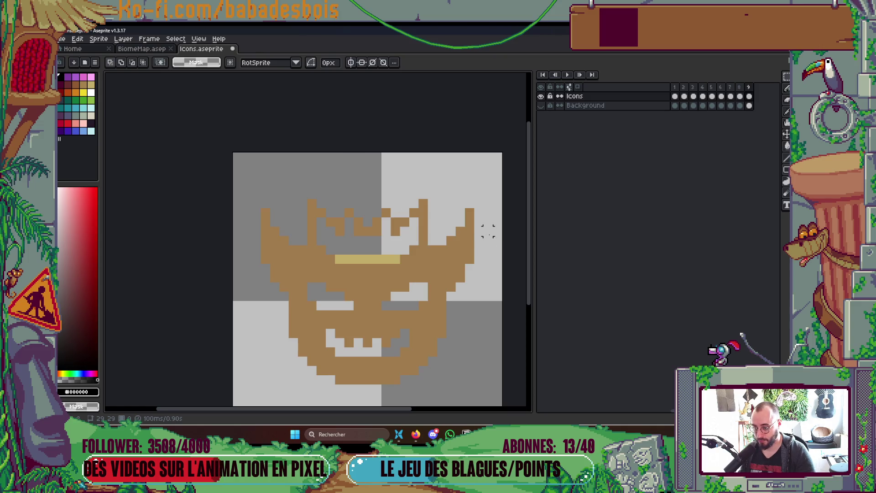
{"action": "scroll", "coordinate": [368, 194], "scroll_direction": "down", "scroll_amount": 1}
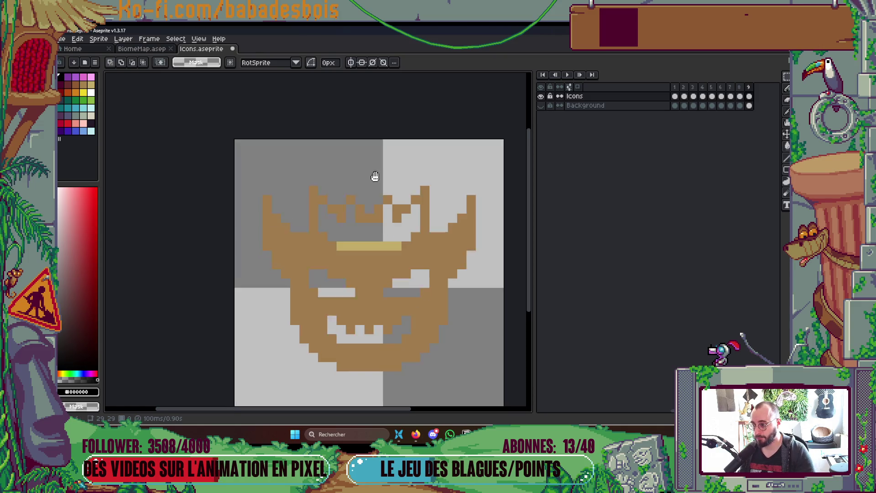
{"action": "left_click_drag", "start_coordinate": [313, 178], "coordinate": [314, 136]}
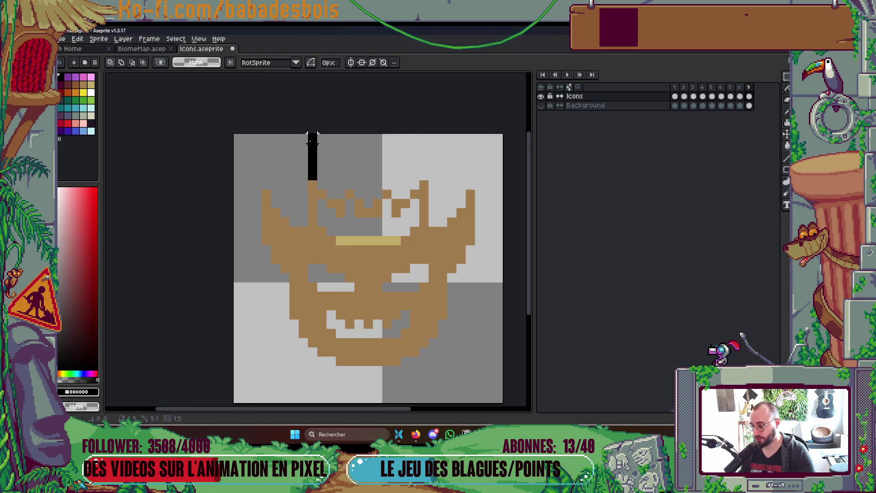
{"action": "key", "text": "ctrl+z"}
{"action": "scroll", "coordinate": [311, 137], "scroll_direction": "down", "scroll_amount": 5}
{"action": "left_click_drag", "start_coordinate": [336, 243], "coordinate": [336, 276]}
{"action": "key", "text": "ctrl+z"}
{"action": "scroll", "coordinate": [420, 269], "scroll_direction": "down", "scroll_amount": 3}
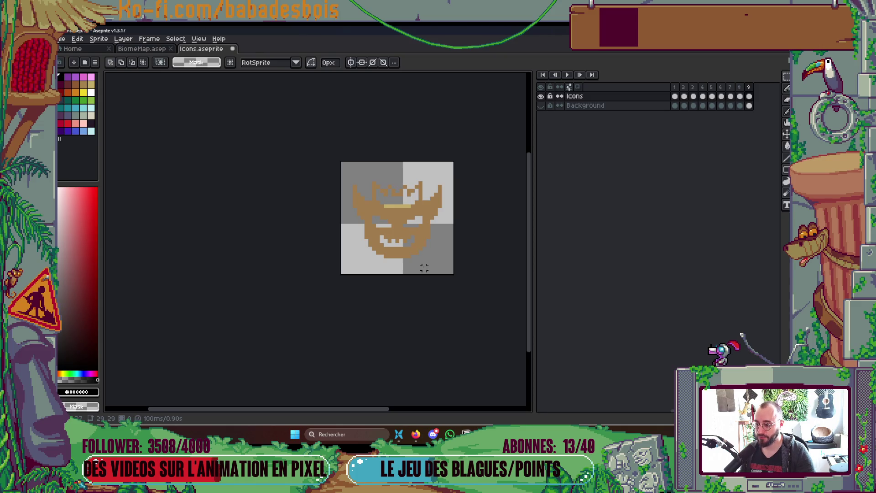
{"action": "left_click_drag", "start_coordinate": [351, 179], "coordinate": [465, 278]}
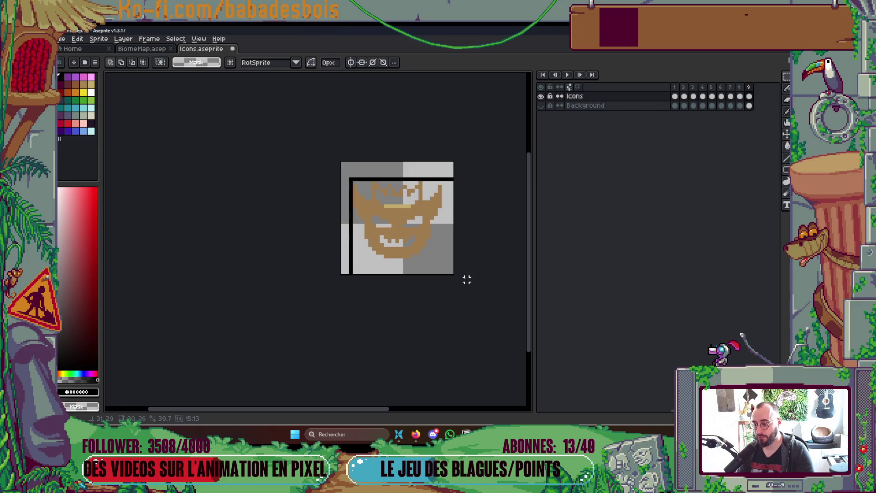
{"action": "key", "text": "Up"}
{"action": "key", "text": "ctrl+d"}
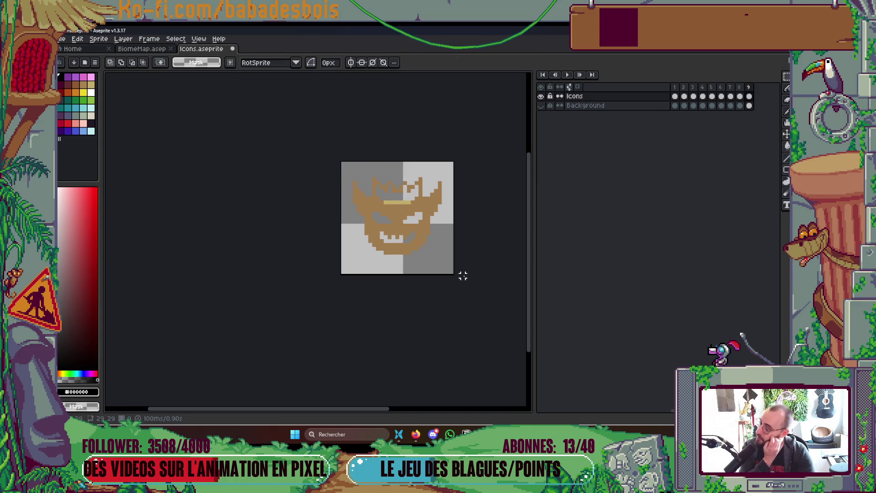
{"action": "scroll", "coordinate": [432, 233], "scroll_direction": "up", "scroll_amount": 1}
{"action": "scroll", "coordinate": [411, 204], "scroll_direction": "up", "scroll_amount": 1}
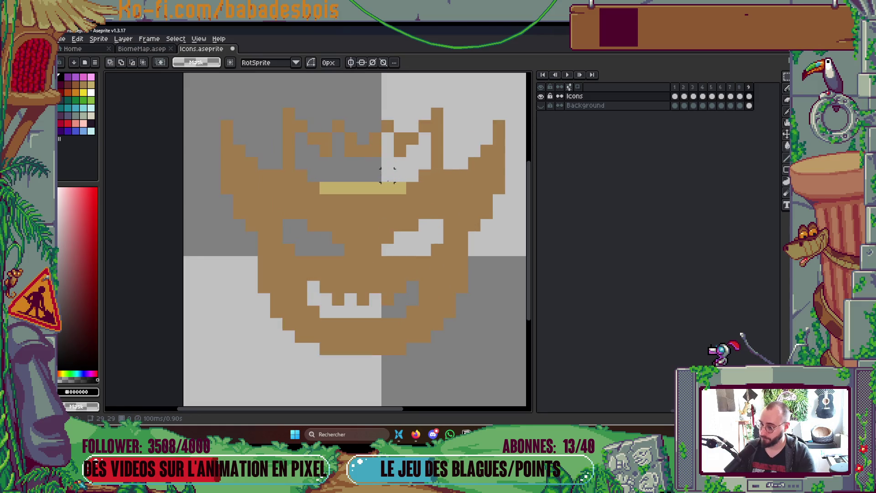
{"action": "key", "text": "i"}
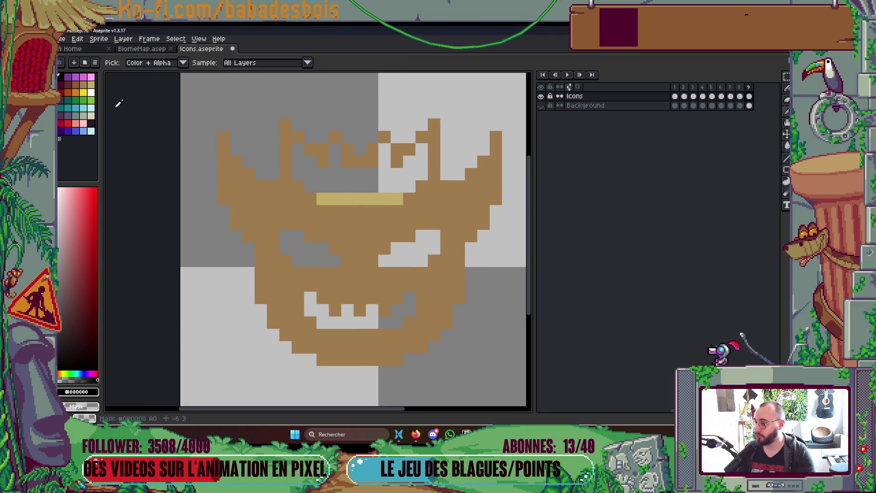
Bucket-fill the brown demon shape and all six crown blocks white.
{"action": "key", "text": "alt+Tab"}
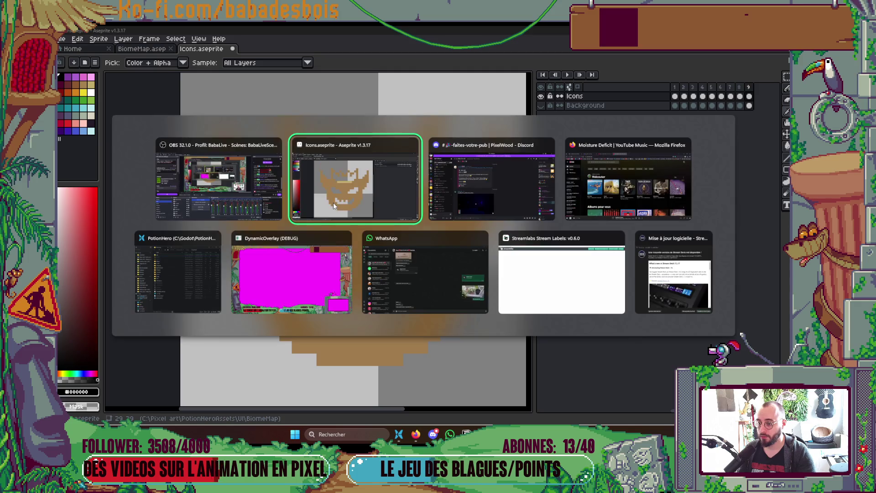
{"action": "key", "text": "Escape"}
{"action": "left_click", "coordinate": [91, 92]}
{"action": "key", "text": "g"}
{"action": "left_click", "coordinate": [268, 213]}
{"action": "left_click", "coordinate": [323, 162]}
{"action": "left_click", "coordinate": [316, 148]}
{"action": "left_click", "coordinate": [354, 155]}
{"action": "left_click", "coordinate": [335, 137]}
{"action": "left_click", "coordinate": [381, 140]}
{"action": "left_click", "coordinate": [397, 151]}
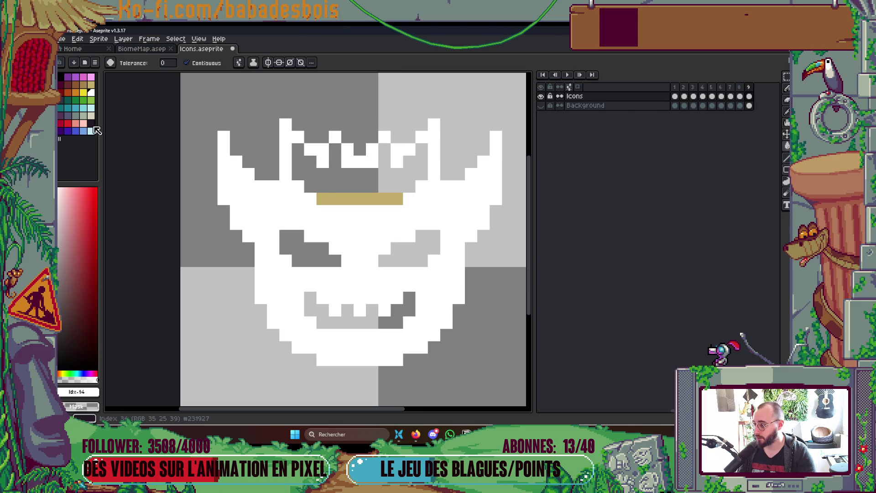
Fill the crown interior, gold bar, both eyes and mouth black, then save Icons.aseprite.
{"action": "left_click", "coordinate": [61, 77]}
{"action": "left_click", "coordinate": [333, 182]}
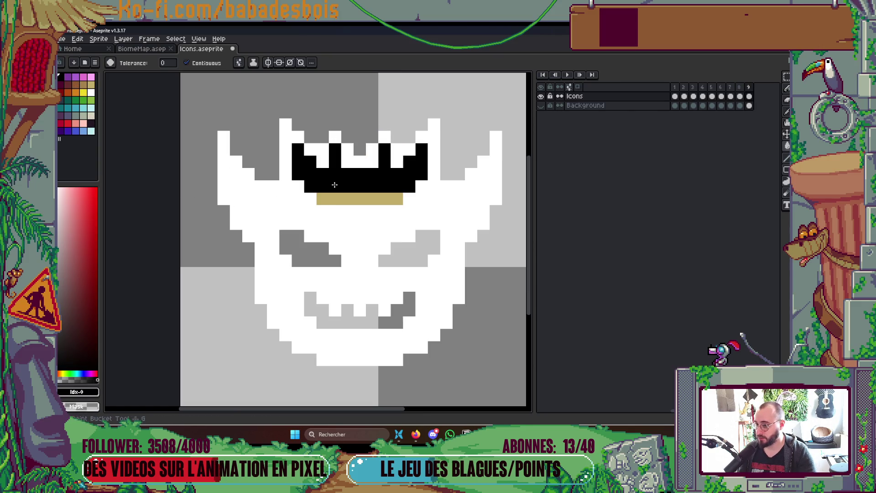
{"action": "left_click", "coordinate": [347, 199]}
{"action": "left_click", "coordinate": [340, 258]}
{"action": "left_click", "coordinate": [421, 258]}
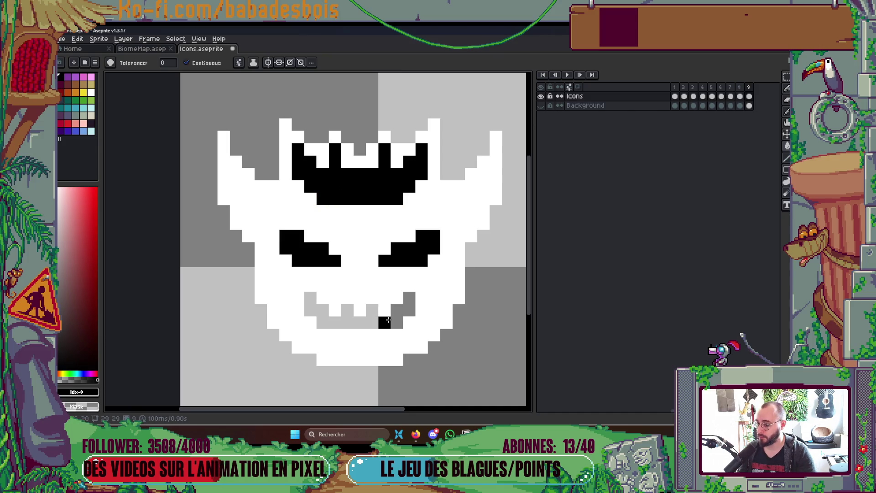
{"action": "left_click", "coordinate": [382, 313]}
{"action": "left_click", "coordinate": [406, 301]}
{"action": "scroll", "coordinate": [420, 291], "scroll_direction": "down", "scroll_amount": 7}
{"action": "key", "text": "ctrl+s"}
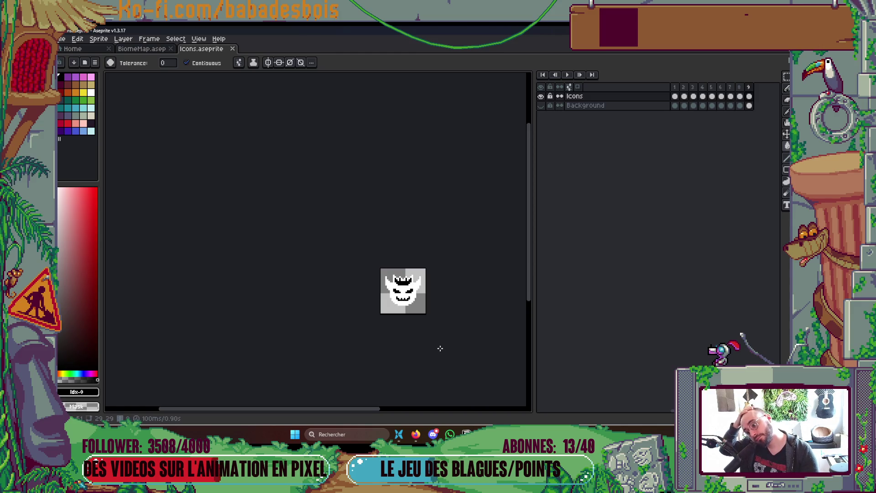
Step back and forth through the previous icon frames to review them.
{"action": "key", "text": "Left"}
{"action": "key", "text": "Left"}
{"action": "key", "text": "Left"}
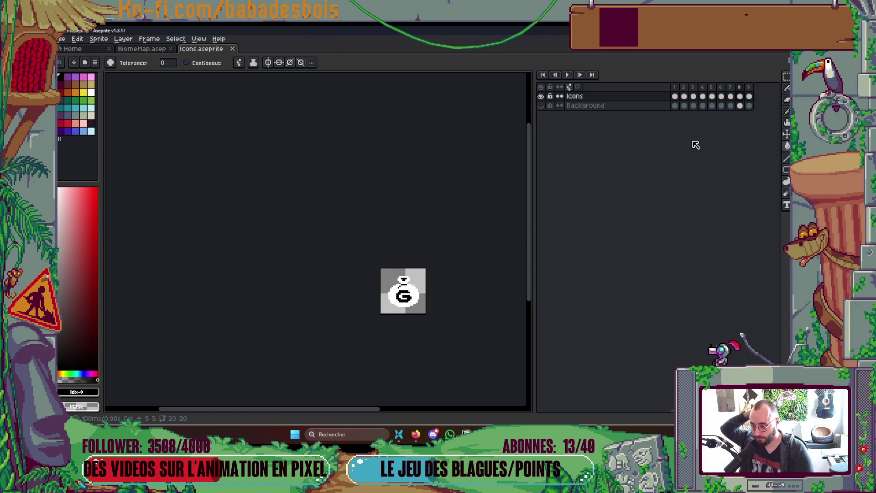
{"action": "key", "text": "Left"}
{"action": "key", "text": "Left"}
{"action": "key", "text": "Left"}
{"action": "key", "text": "Right"}
{"action": "key", "text": "Left"}
{"action": "key", "text": "Right"}
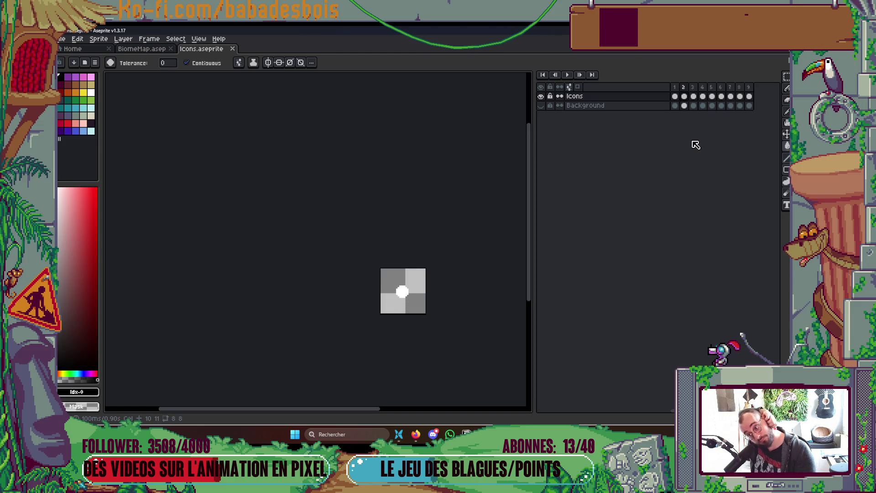
Return to BiomeMap.aseprite showing the whole map, with the timeline hidden.
{"action": "left_click", "coordinate": [160, 49]}
{"action": "scroll", "coordinate": [322, 276], "scroll_direction": "down", "scroll_amount": 4}
{"action": "scroll", "coordinate": [322, 275], "scroll_direction": "up", "scroll_amount": 2}
{"action": "key", "text": "Tab"}
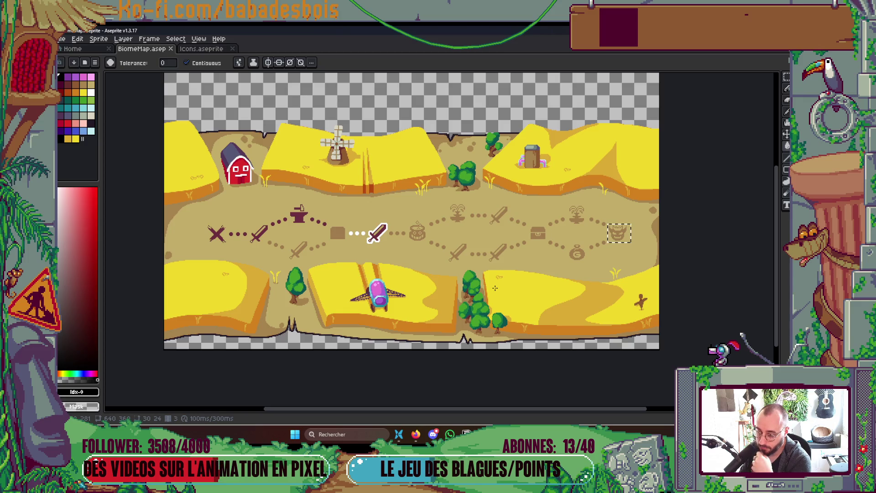
Re-export the Icons sprite sheet, overwriting the existing exported file.
{"action": "key", "text": "Tab"}
{"action": "key", "text": "Tab"}
{"action": "left_click_drag", "start_coordinate": [400, 206], "coordinate": [374, 218]}
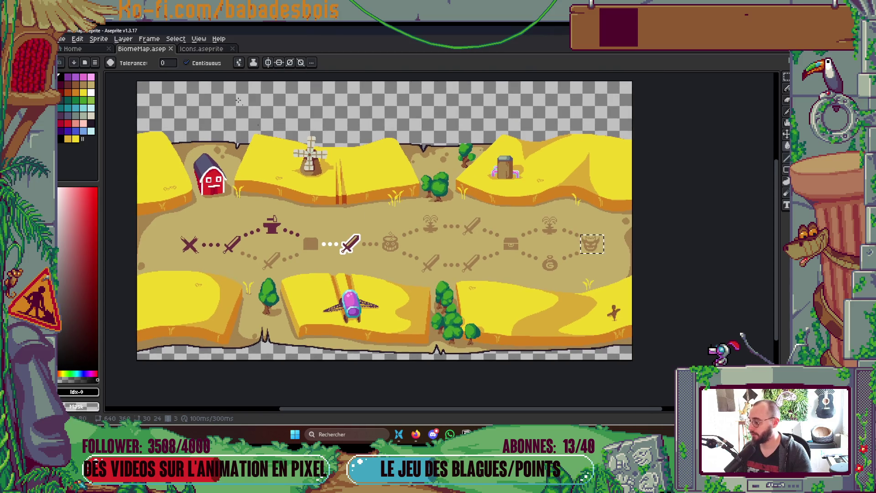
{"action": "left_click", "coordinate": [203, 49]}
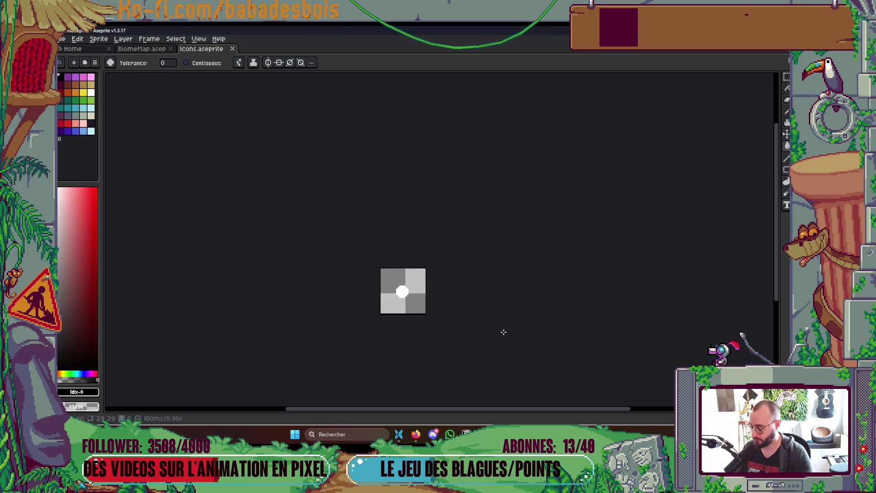
{"action": "key", "text": "ctrl+e"}
{"action": "left_click", "coordinate": [507, 171]}
{"action": "left_click", "coordinate": [451, 167]}
Back on the BiomeMap document, deselect the selection around the monster icon.
{"action": "key", "text": "alt+Tab"}
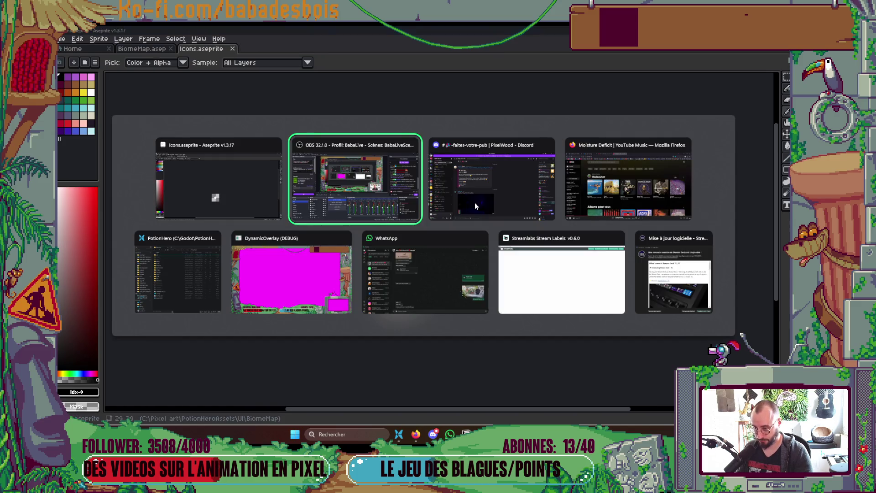
{"action": "left_click", "coordinate": [265, 182]}
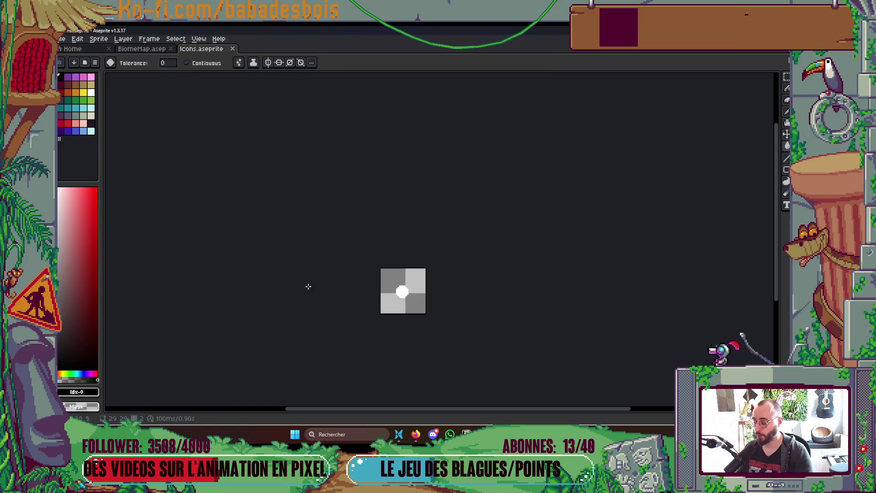
{"action": "left_click", "coordinate": [146, 48]}
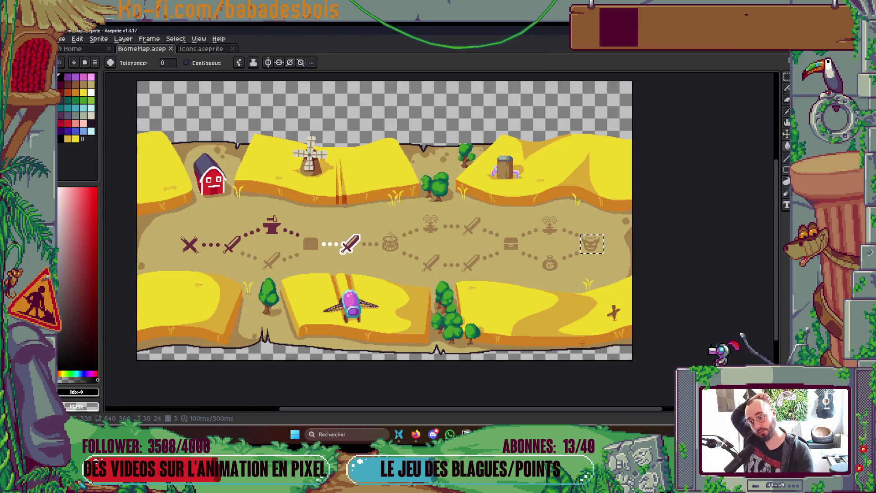
{"action": "key", "text": "ctrl+d"}
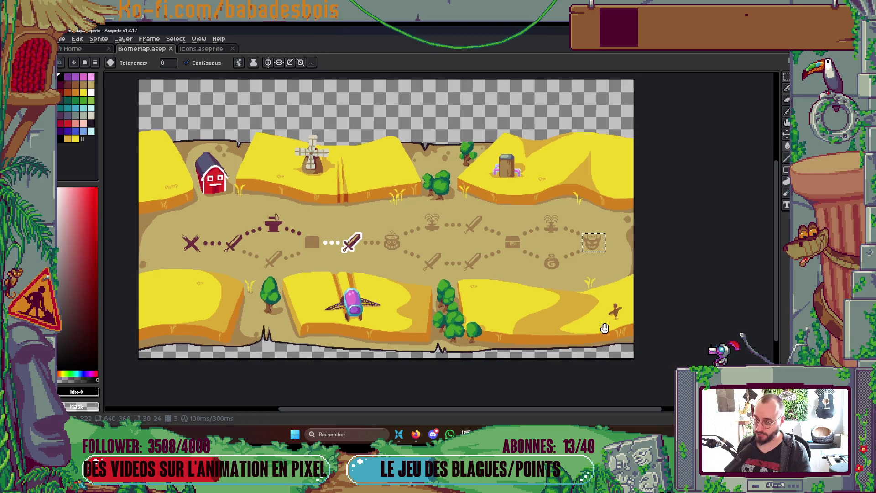
{"action": "scroll", "coordinate": [585, 342], "scroll_direction": "left", "scroll_amount": 1}
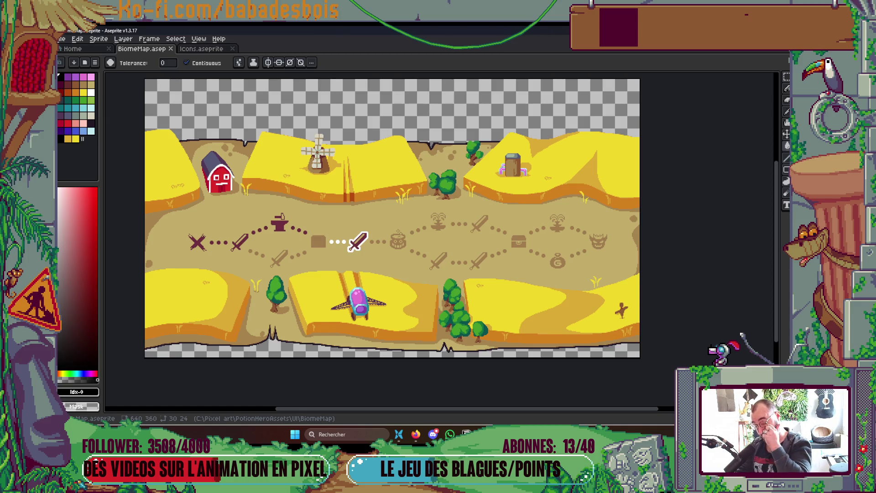
Move the Stream Deck update notice toward the centre of the screen.
{"action": "key", "text": "alt+Tab"}
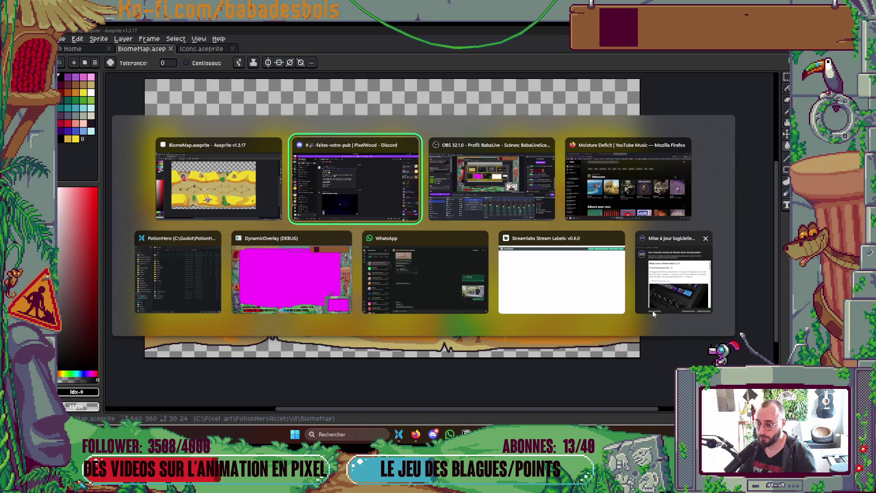
{"action": "key", "text": "Escape"}
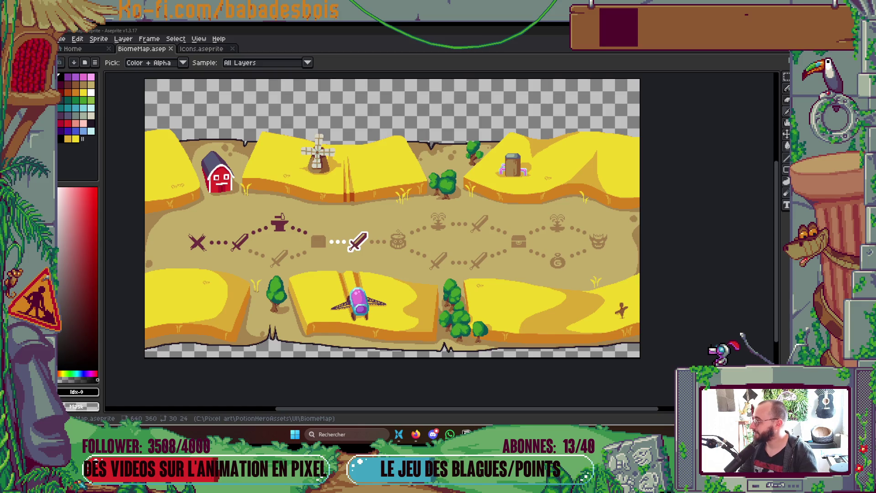
{"action": "mouse_move", "coordinate": [517, 87]}
{"action": "left_mouse_down"}
{"action": "mouse_move", "coordinate": [438, 89]}
{"action": "mouse_move", "coordinate": [471, 106]}
{"action": "mouse_move", "coordinate": [420, 103]}
{"action": "mouse_move", "coordinate": [416, 121]}
{"action": "mouse_move", "coordinate": [423, 109]}
{"action": "mouse_move", "coordinate": [441, 106]}
{"action": "left_mouse_up"}
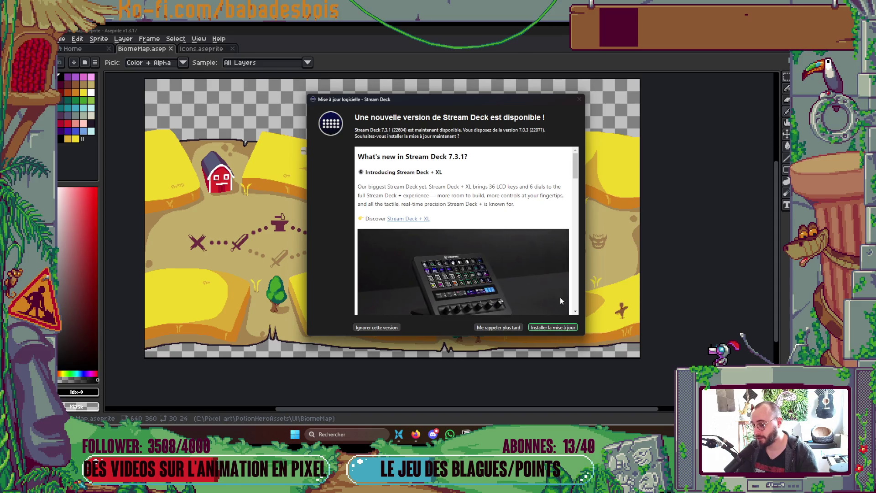
Skip Stream Deck version 7.3.1 with 'Ignorer cette version' to close the update prompt.
{"action": "key", "text": "g"}
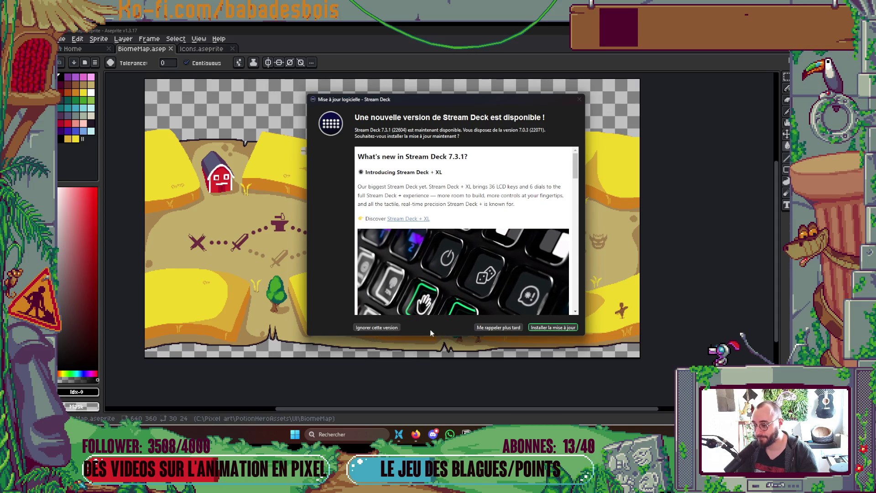
{"action": "left_click", "coordinate": [388, 329]}
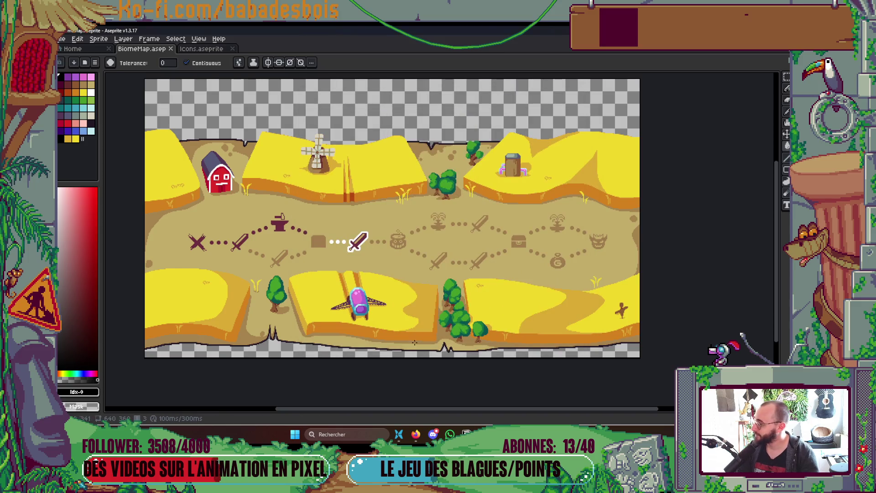
Save BiomeMap.aseprite, then show the desktop with the PotionHero folder.
{"action": "mouse_move", "coordinate": [609, 281]}
{"action": "left_mouse_down"}
{"action": "mouse_move", "coordinate": [604, 270]}
{"action": "mouse_move", "coordinate": [619, 292]}
{"action": "left_mouse_up"}
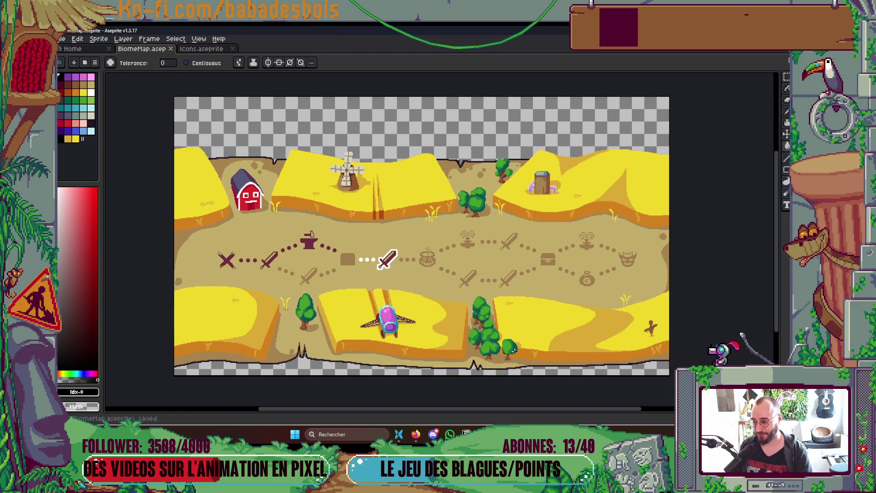
{"action": "key", "text": "alt+Tab"}
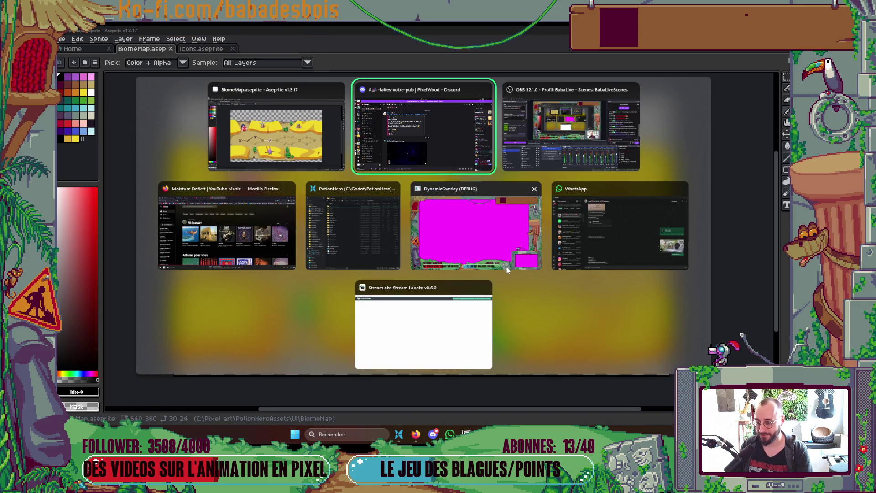
{"action": "key", "text": "Escape"}
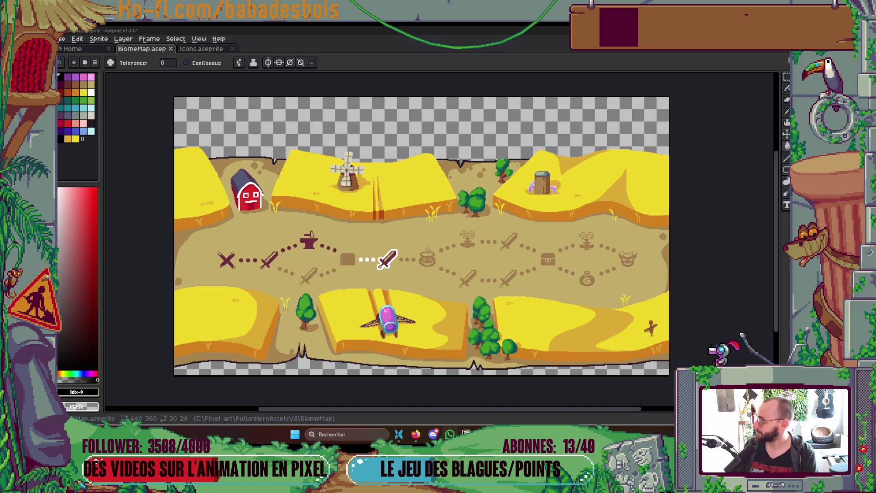
{"action": "key", "text": "ctrl+s"}
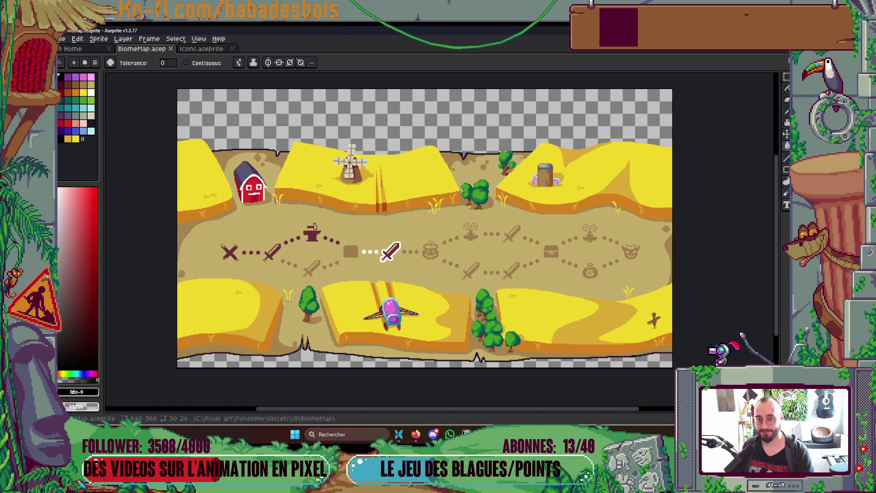
{"action": "key", "text": "super+d"}
{"action": "key", "text": "super+e"}
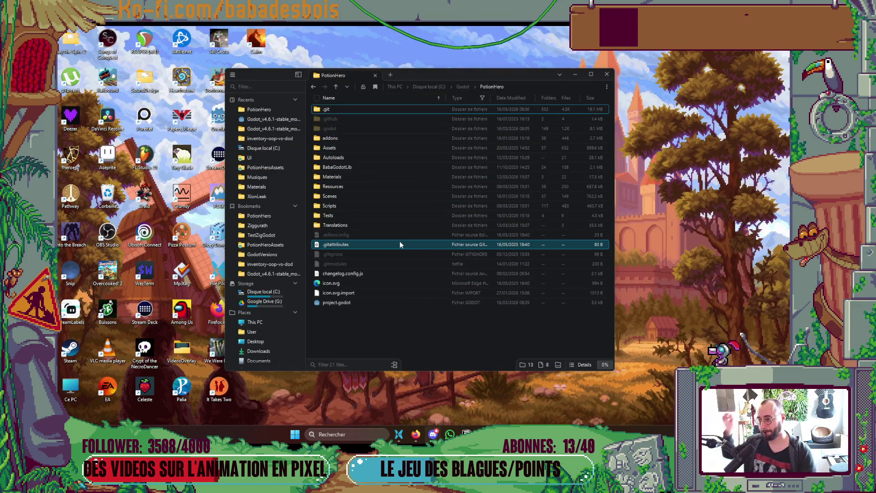
Open a WezTerm terminal in the PotionHero folder and launch Neovim on the project.
{"action": "right_click", "coordinate": [357, 329]}
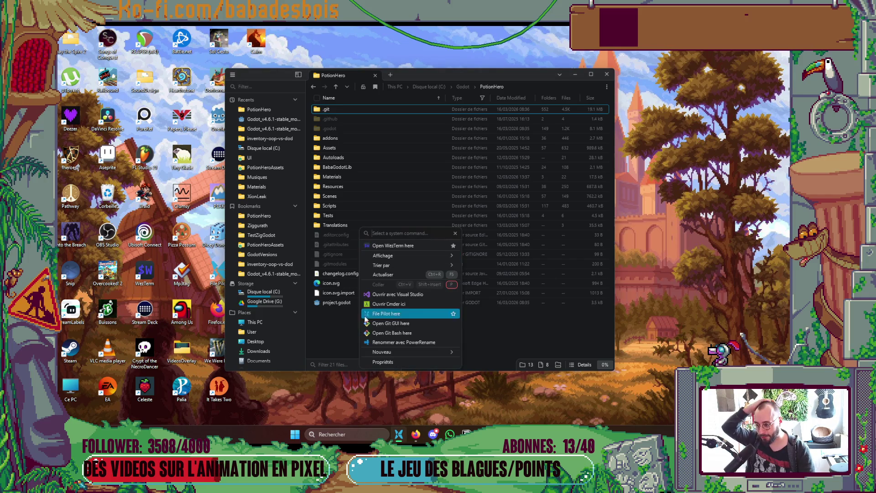
{"action": "left_click", "coordinate": [392, 246]}
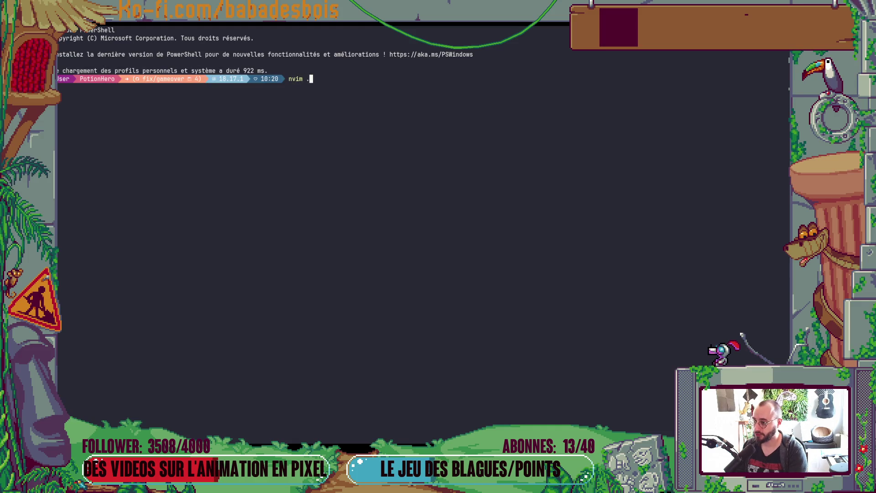
{"action": "key", "text": "ctrl+l"}
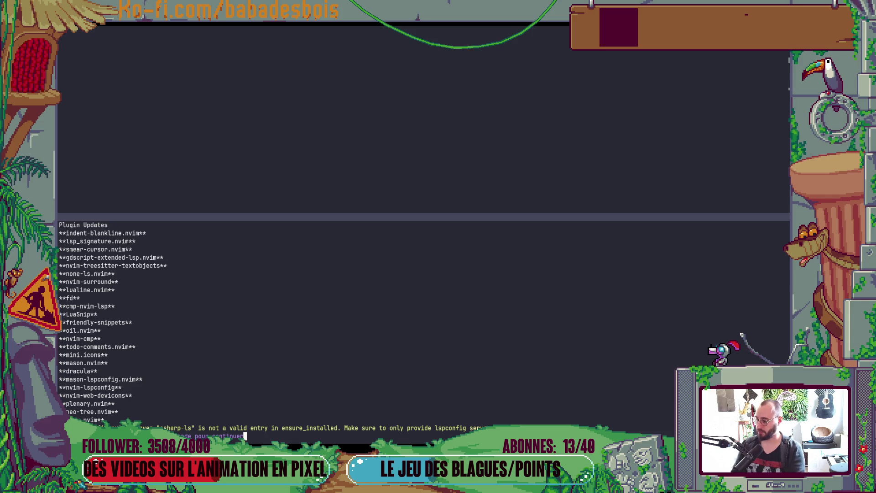
{"action": "key", "text": "Return"}
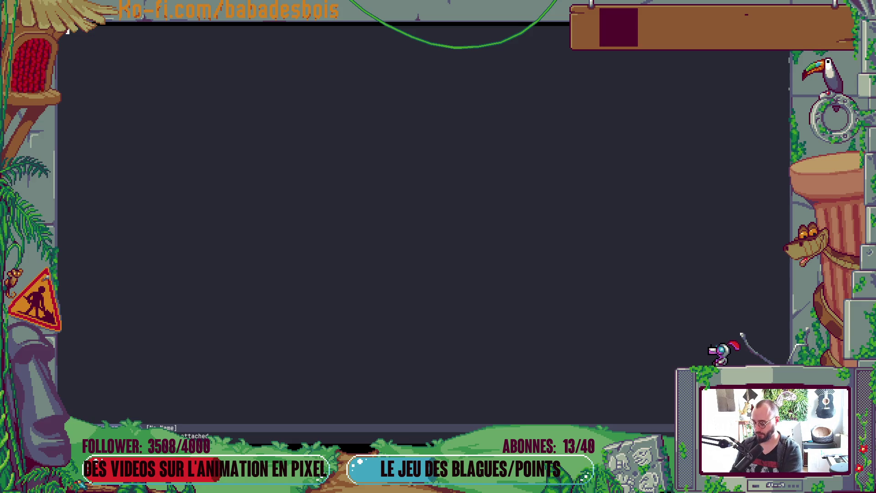
Preview Test_ArrayUtils.gd and Translation.csv in Telescope Find Files, then return to Aseprite.
{"action": "key", "text": "space"}
{"action": "key", "text": "f"}
{"action": "key", "text": "f"}
{"action": "key", "text": "Up"}
{"action": "key", "text": "Up"}
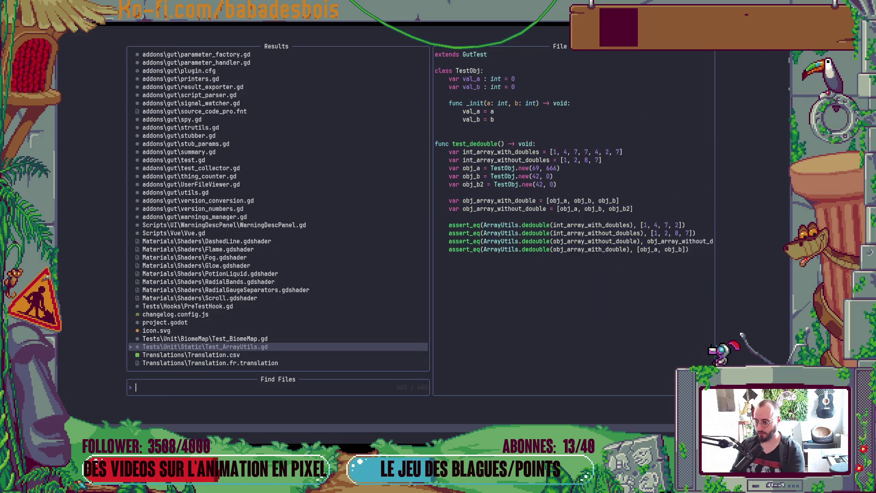
{"action": "key", "text": "Up"}
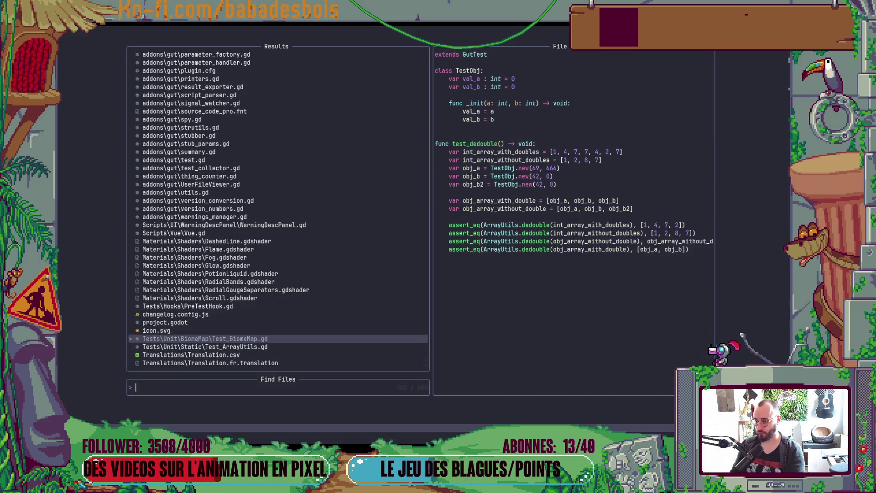
{"action": "key", "text": "Down"}
{"action": "key", "text": "Down"}
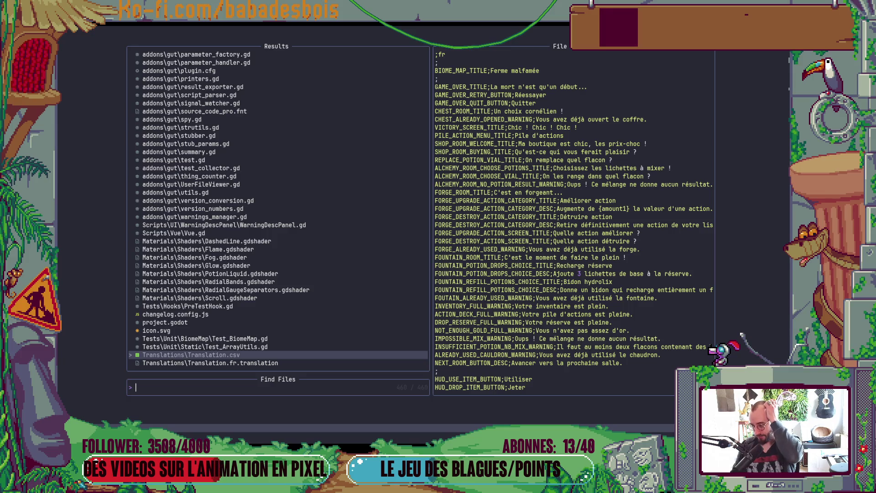
{"action": "key", "text": "Escape"}
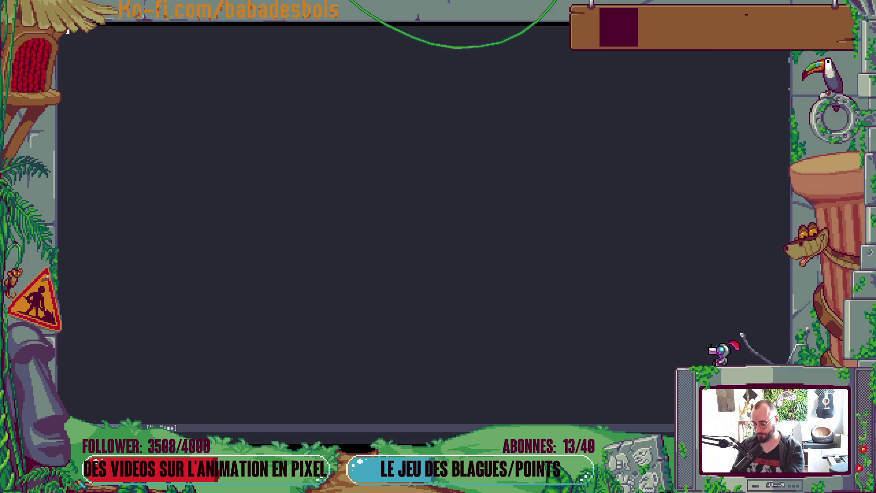
{"action": "key", "text": "alt+Tab"}
{"action": "key", "text": "alt+Tab"}
{"action": "key", "text": "alt+Tab"}
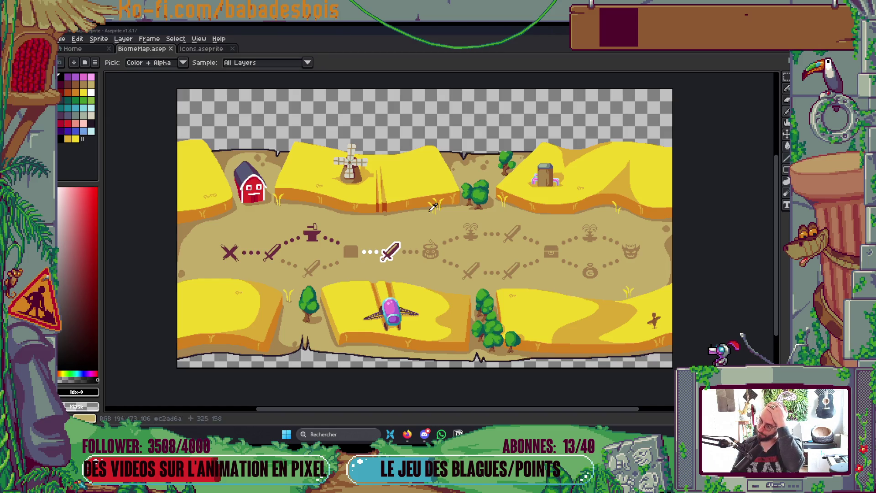
Open project.godot from the PotionHero folder to load the project in Godot.
{"action": "key", "text": "alt+Tab"}
{"action": "key", "text": "alt+Tab"}
{"action": "key", "text": "alt+Tab"}
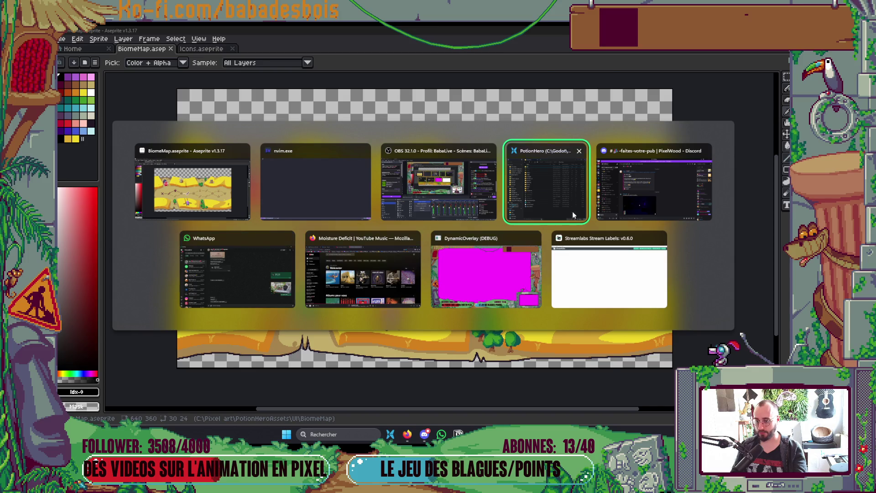
{"action": "left_click", "coordinate": [573, 212]}
{"action": "left_click", "coordinate": [347, 302]}
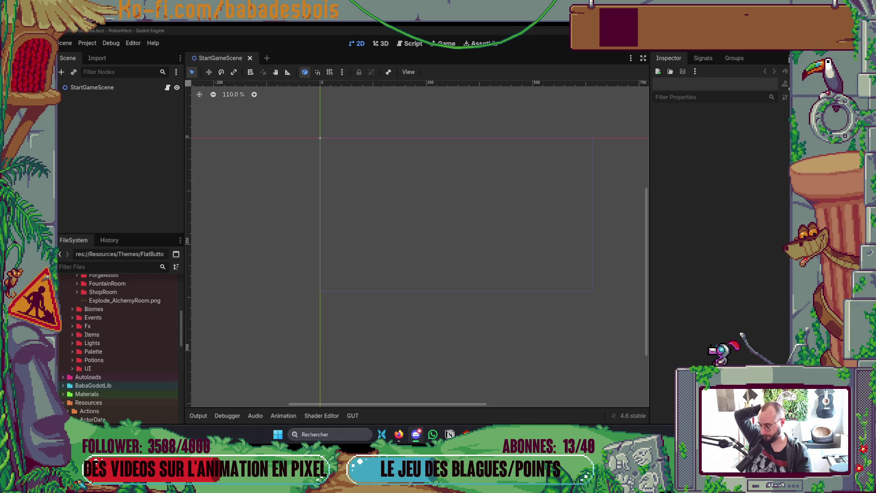
Search 'BIomeMap' in the quick scene picker, open BiomeMapVue.tscn, then return to Aseprite.
{"action": "mouse_move", "coordinate": [543, 357]}
{"action": "left_mouse_down"}
{"action": "mouse_move", "coordinate": [540, 366]}
{"action": "mouse_move", "coordinate": [571, 382]}
{"action": "mouse_move", "coordinate": [560, 364]}
{"action": "left_mouse_up"}
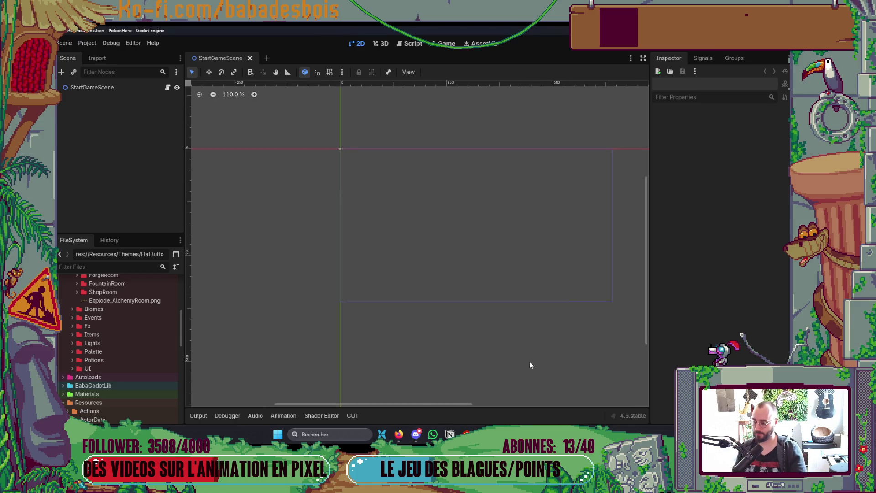
{"action": "key", "text": "ctrl+shift+o"}
{"action": "type", "text": "BIomeMap"}
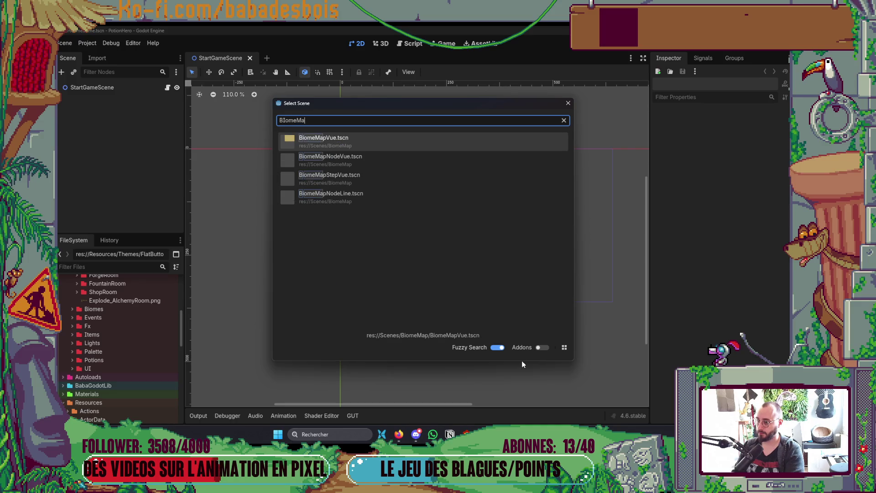
{"action": "key", "text": "Return"}
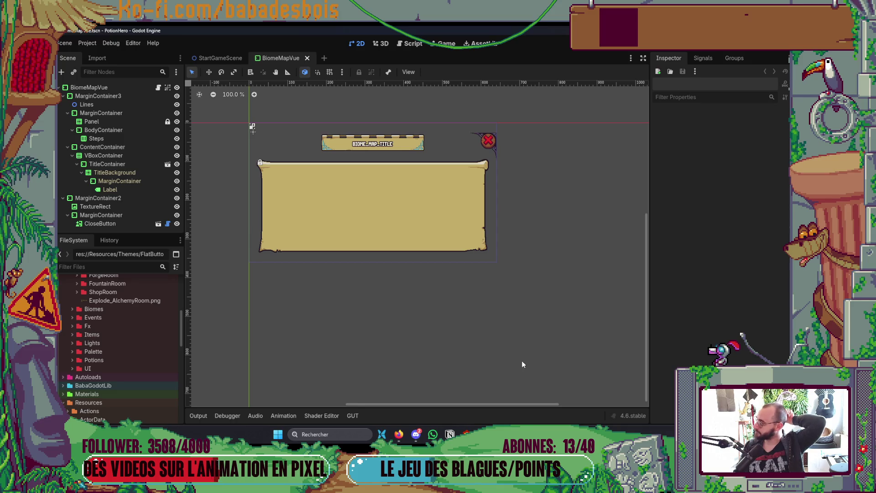
{"action": "left_click_drag", "start_coordinate": [395, 250], "coordinate": [407, 262]}
{"action": "key", "text": "alt+Tab"}
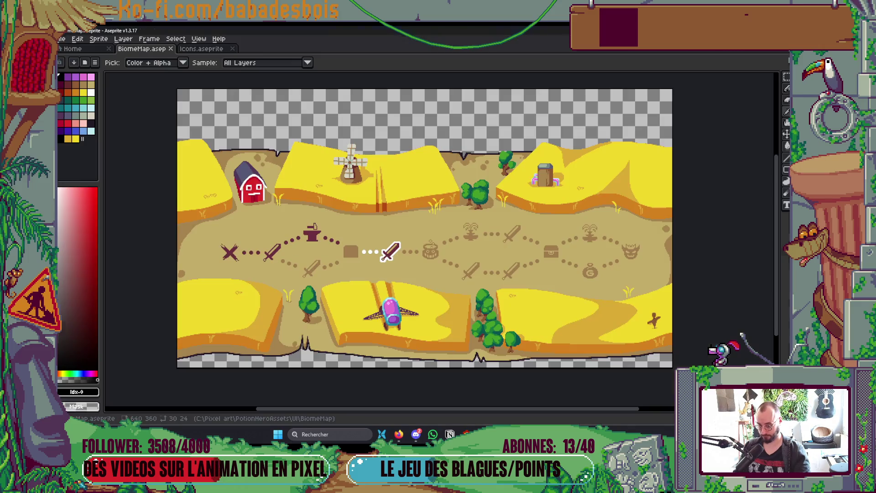
Compare the BiomeMap art with the Godot scene, then open the BiomeMap.aseprite tab's context menu.
{"action": "left_click_drag", "start_coordinate": [514, 374], "coordinate": [496, 378]}
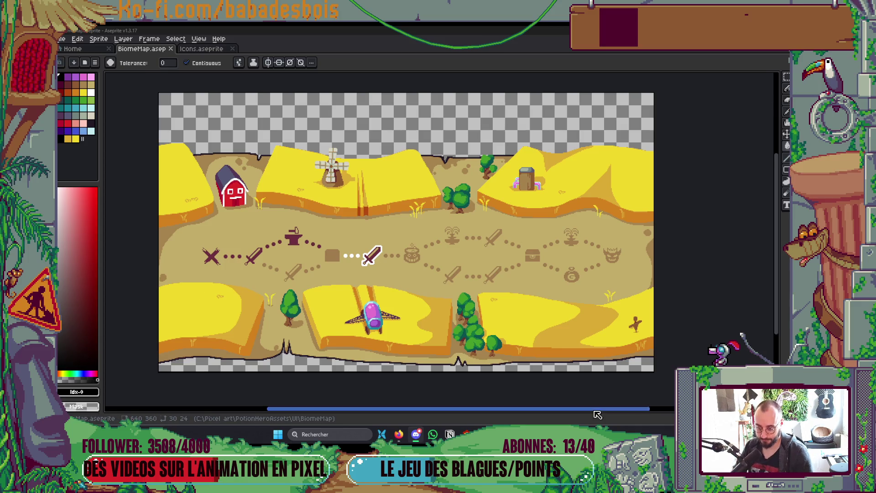
{"action": "key", "text": "alt+Tab"}
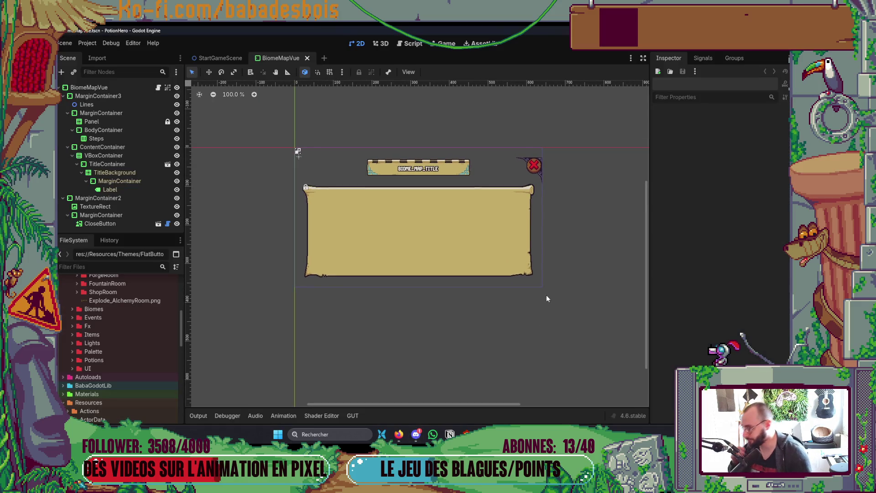
{"action": "key", "text": "alt+Tab"}
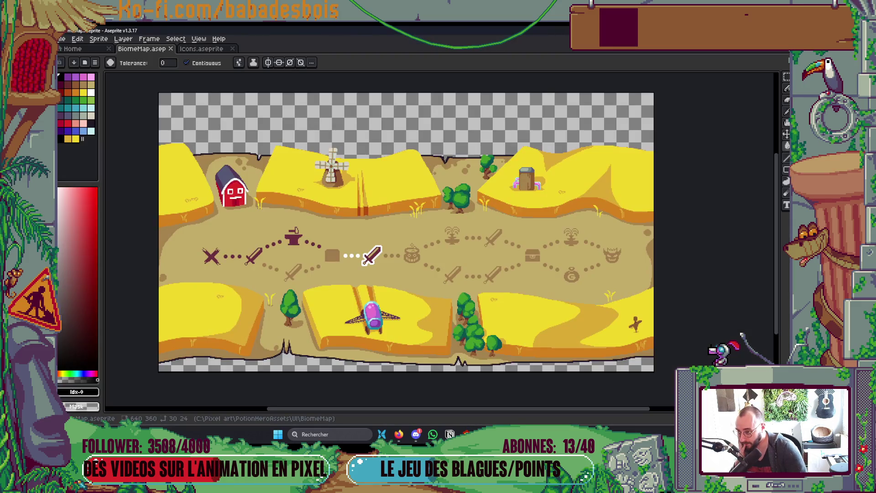
{"action": "right_click", "coordinate": [151, 48]}
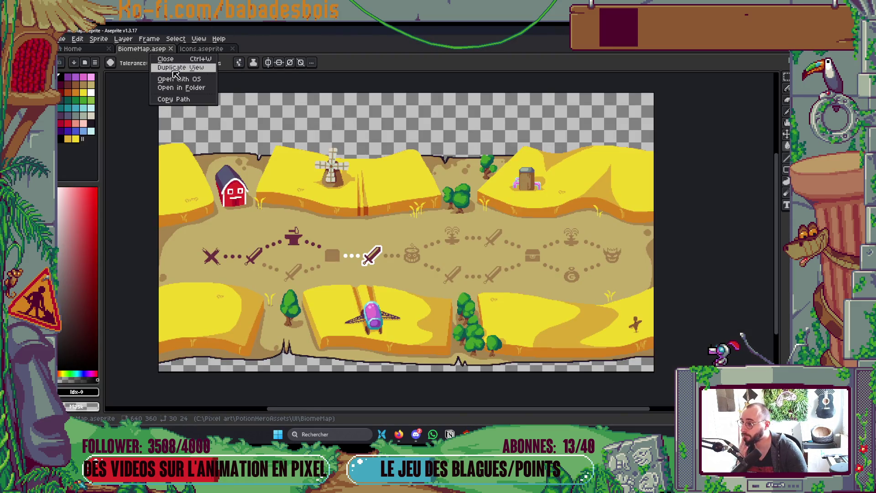
Reveal BiomeMap.aseprite in its folder and select the exported PNG images.
{"action": "left_click", "coordinate": [180, 88]}
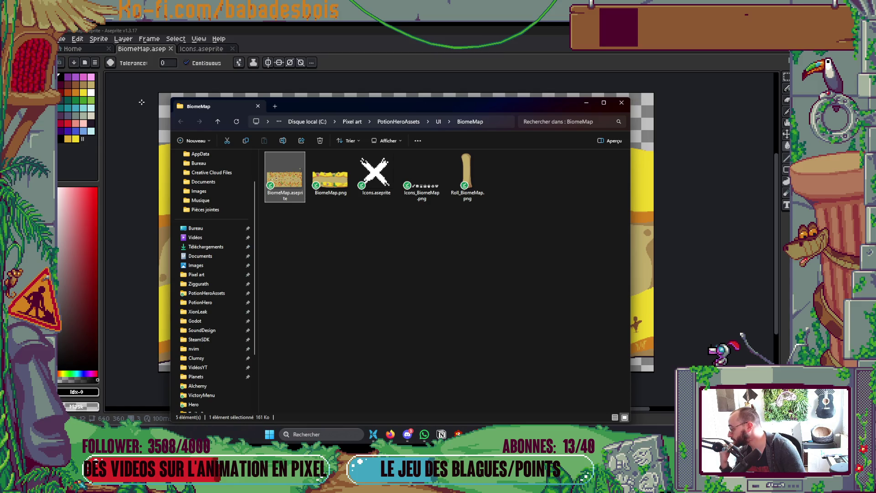
{"action": "left_click", "coordinate": [553, 223]}
{"action": "left_click", "coordinate": [466, 176]}
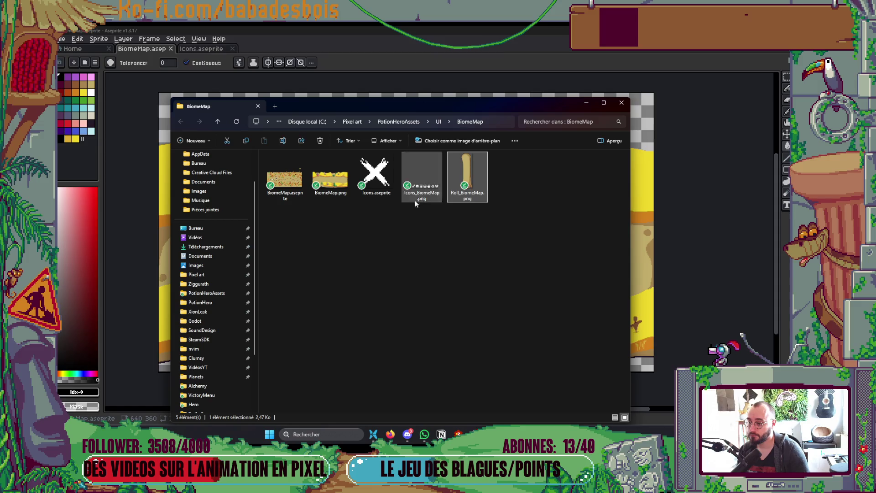
{"action": "left_click", "coordinate": [330, 176], "text": "ctrl"}
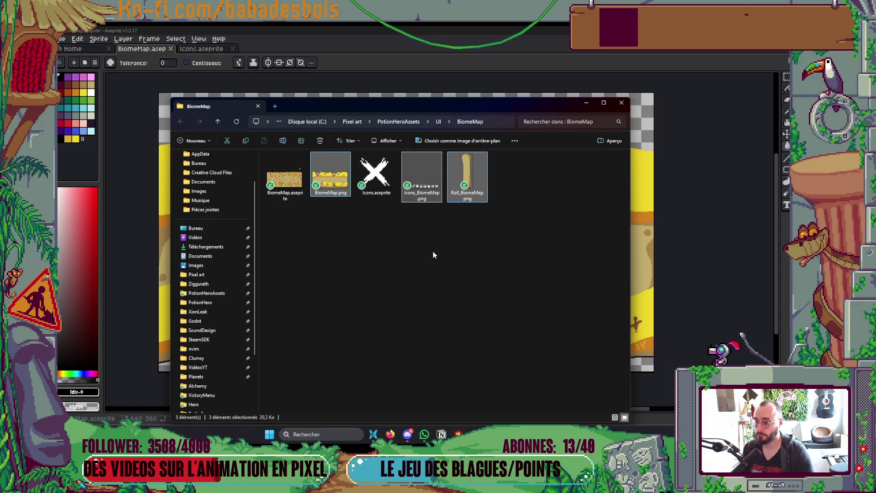
In the Godot editor, select the MarginContainer node and then the Panel node.
{"action": "key", "text": "alt+Tab"}
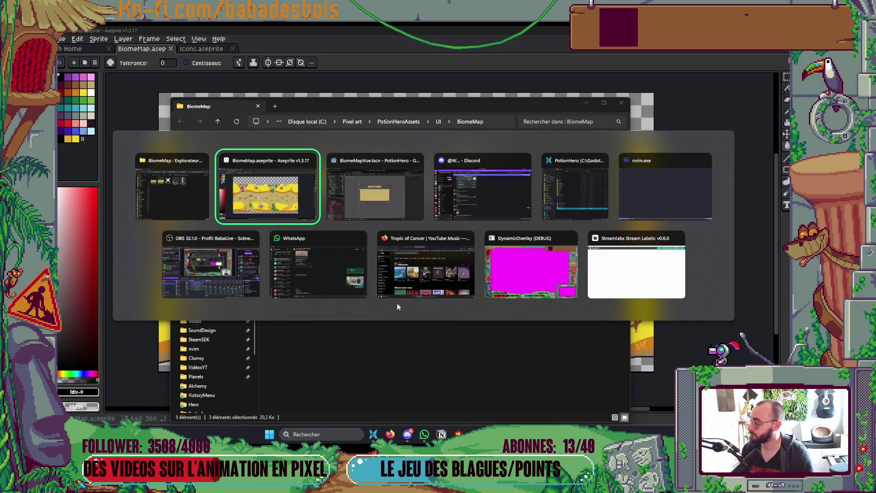
{"action": "key", "text": "Tab"}
{"action": "key", "text": "Tab"}
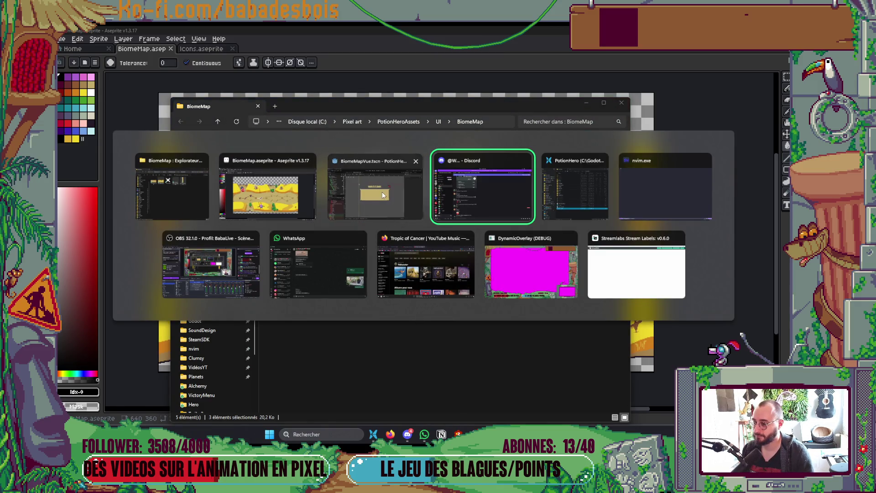
{"action": "left_click", "coordinate": [382, 192]}
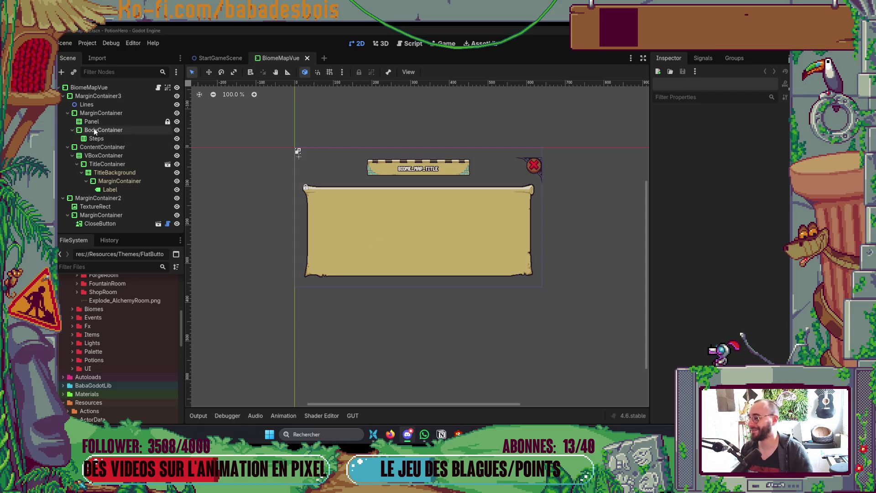
{"action": "left_click", "coordinate": [99, 115]}
{"action": "left_click", "coordinate": [110, 122]}
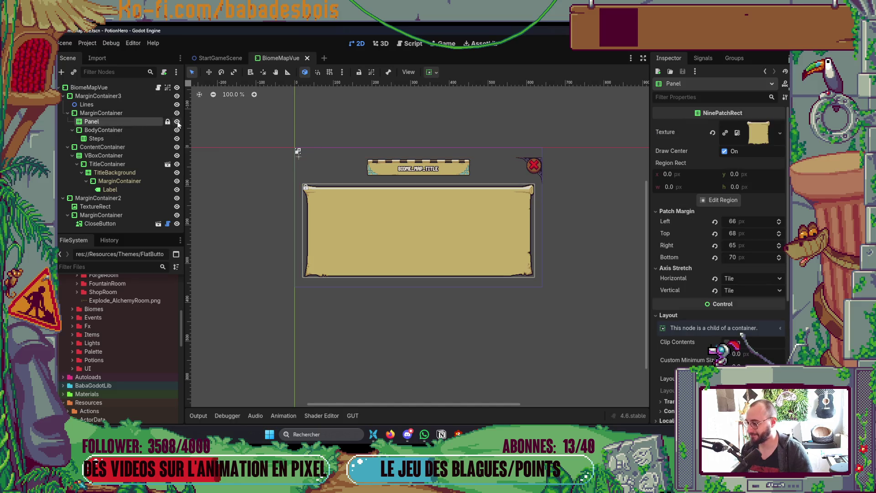
Change the Panel node's type to TextureRect.
{"action": "right_click", "coordinate": [104, 120]}
{"action": "left_click", "coordinate": [192, 214]}
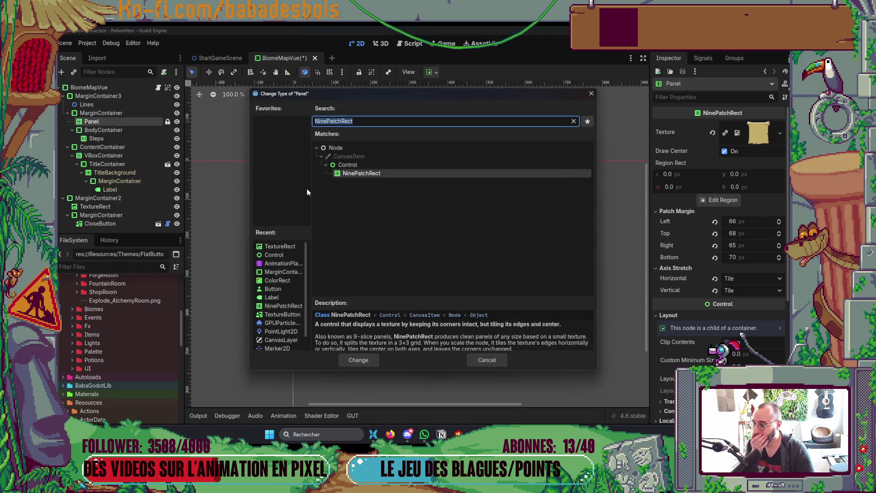
{"action": "scroll", "coordinate": [277, 275], "scroll_direction": "down", "scroll_amount": 1}
{"action": "scroll", "coordinate": [278, 278], "scroll_direction": "up", "scroll_amount": 1}
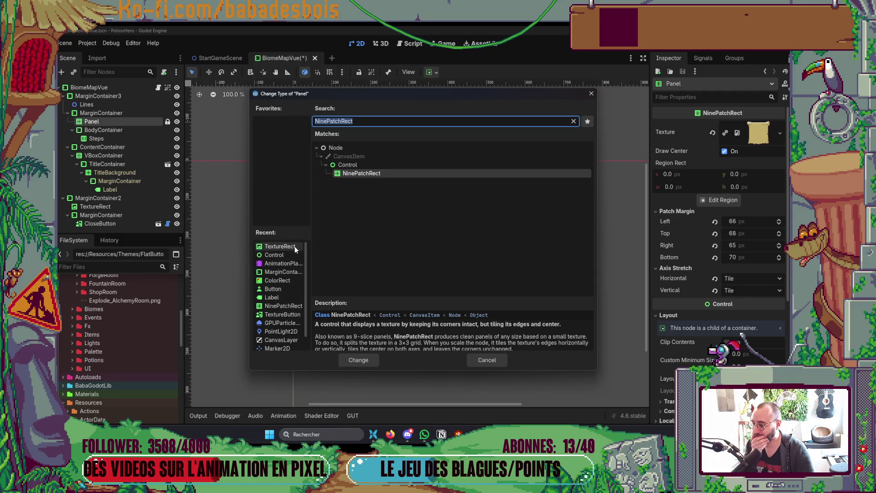
{"action": "double_click", "coordinate": [283, 244]}
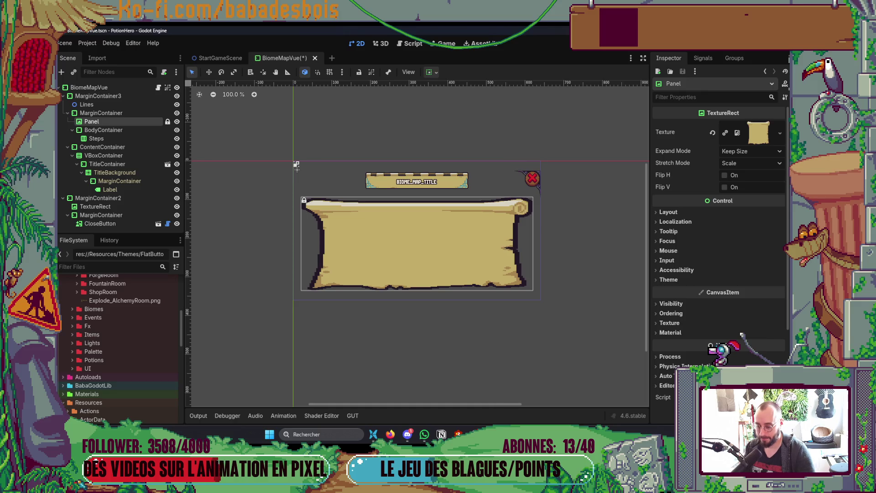
Collapse Actors and expand the Assets/Sprites/BiomeMap folder, then bring Explorer's BiomeMap folder forward.
{"action": "key", "text": "alt+Tab"}
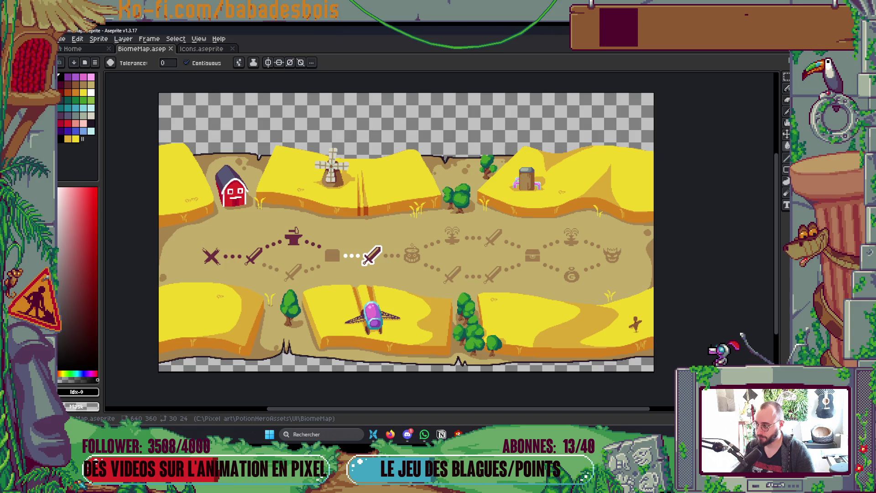
{"action": "key", "text": "alt+Tab"}
{"action": "scroll", "coordinate": [137, 367], "scroll_direction": "up", "scroll_amount": 5}
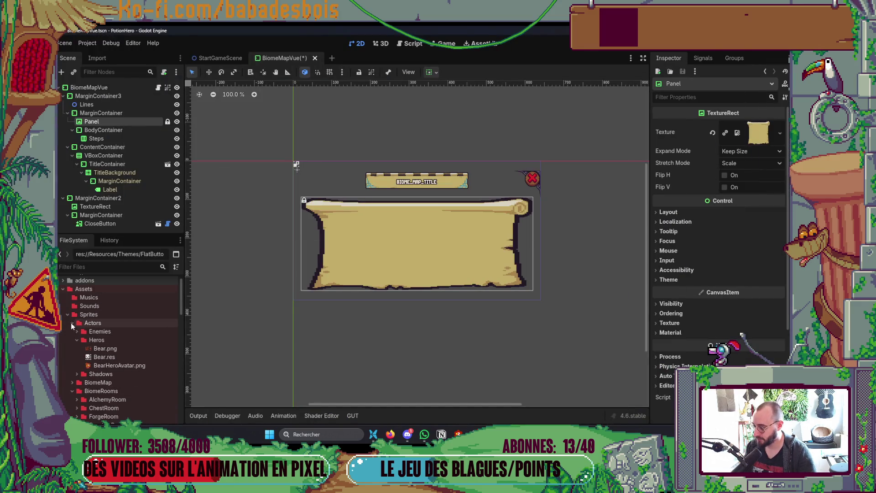
{"action": "left_click", "coordinate": [71, 322]}
{"action": "scroll", "coordinate": [73, 341], "scroll_direction": "down", "scroll_amount": 1}
{"action": "left_click", "coordinate": [71, 315]}
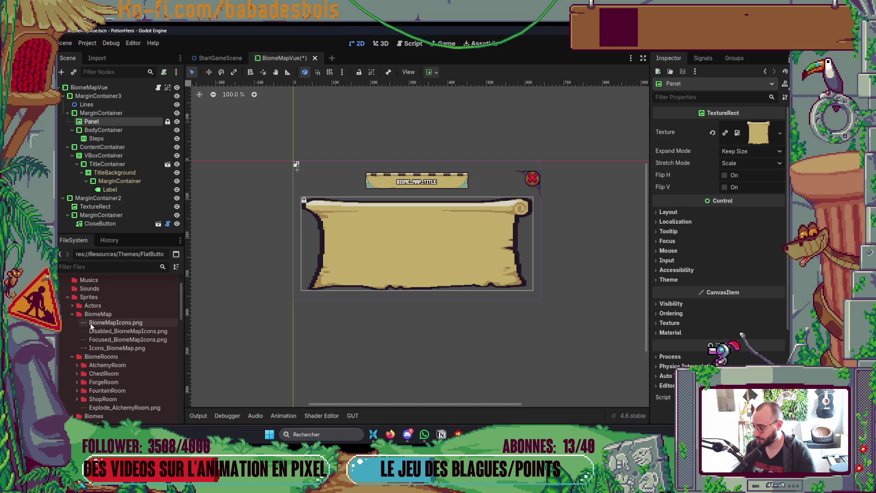
{"action": "left_click", "coordinate": [105, 317]}
{"action": "left_click", "coordinate": [577, 401]}
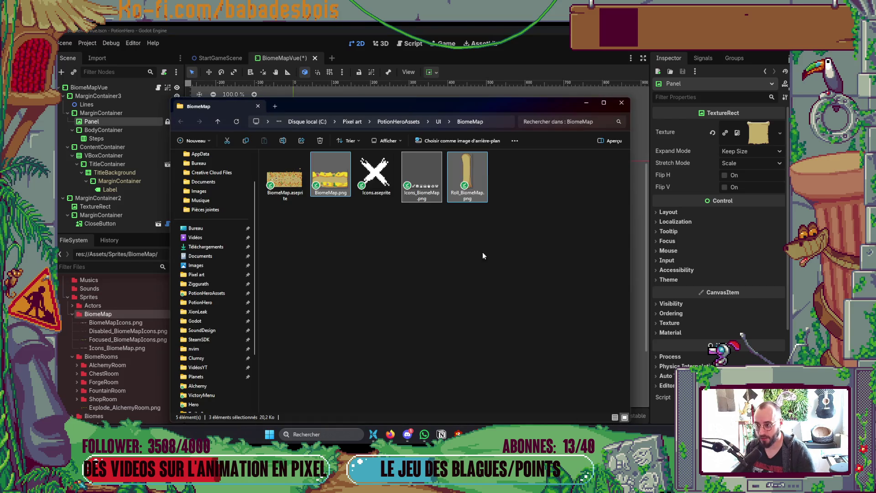
Import BiomeMap.png and Roll_BiomeMap.png, set Stretch Mode to Keep, and save the scene.
{"action": "mouse_move", "coordinate": [129, 331]}
{"action": "left_mouse_down"}
{"action": "mouse_move", "coordinate": [130, 322]}
{"action": "mouse_move", "coordinate": [755, 125]}
{"action": "mouse_move", "coordinate": [758, 133]}
{"action": "left_mouse_up"}
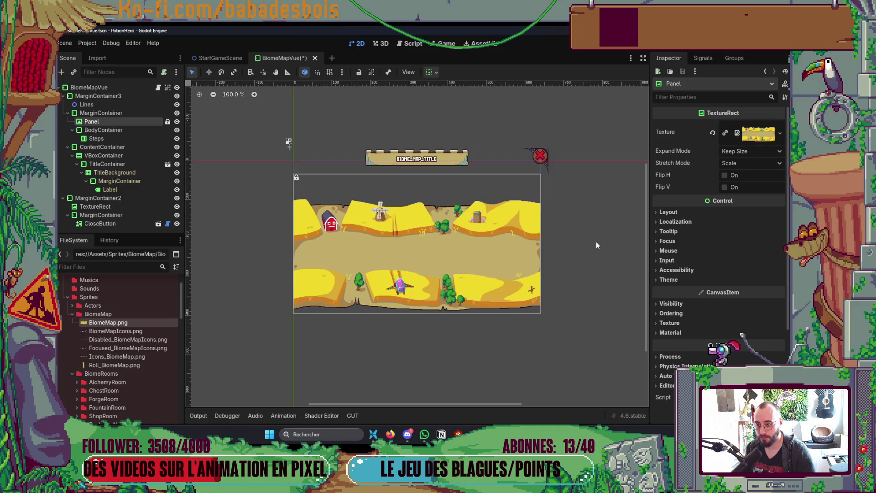
{"action": "left_click", "coordinate": [743, 165]}
{"action": "left_click", "coordinate": [736, 195]}
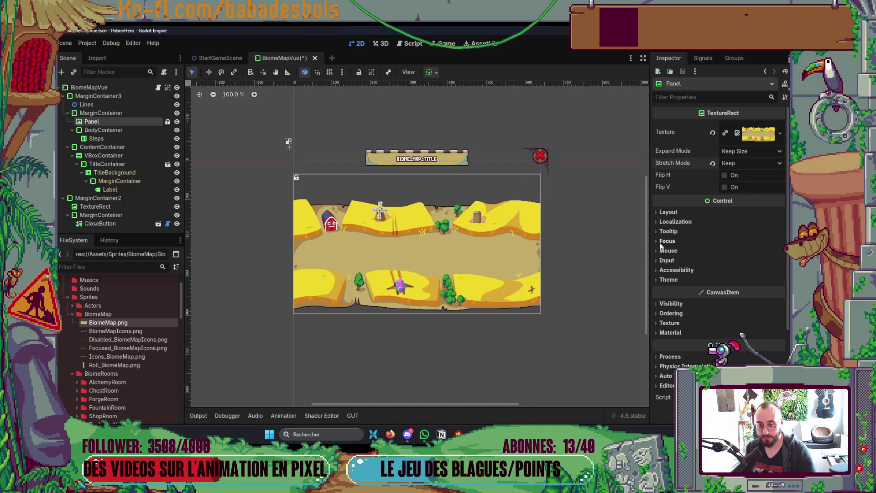
{"action": "left_click", "coordinate": [581, 300]}
{"action": "scroll", "coordinate": [505, 280], "scroll_direction": "up", "scroll_amount": 2}
{"action": "key", "text": "ctrl+s"}
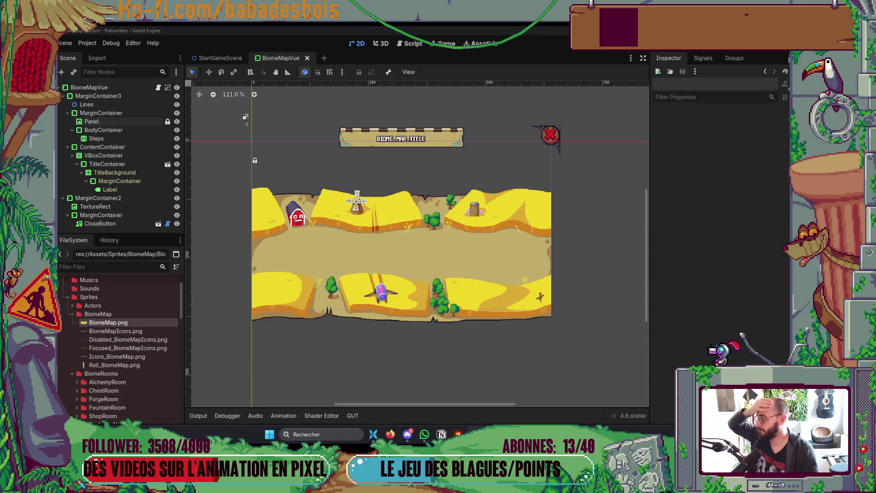
{"action": "scroll", "coordinate": [389, 271], "scroll_direction": "up", "scroll_amount": 1}
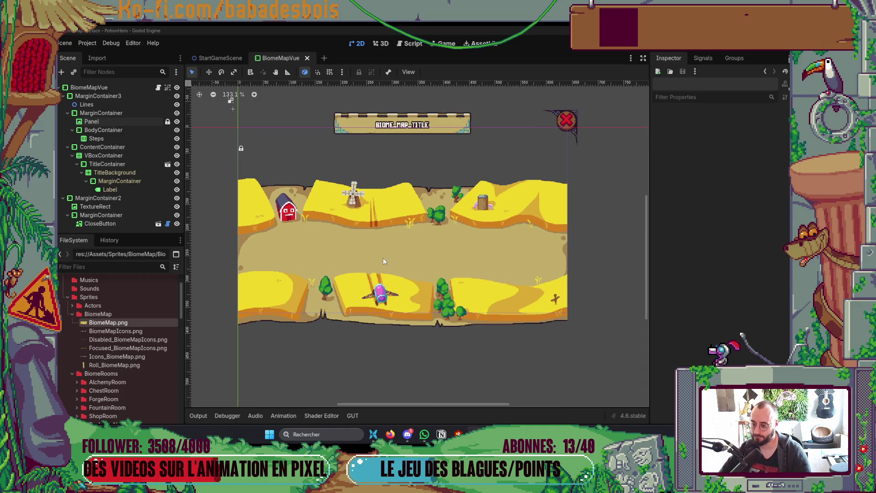
{"action": "left_click", "coordinate": [177, 122]}
{"action": "left_click", "coordinate": [177, 122]}
{"action": "left_click", "coordinate": [176, 121]}
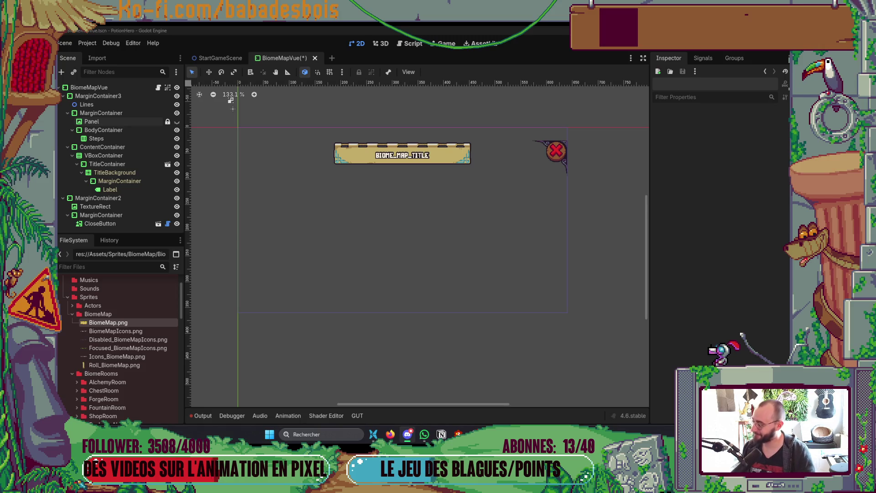
{"action": "scroll", "coordinate": [523, 239], "scroll_direction": "left", "scroll_amount": 2}
{"action": "scroll", "coordinate": [522, 239], "scroll_direction": "down", "scroll_amount": 1}
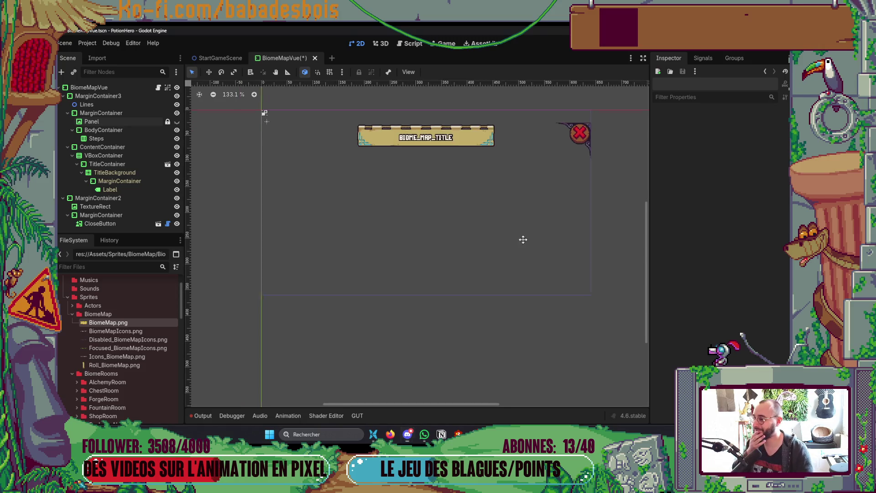
{"action": "left_click", "coordinate": [177, 122]}
{"action": "scroll", "coordinate": [452, 266], "scroll_direction": "left", "scroll_amount": 4}
{"action": "scroll", "coordinate": [452, 266], "scroll_direction": "down", "scroll_amount": 1}
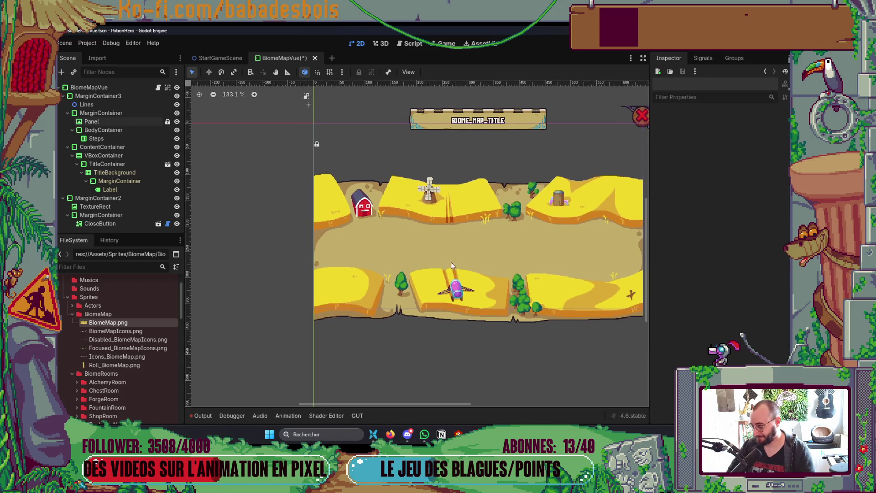
{"action": "scroll", "coordinate": [452, 266], "scroll_direction": "down", "scroll_amount": 1}
{"action": "scroll", "coordinate": [452, 266], "scroll_direction": "right", "scroll_amount": 4}
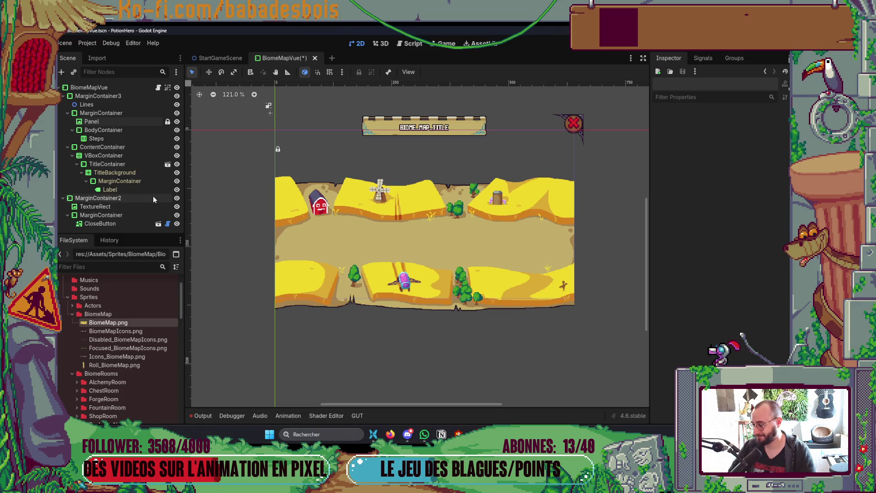
Inspect the TitleContainer, BodyContainer and MarginContainer nodes, briefly toggling their visibility to check areas.
{"action": "left_click", "coordinate": [133, 164]}
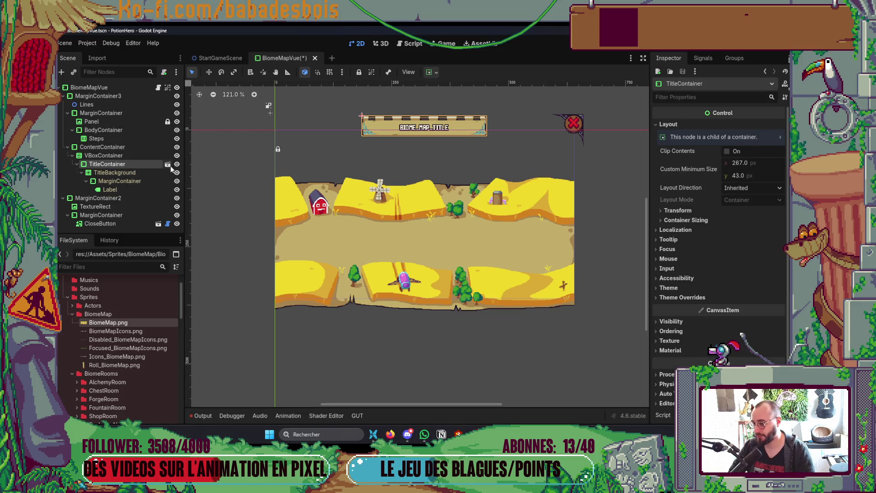
{"action": "left_click", "coordinate": [132, 147]}
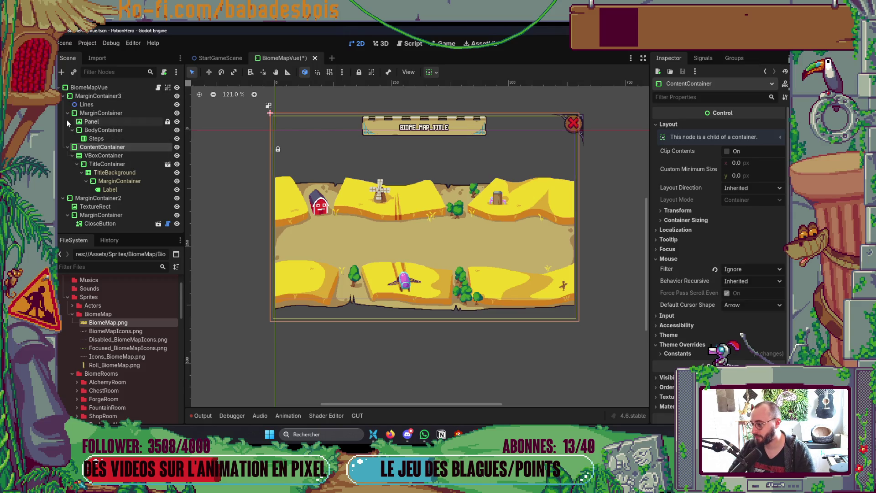
{"action": "left_click", "coordinate": [102, 130]}
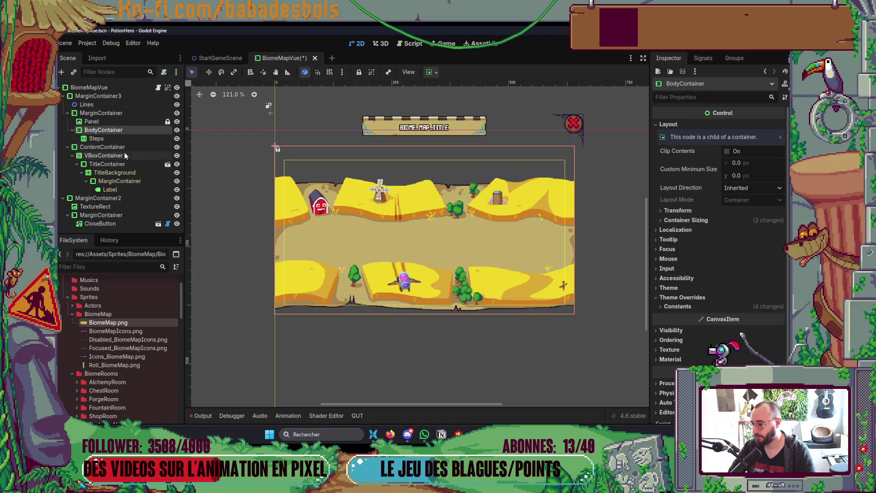
{"action": "left_click", "coordinate": [689, 307]}
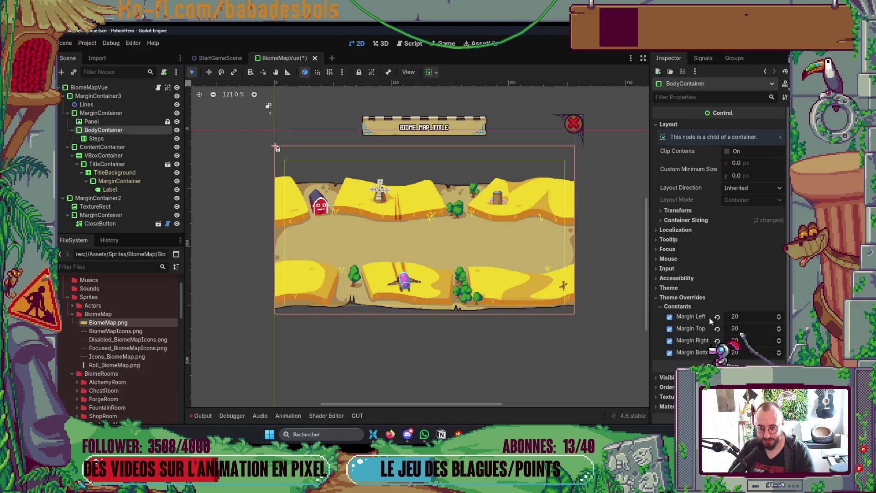
{"action": "left_click", "coordinate": [177, 131]}
{"action": "left_click", "coordinate": [139, 139]}
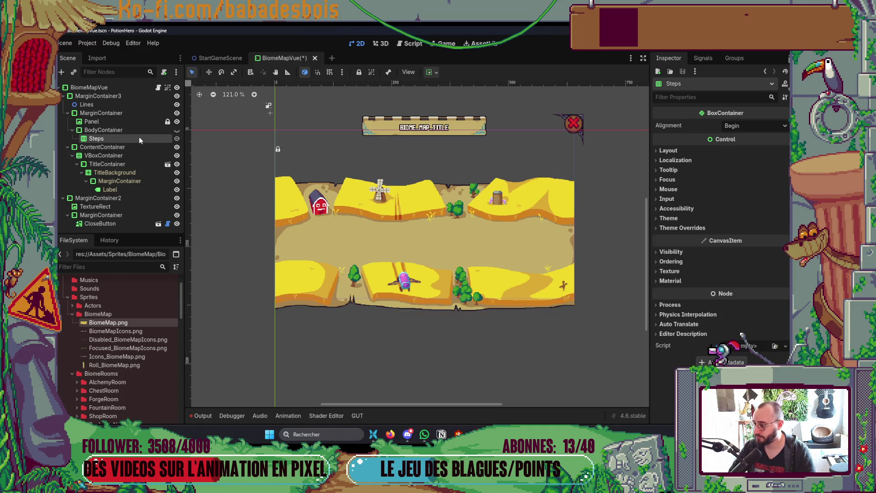
{"action": "left_click", "coordinate": [178, 131]}
{"action": "left_click", "coordinate": [148, 132]}
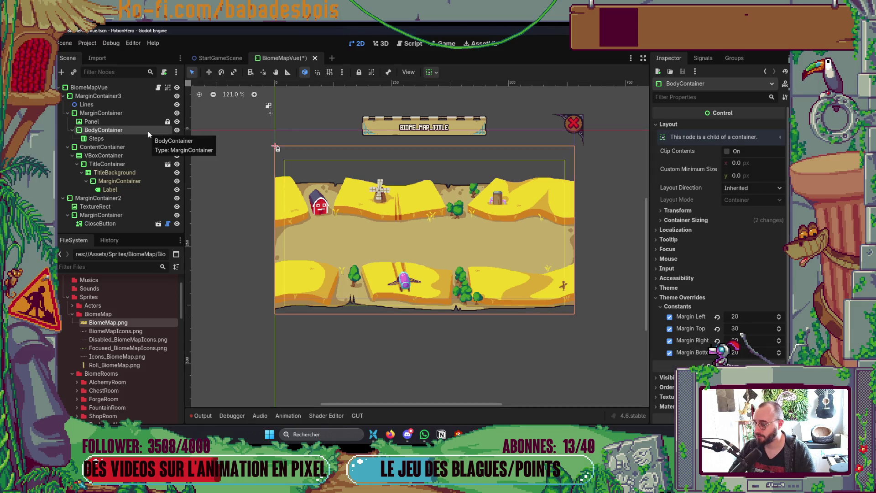
{"action": "left_click", "coordinate": [106, 123]}
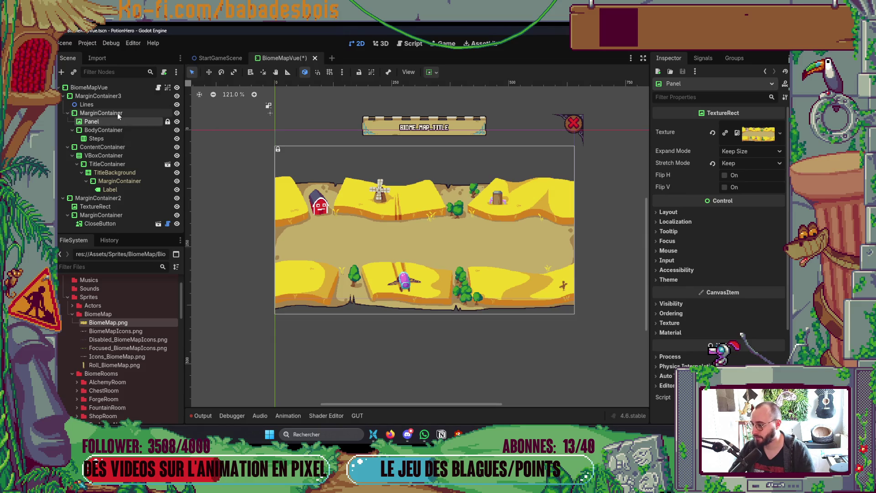
{"action": "left_click", "coordinate": [118, 113]}
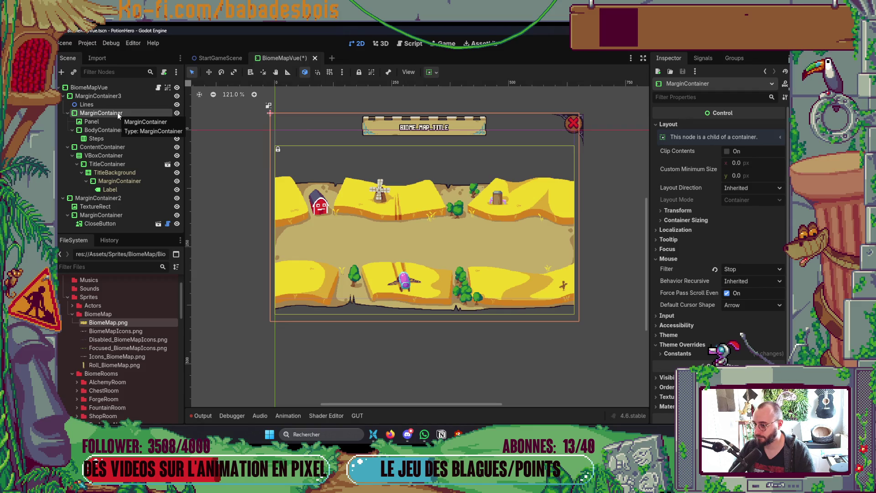
{"action": "left_click", "coordinate": [177, 113]}
{"action": "left_click", "coordinate": [177, 113]}
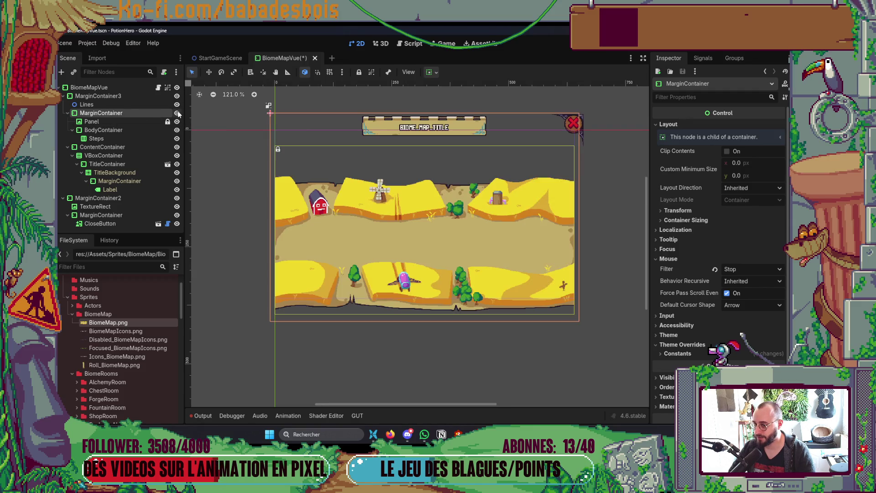
Collapse the tree and hide the ContentContainer with its title banner.
{"action": "left_click", "coordinate": [66, 113]}
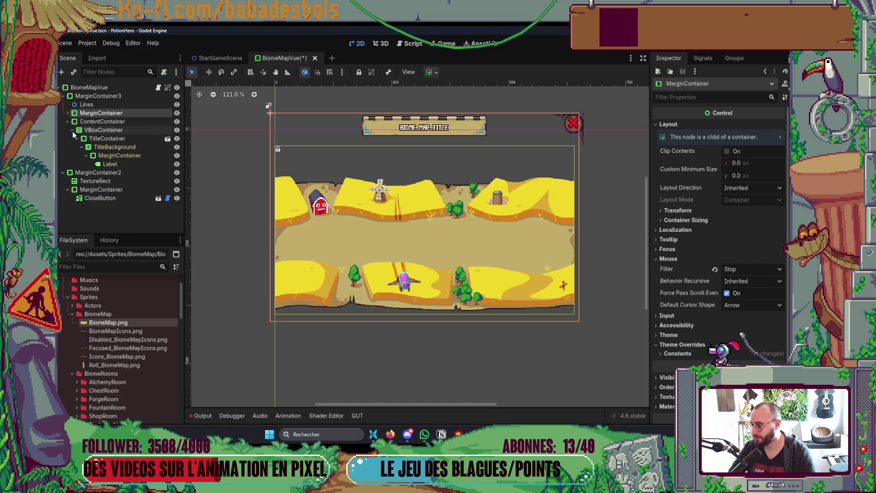
{"action": "left_click", "coordinate": [68, 122]}
{"action": "left_click", "coordinate": [178, 122]}
{"action": "left_click", "coordinate": [177, 121]}
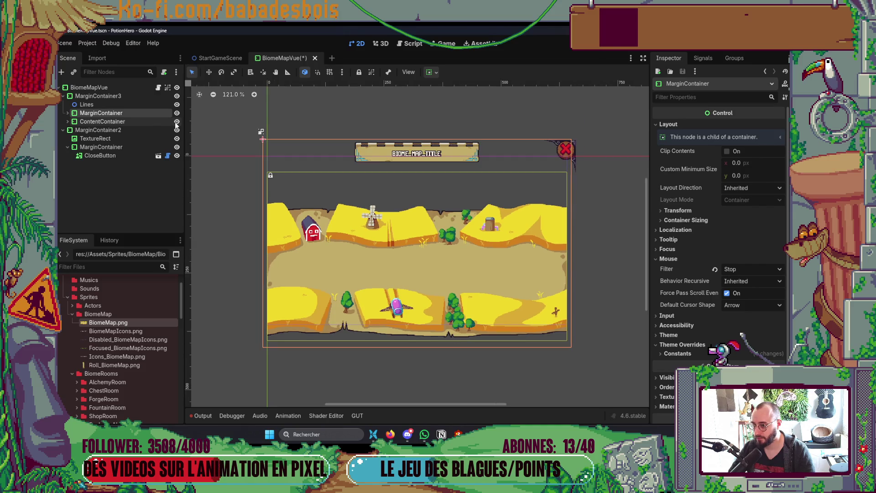
{"action": "left_click", "coordinate": [177, 122]}
{"action": "left_click", "coordinate": [137, 121]}
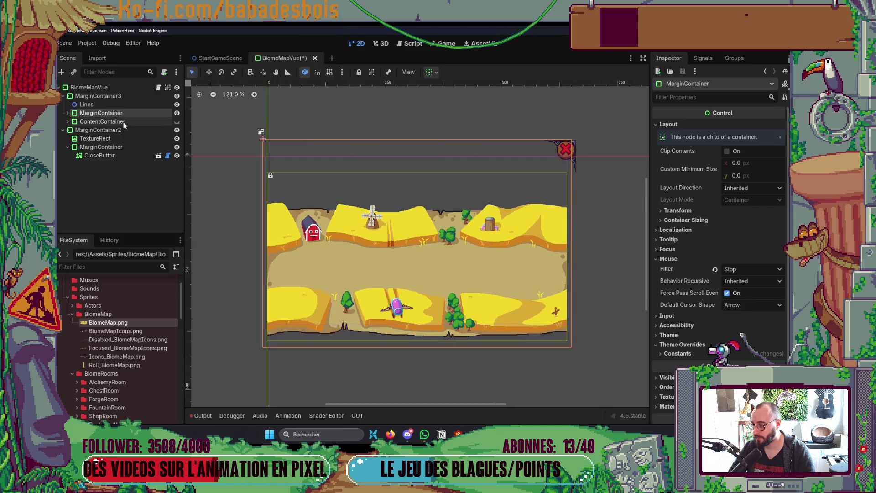
Remove the MarginContainer's left, top, right and bottom margin constant overrides.
{"action": "left_click", "coordinate": [136, 114]}
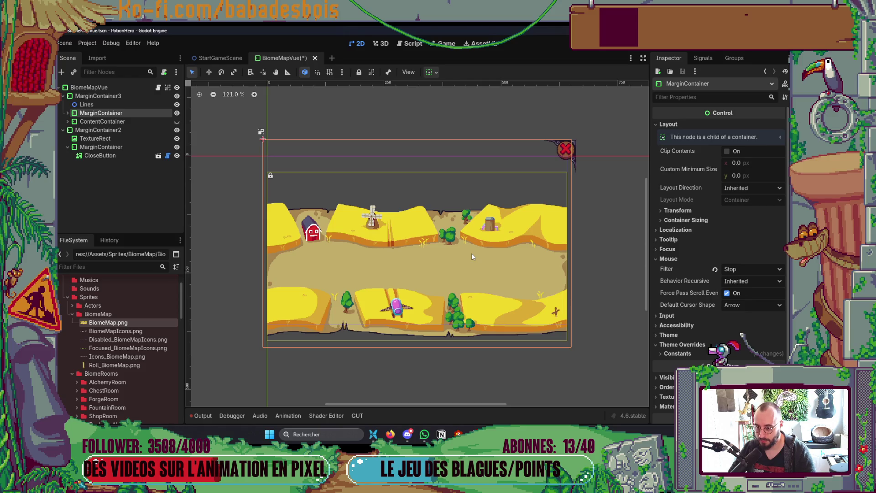
{"action": "left_click", "coordinate": [68, 112]}
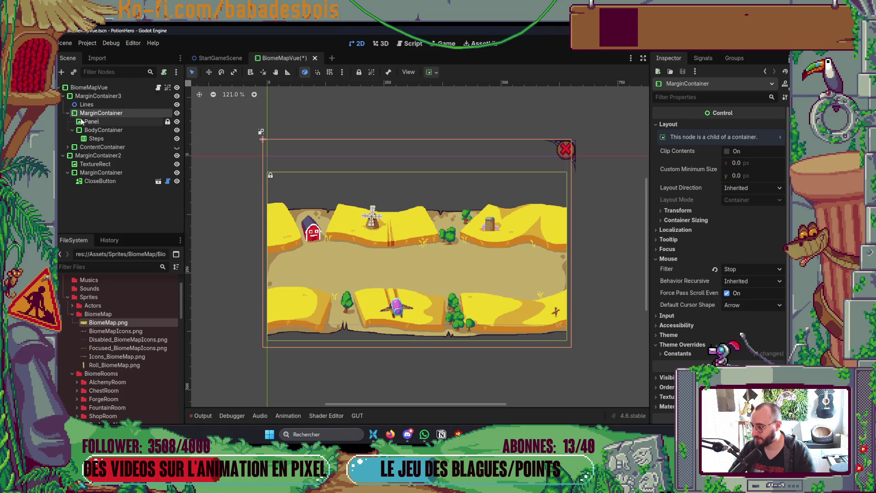
{"action": "left_click", "coordinate": [80, 121]}
{"action": "left_click", "coordinate": [98, 112]}
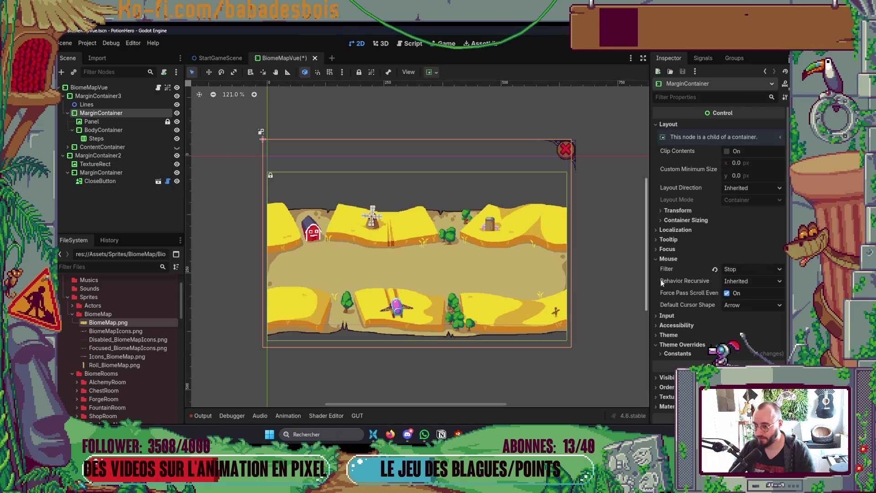
{"action": "left_click", "coordinate": [678, 354]}
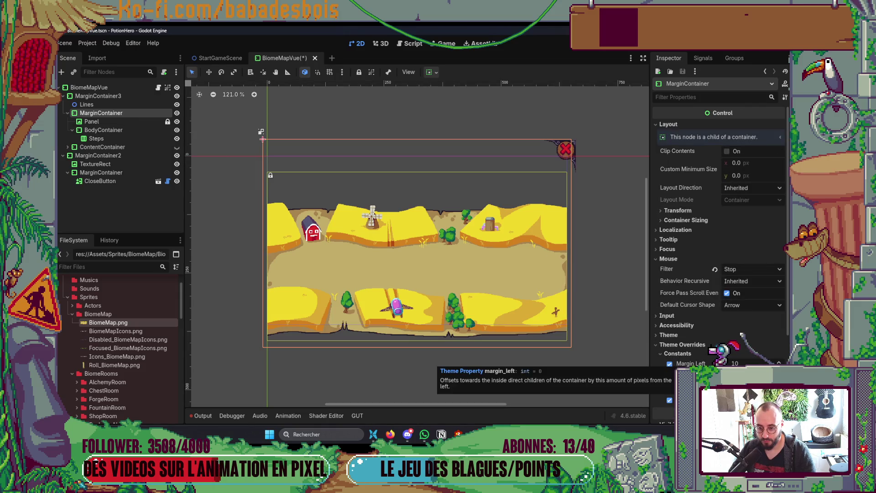
{"action": "left_click", "coordinate": [670, 364]}
{"action": "left_click", "coordinate": [670, 376]}
{"action": "left_click", "coordinate": [670, 389]}
{"action": "left_click", "coordinate": [670, 400]}
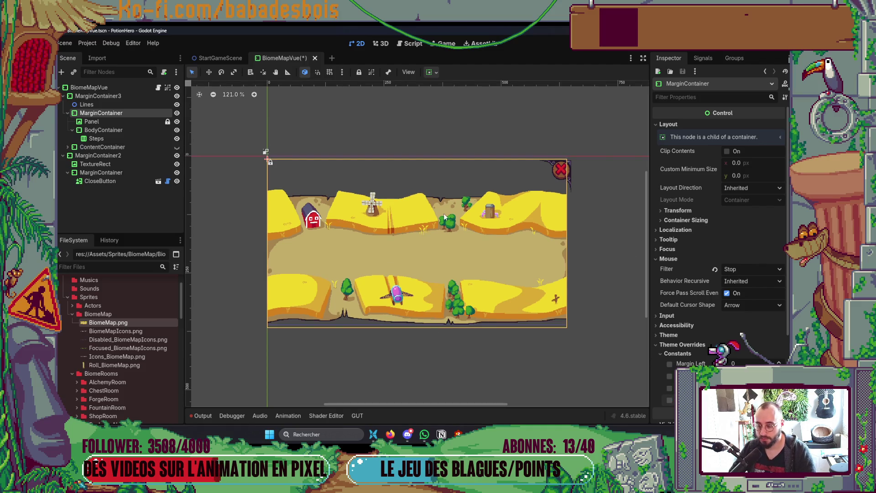
Remove MarginContainer3's top margin override of 23 and recentre on the biome map.
{"action": "left_click", "coordinate": [145, 97]}
{"action": "scroll", "coordinate": [712, 274], "scroll_direction": "down", "scroll_amount": 3}
{"action": "left_click", "coordinate": [678, 280]}
{"action": "left_click", "coordinate": [669, 302]}
{"action": "left_click", "coordinate": [613, 321]}
{"action": "scroll", "coordinate": [561, 315], "scroll_direction": "up", "scroll_amount": 2}
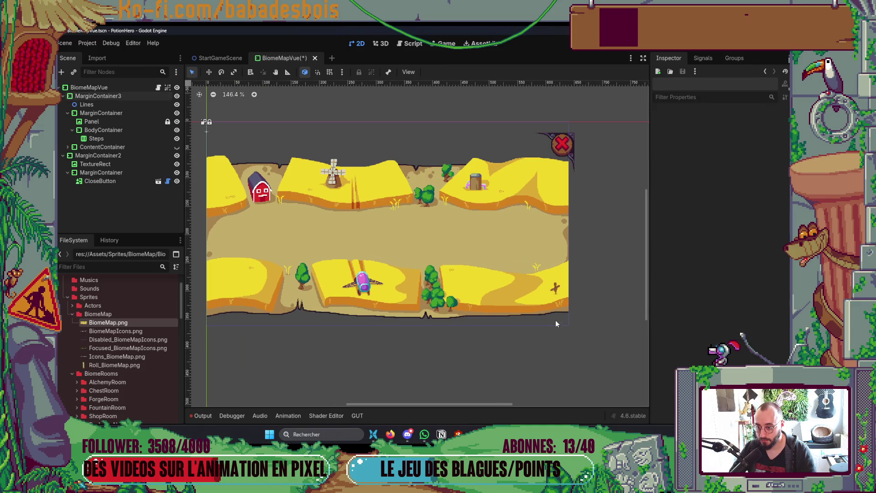
{"action": "left_click_drag", "start_coordinate": [530, 313], "coordinate": [579, 319]}
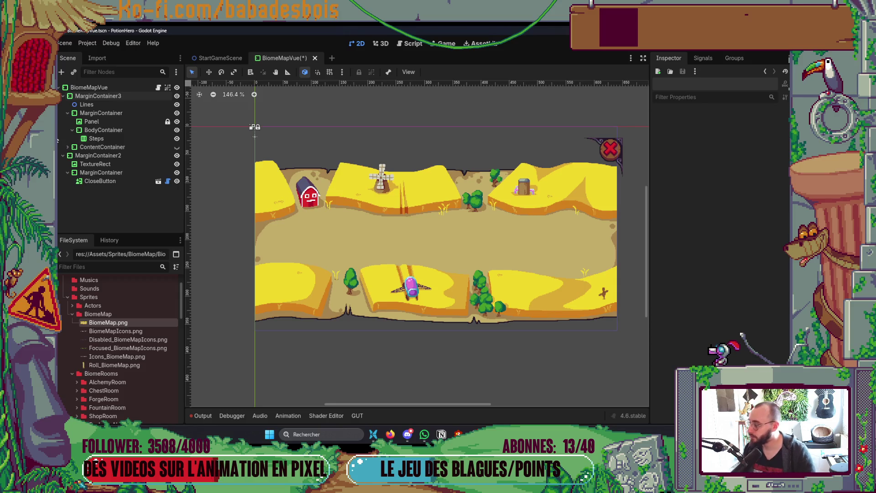
Toggle a margin override on MarginContainer2 to raise the close button.
{"action": "left_click", "coordinate": [154, 156]}
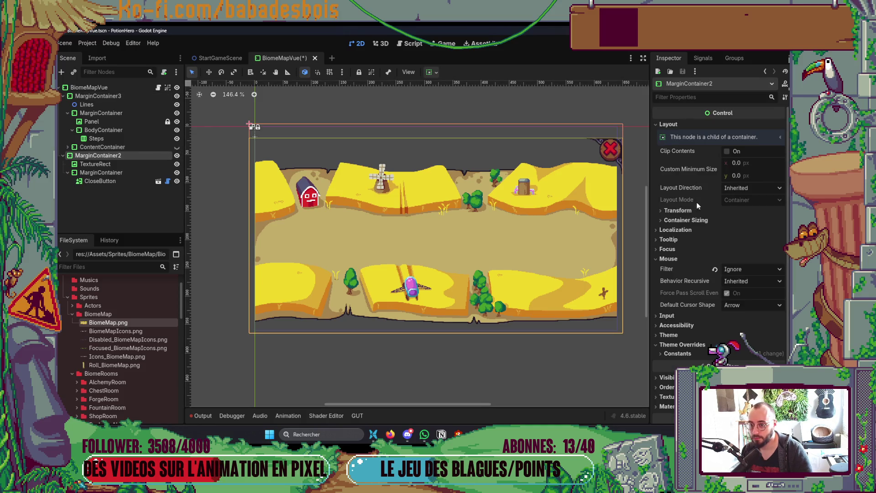
{"action": "left_click", "coordinate": [672, 354]}
{"action": "left_click", "coordinate": [670, 376]}
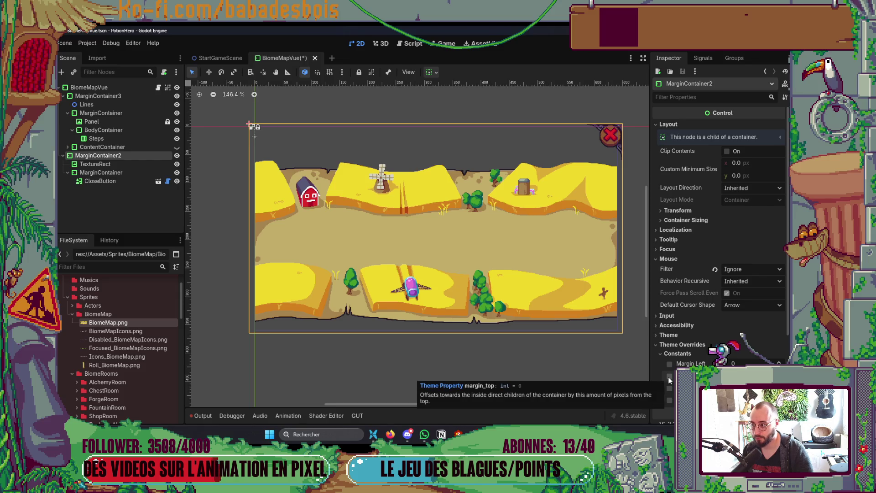
{"action": "left_click", "coordinate": [89, 88]}
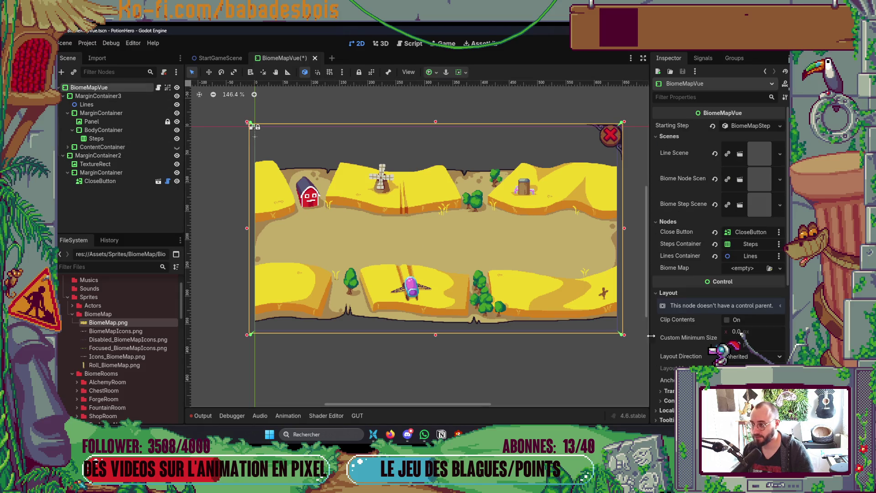
{"action": "scroll", "coordinate": [695, 336], "scroll_direction": "down", "scroll_amount": 5}
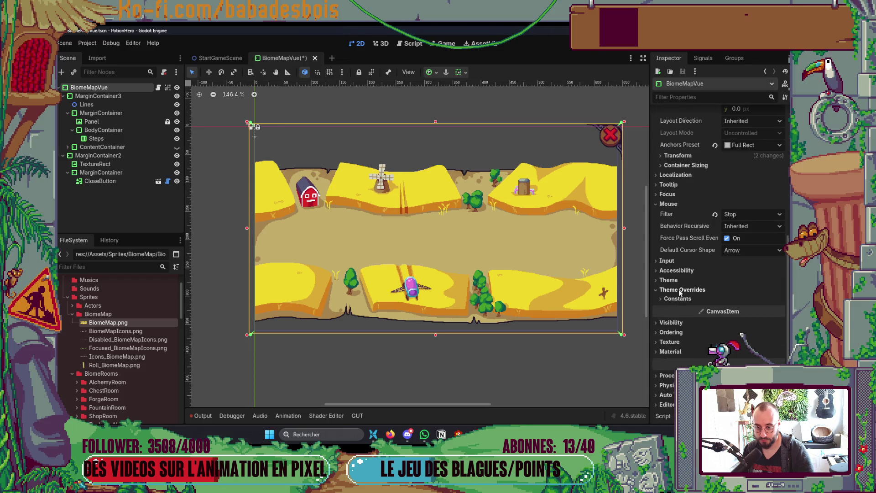
Remove MarginContainer3's left, right and bottom margin overrides, then deselect.
{"action": "left_click", "coordinate": [678, 298]}
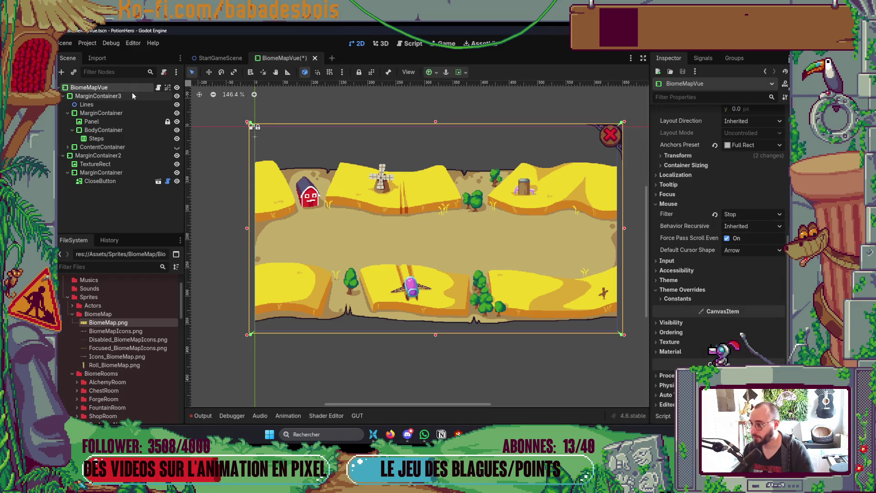
{"action": "left_click", "coordinate": [132, 96]}
{"action": "left_click", "coordinate": [670, 290]}
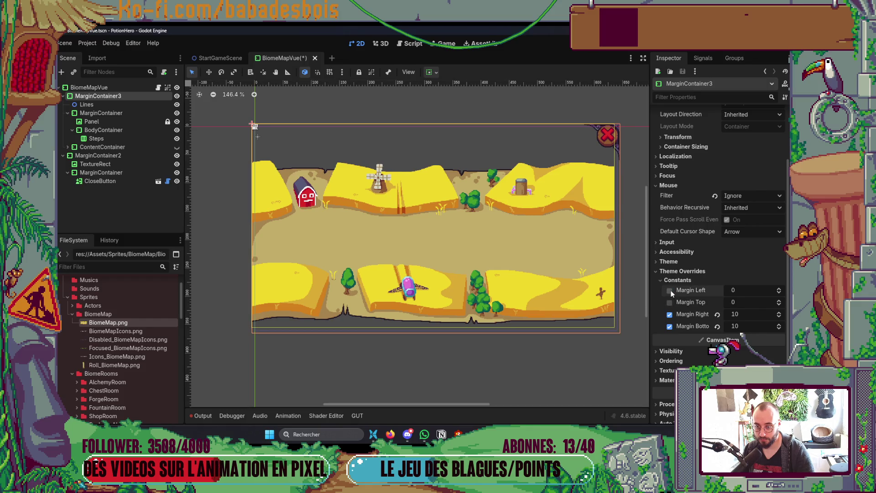
{"action": "left_click", "coordinate": [670, 315]}
{"action": "left_click", "coordinate": [670, 326]}
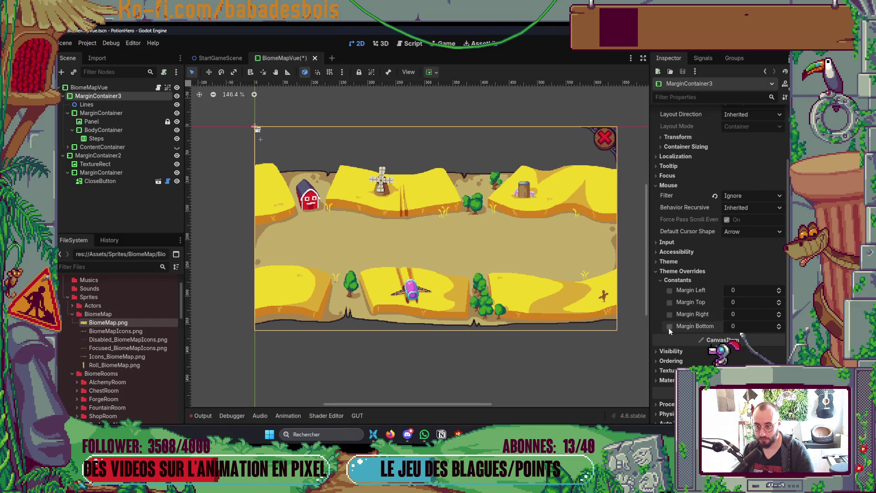
{"action": "left_click", "coordinate": [590, 360]}
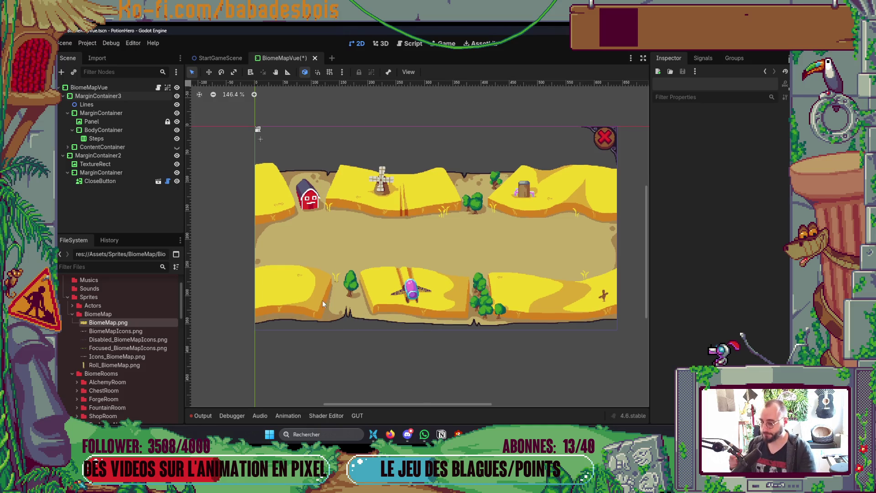
{"action": "left_click", "coordinate": [458, 434]}
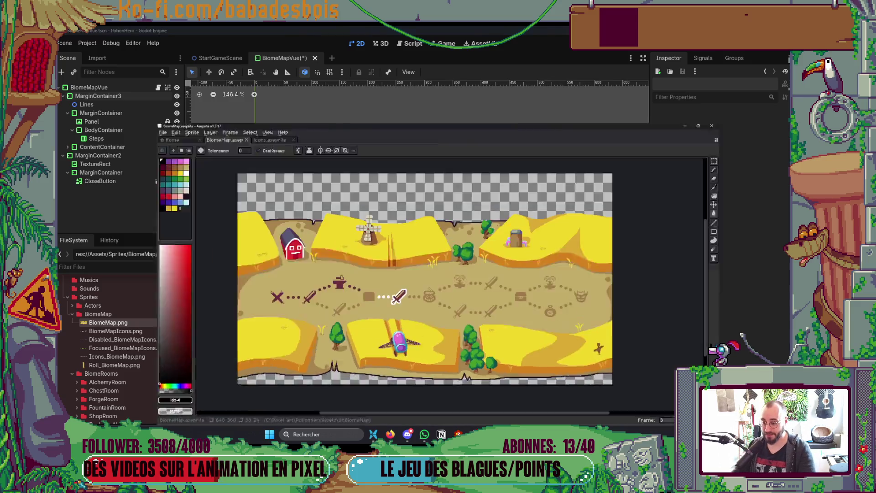
Make the Titre banner layer visible and widen the canvas view.
{"action": "key", "text": "Tab"}
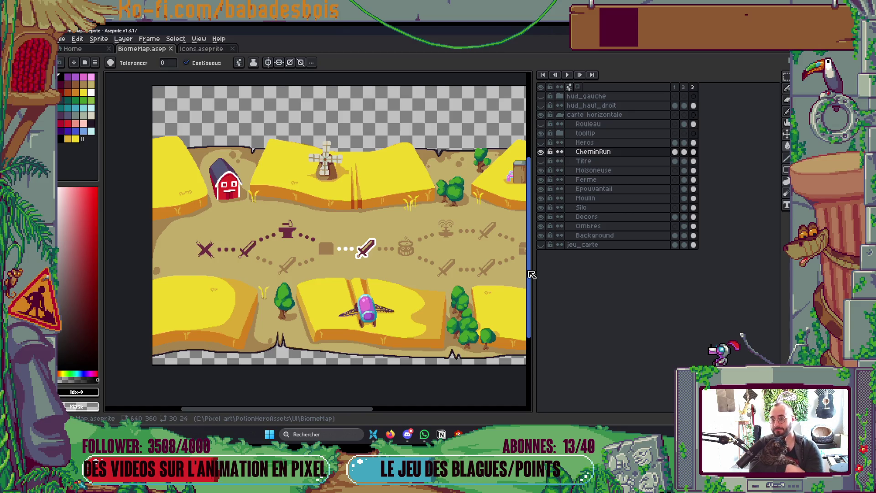
{"action": "left_click", "coordinate": [541, 161]}
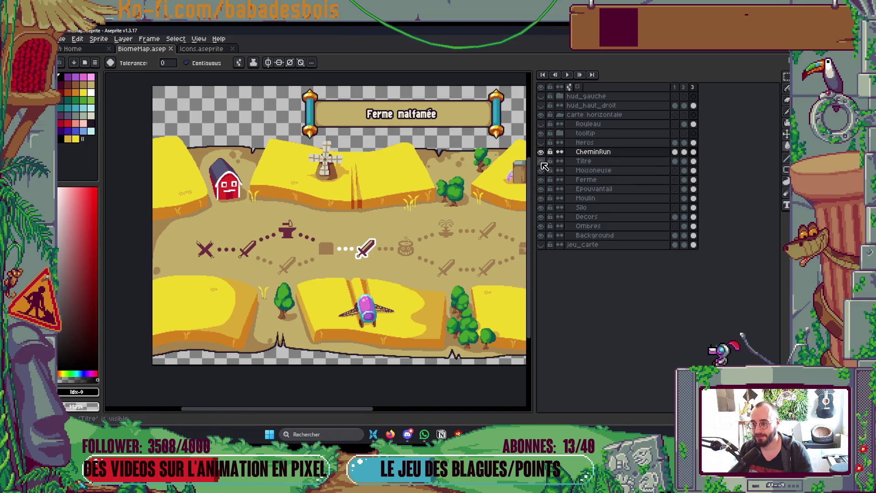
{"action": "scroll", "coordinate": [409, 162], "scroll_direction": "up", "scroll_amount": 1}
{"action": "key", "text": "Tab"}
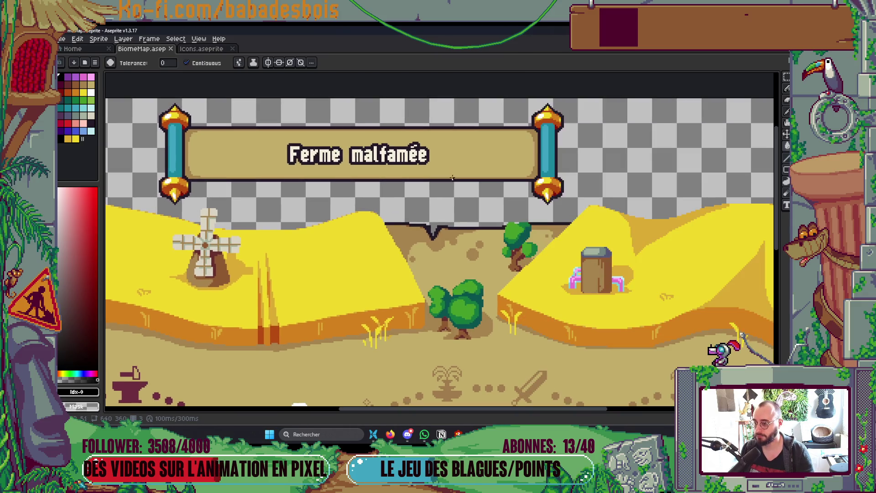
{"action": "scroll", "coordinate": [326, 175], "scroll_direction": "up", "scroll_amount": 1}
Paint tan lines along the banner's lower and top edges with the Pencil, then save.
{"action": "key", "text": "b"}
{"action": "left_click", "coordinate": [314, 188], "text": "alt"}
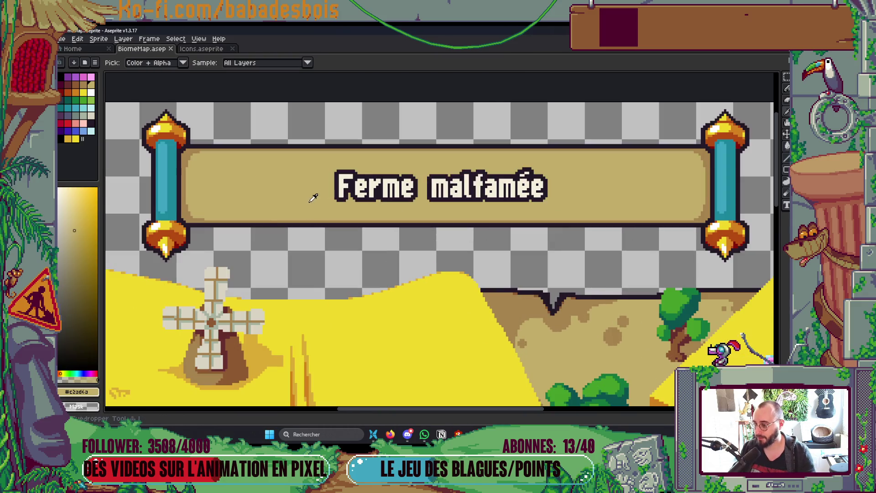
{"action": "left_click_drag", "start_coordinate": [201, 219], "coordinate": [219, 217]}
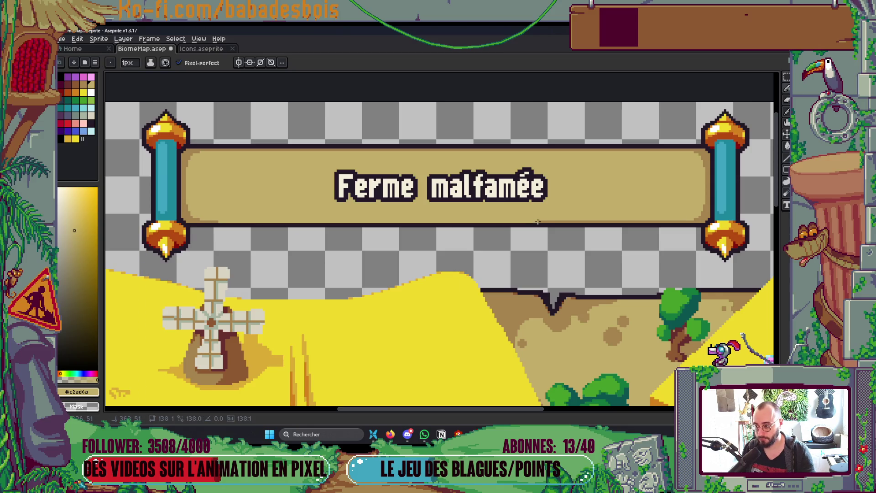
{"action": "left_click", "coordinate": [682, 221], "text": "shift"}
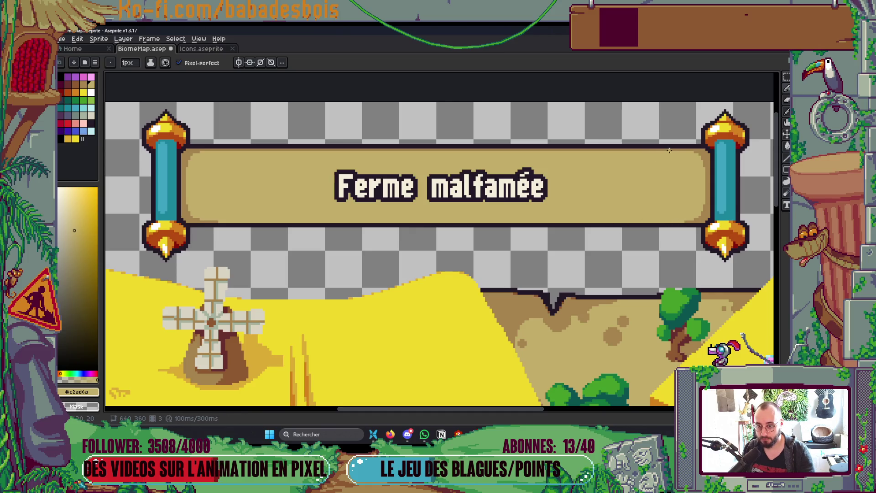
{"action": "left_click", "coordinate": [684, 149]}
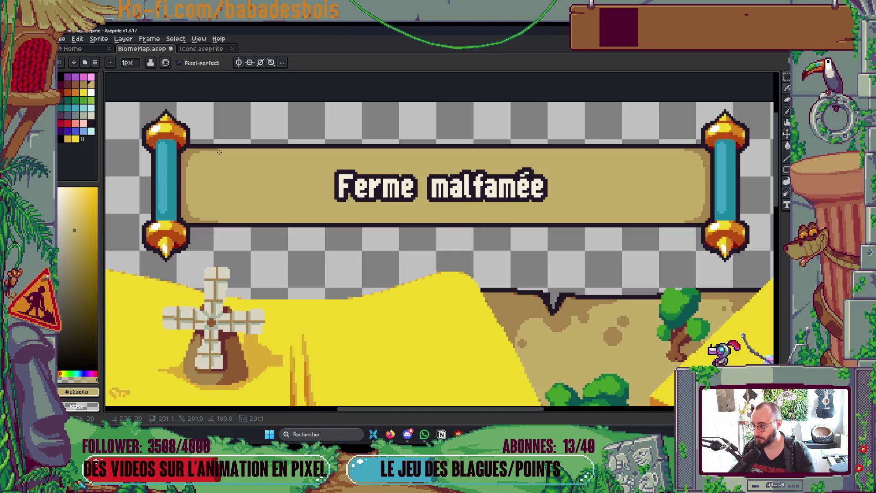
{"action": "left_click", "coordinate": [211, 153], "text": "shift"}
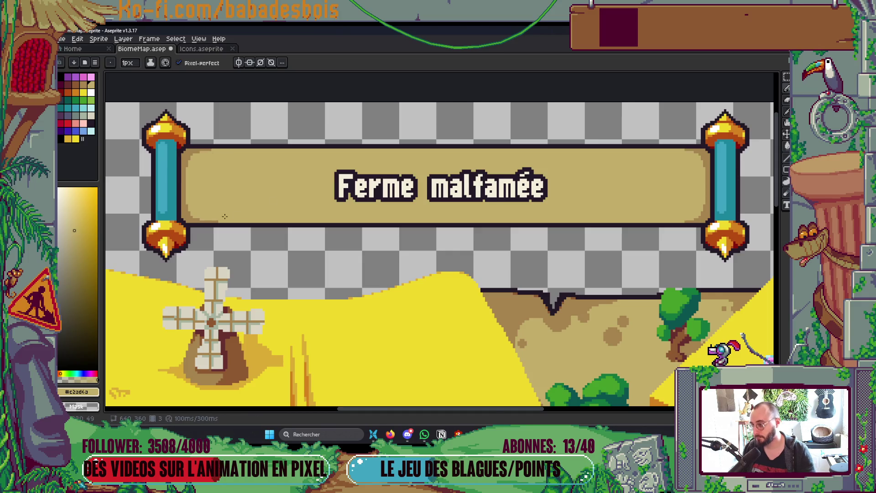
{"action": "scroll", "coordinate": [220, 221], "scroll_direction": "up", "scroll_amount": 1}
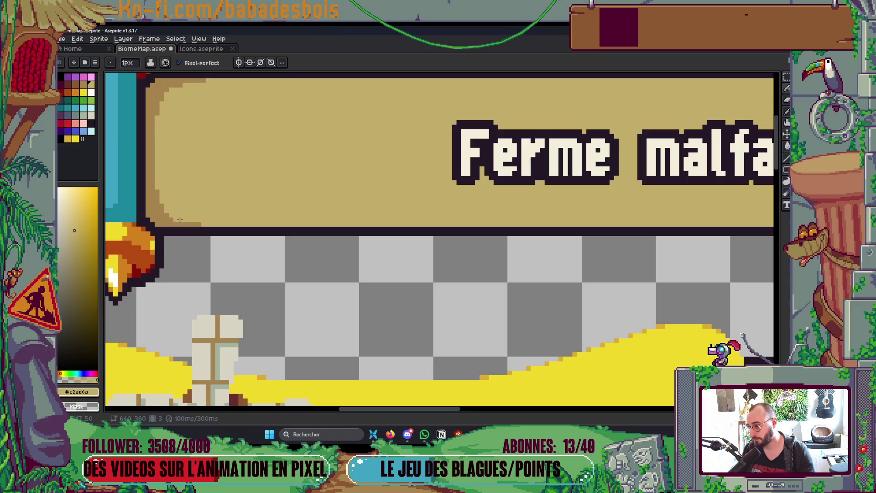
{"action": "scroll", "coordinate": [282, 272], "scroll_direction": "up", "scroll_amount": 2}
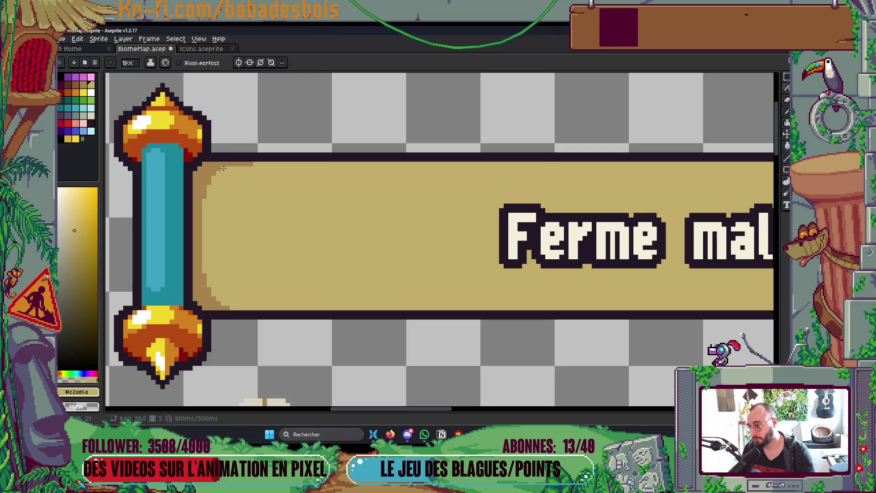
{"action": "scroll", "coordinate": [265, 168], "scroll_direction": "down", "scroll_amount": 4}
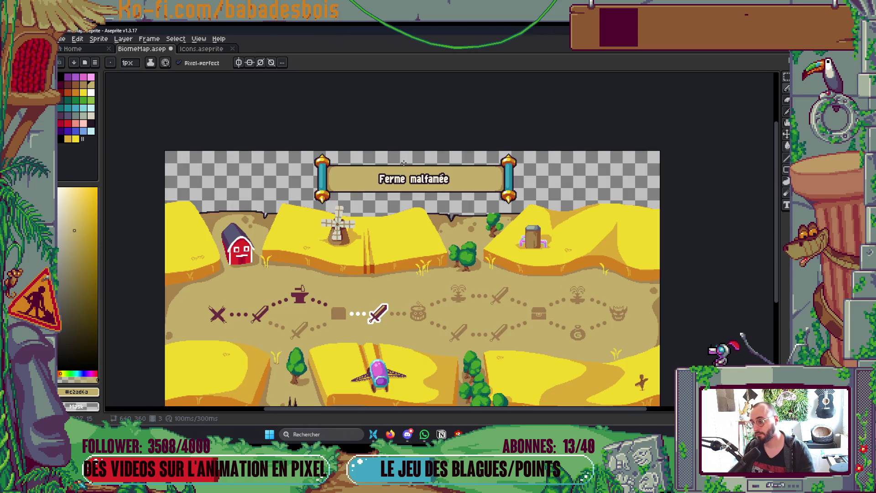
{"action": "key", "text": "ctrl+s"}
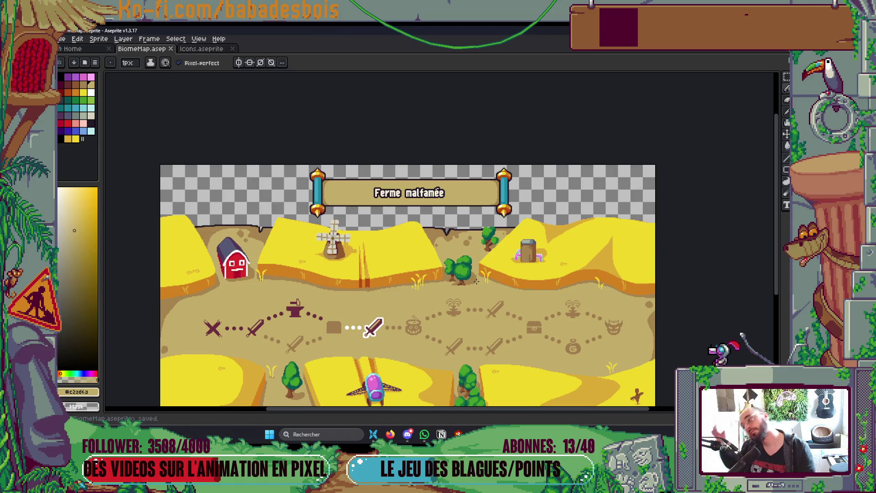
Repaint the darker corner-step pixels light tan and zoom out.
{"action": "scroll", "coordinate": [469, 166], "scroll_direction": "up", "scroll_amount": 5}
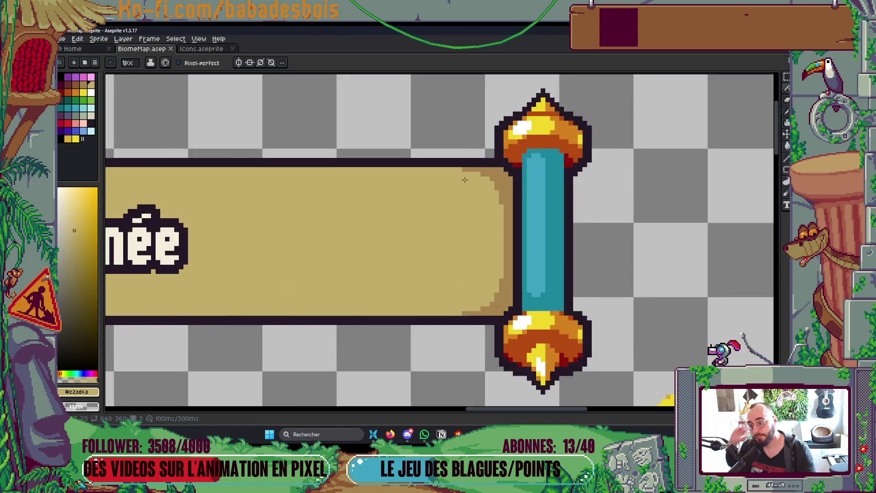
{"action": "left_click", "coordinate": [469, 166]}
{"action": "left_click", "coordinate": [478, 167]}
{"action": "key", "text": "ctrl"}
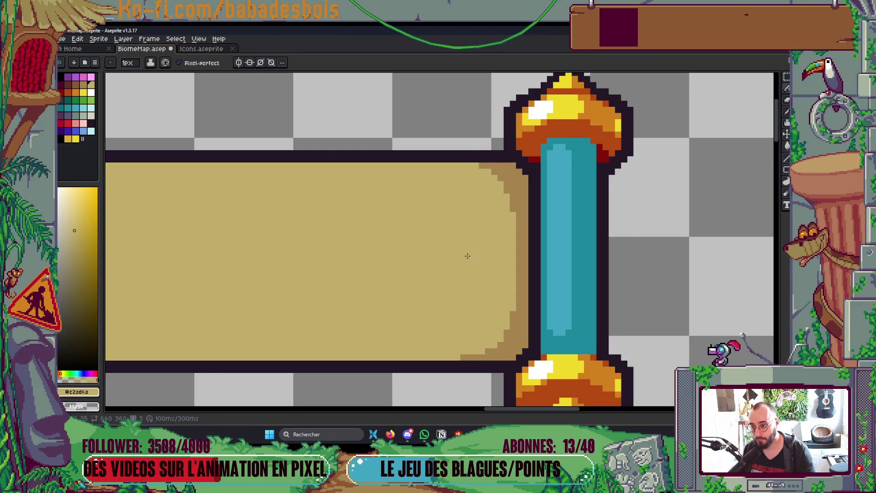
{"action": "scroll", "coordinate": [483, 182], "scroll_direction": "down", "scroll_amount": 2}
{"action": "left_click", "coordinate": [466, 305]}
{"action": "left_click_drag", "start_coordinate": [484, 301], "coordinate": [477, 302]}
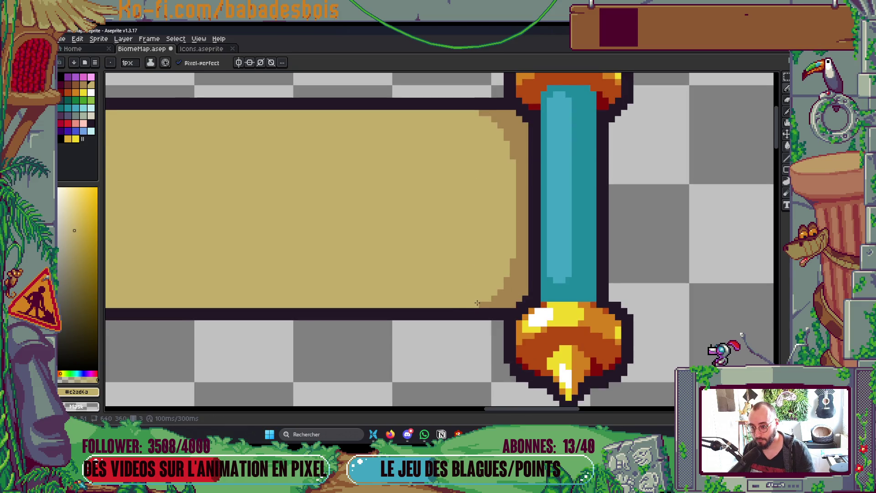
{"action": "scroll", "coordinate": [477, 300], "scroll_direction": "down", "scroll_amount": 5}
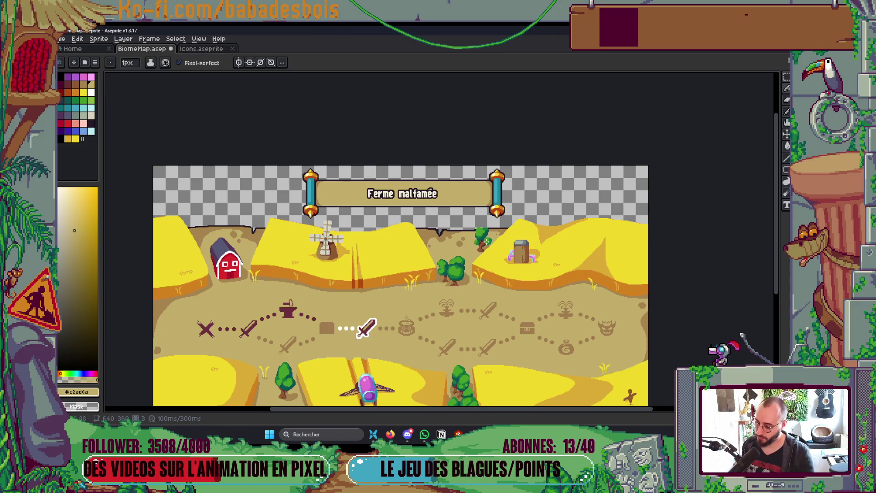
Save BiomeMap.aseprite and zoom in on the banner's left rod.
{"action": "key", "text": "ctrl+s"}
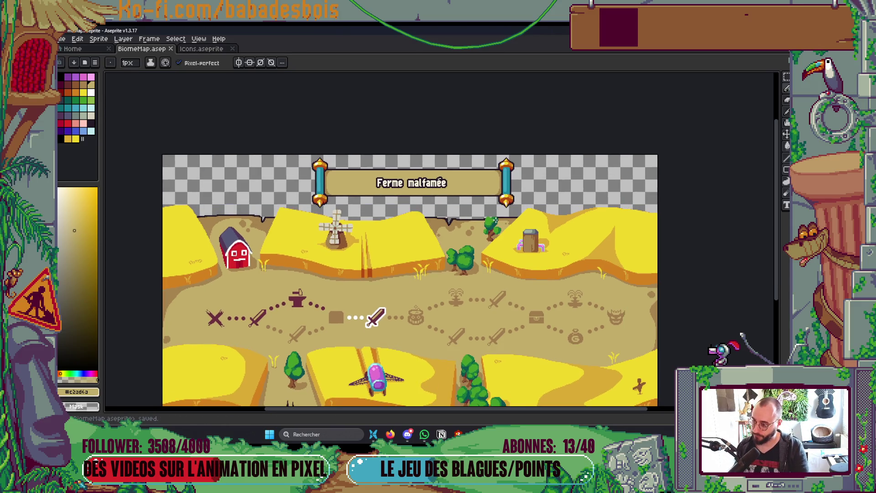
{"action": "scroll", "coordinate": [341, 157], "scroll_direction": "up", "scroll_amount": 2}
{"action": "scroll", "coordinate": [336, 187], "scroll_direction": "up", "scroll_amount": 1}
{"action": "scroll", "coordinate": [347, 205], "scroll_direction": "down", "scroll_amount": 2}
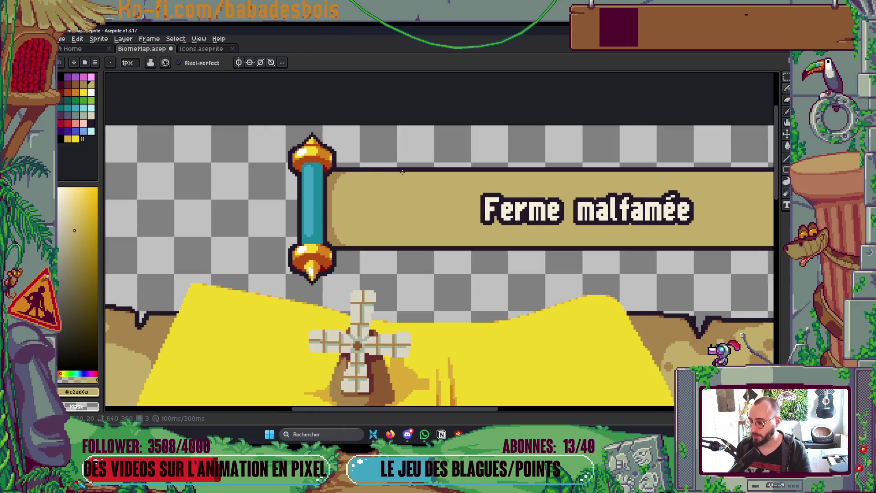
{"action": "key", "text": "ctrl+s"}
{"action": "scroll", "coordinate": [506, 208], "scroll_direction": "down", "scroll_amount": 1}
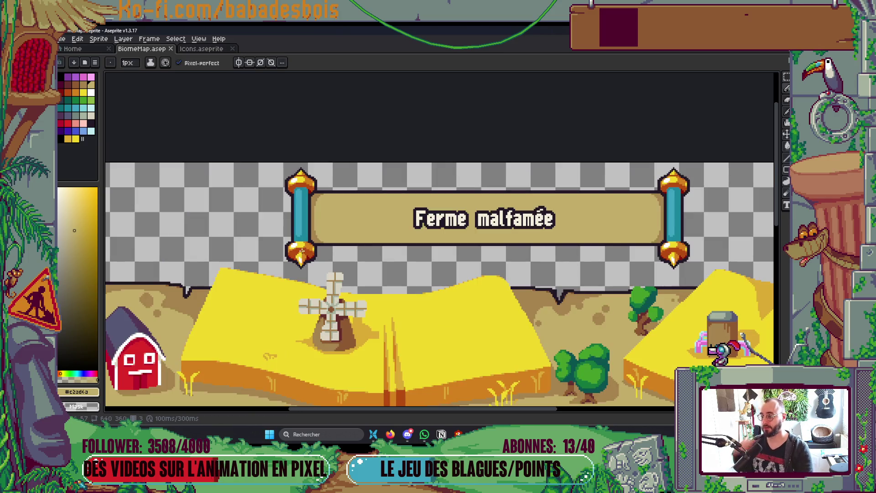
{"action": "scroll", "coordinate": [291, 237], "scroll_direction": "up", "scroll_amount": 3}
Draw one #231927 outline pixel beside the lower-left rod and save.
{"action": "left_click", "coordinate": [284, 257], "text": "alt"}
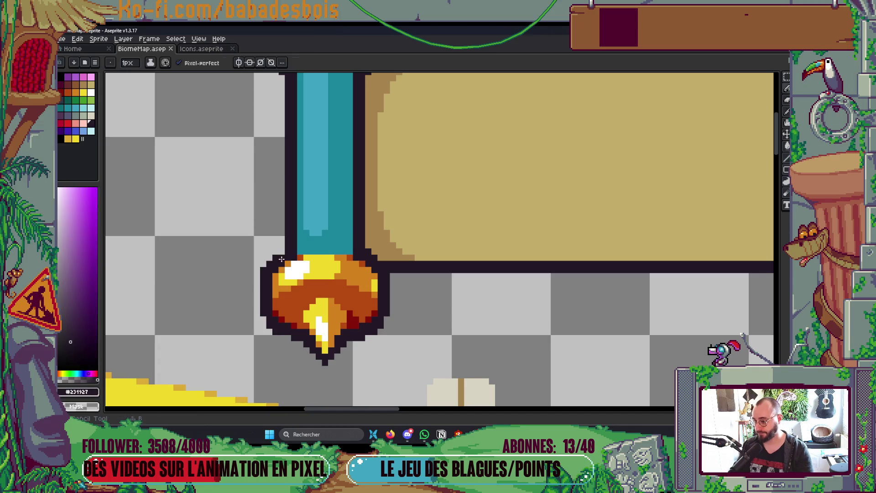
{"action": "left_click", "coordinate": [309, 251]}
{"action": "scroll", "coordinate": [370, 254], "scroll_direction": "down", "scroll_amount": 3}
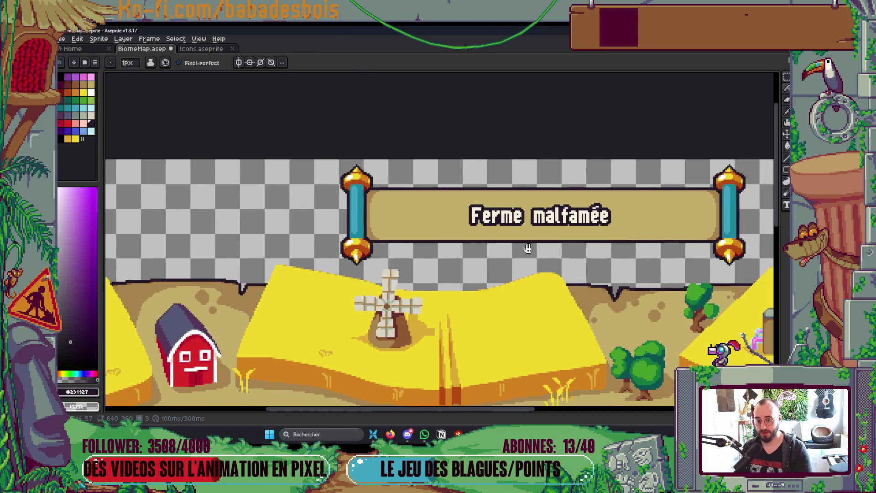
{"action": "scroll", "coordinate": [748, 233], "scroll_direction": "up", "scroll_amount": 2}
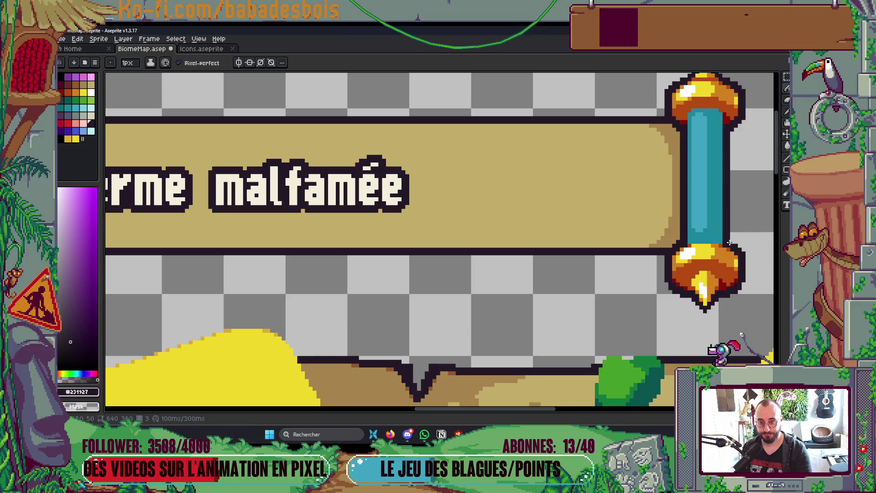
{"action": "scroll", "coordinate": [735, 242], "scroll_direction": "down", "scroll_amount": 3}
{"action": "scroll", "coordinate": [734, 237], "scroll_direction": "right", "scroll_amount": 2}
{"action": "key", "text": "ctrl+s"}
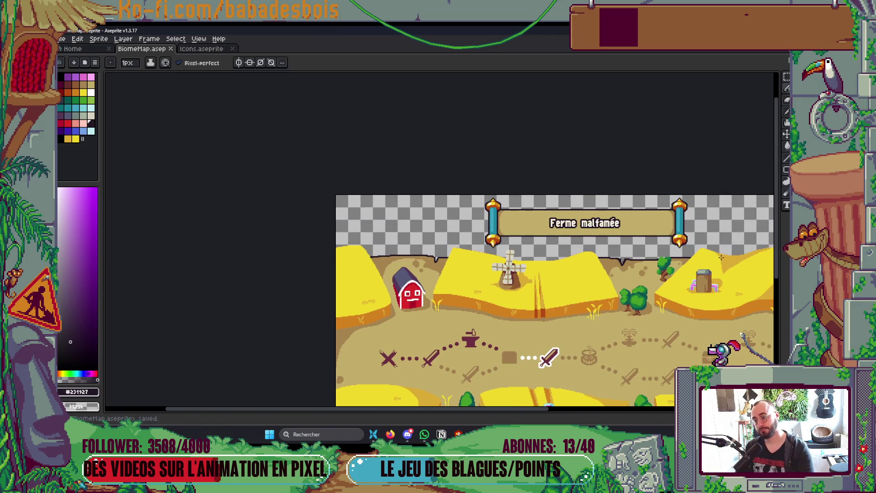
{"action": "scroll", "coordinate": [710, 251], "scroll_direction": "up", "scroll_amount": 4}
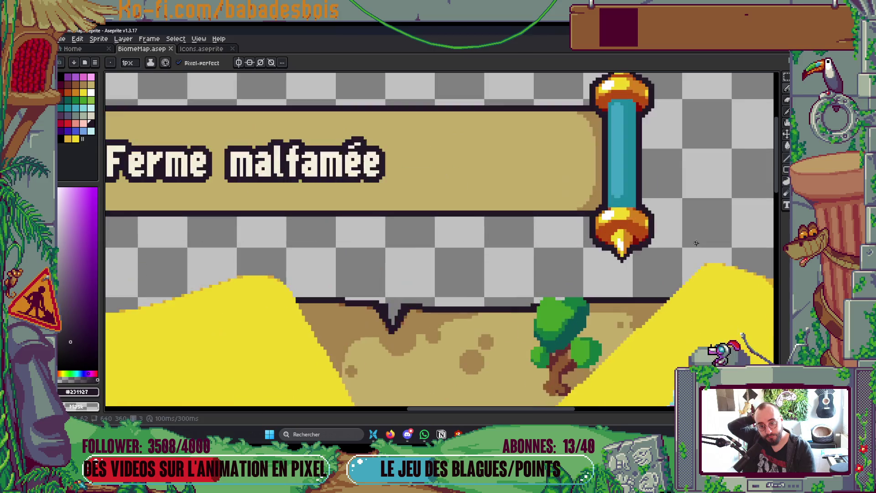
{"action": "scroll", "coordinate": [666, 242], "scroll_direction": "down", "scroll_amount": 5}
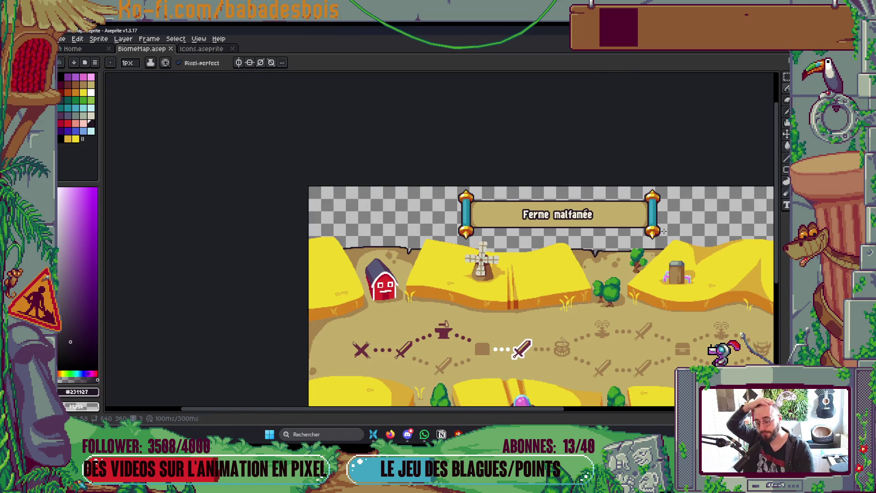
{"action": "scroll", "coordinate": [662, 247], "scroll_direction": "up", "scroll_amount": 1}
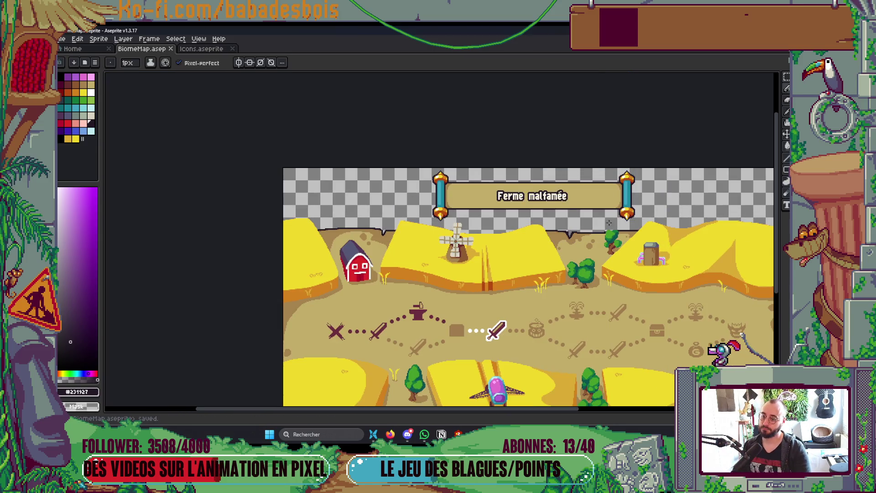
{"action": "scroll", "coordinate": [579, 212], "scroll_direction": "up", "scroll_amount": 3}
Paint over the 'Ferme malfamée' text with the sampled tan using a 10px brush.
{"action": "key", "text": "i"}
{"action": "left_click", "coordinate": [466, 191], "text": "alt"}
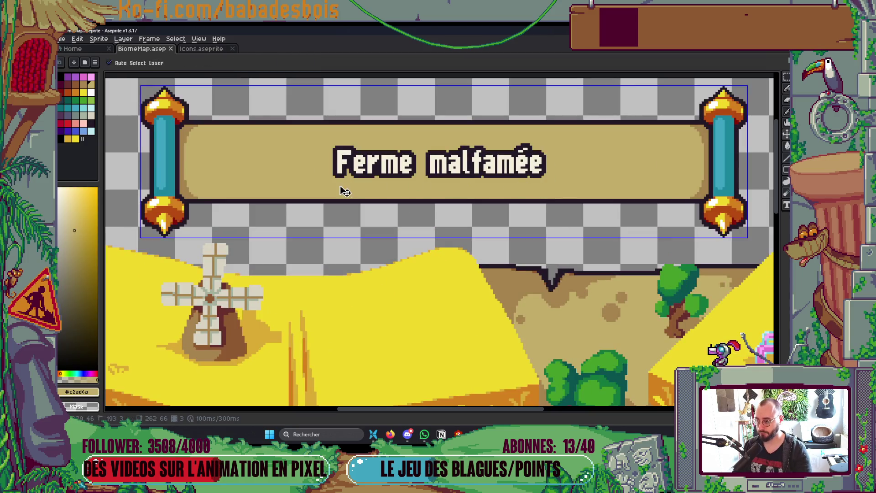
{"action": "key", "text": "plus"}
{"action": "key", "text": "plus"}
{"action": "key", "text": "plus"}
{"action": "mouse_move", "coordinate": [334, 171]}
{"action": "left_mouse_down"}
{"action": "mouse_move", "coordinate": [498, 171]}
{"action": "mouse_move", "coordinate": [543, 158]}
{"action": "mouse_move", "coordinate": [347, 168]}
{"action": "mouse_move", "coordinate": [385, 153]}
{"action": "mouse_move", "coordinate": [543, 152]}
{"action": "mouse_move", "coordinate": [540, 227]}
{"action": "left_mouse_up"}
{"action": "scroll", "coordinate": [583, 159], "scroll_direction": "down", "scroll_amount": 3}
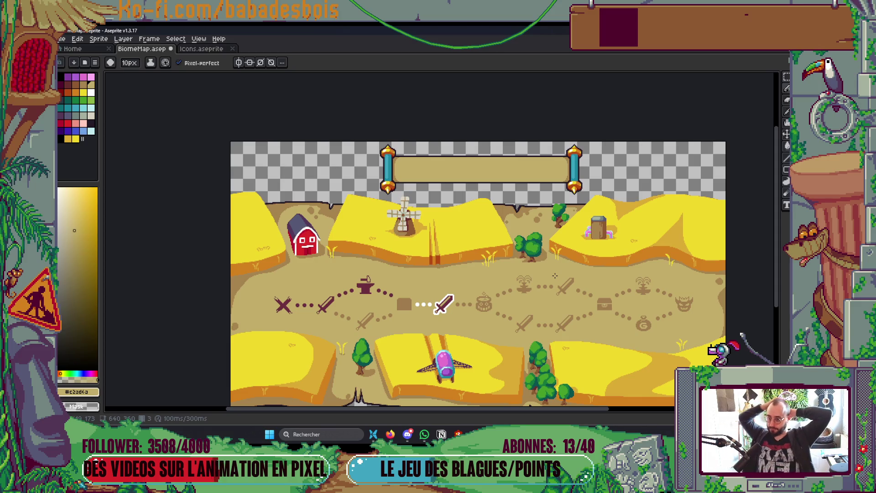
{"action": "left_click_drag", "start_coordinate": [544, 268], "coordinate": [531, 256]}
Hide the Titre layer to reveal what lies behind the banner.
{"action": "key", "text": "Tab"}
{"action": "left_click", "coordinate": [542, 161]}
{"action": "left_click", "coordinate": [545, 161]}
{"action": "left_click", "coordinate": [545, 160]}
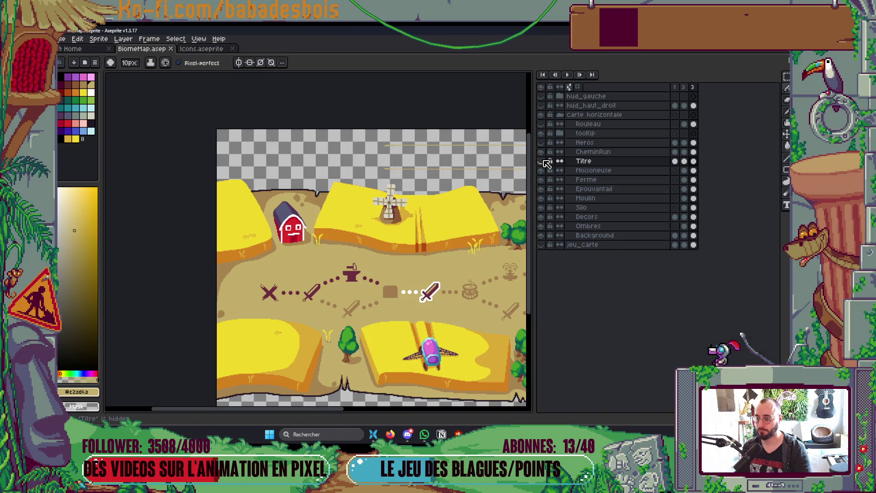
{"action": "key", "text": "Tab"}
{"action": "scroll", "coordinate": [520, 162], "scroll_direction": "up", "scroll_amount": 3}
Magic Wand-select the two stray lines with contiguous mode and delete them.
{"action": "key", "text": "v"}
{"action": "key", "text": "w"}
{"action": "left_click", "coordinate": [458, 117]}
{"action": "scroll", "coordinate": [439, 152], "scroll_direction": "down", "scroll_amount": 4}
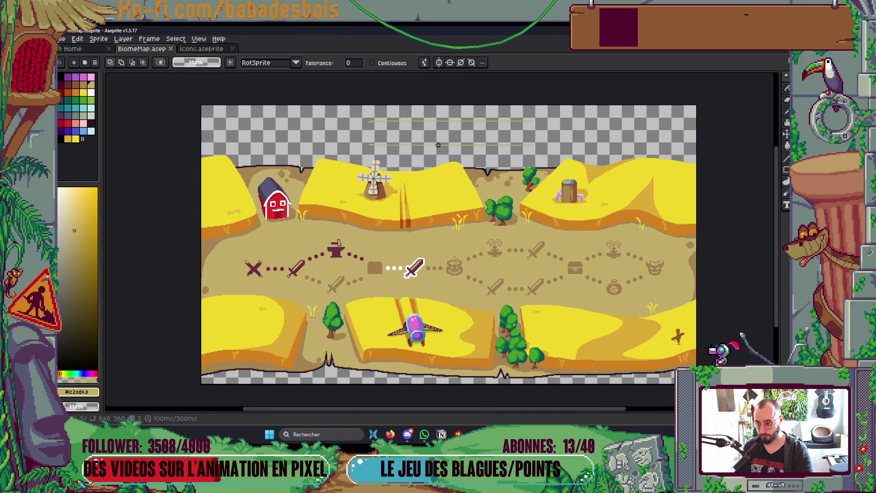
{"action": "left_click", "coordinate": [372, 62]}
{"action": "scroll", "coordinate": [409, 109], "scroll_direction": "up", "scroll_amount": 3}
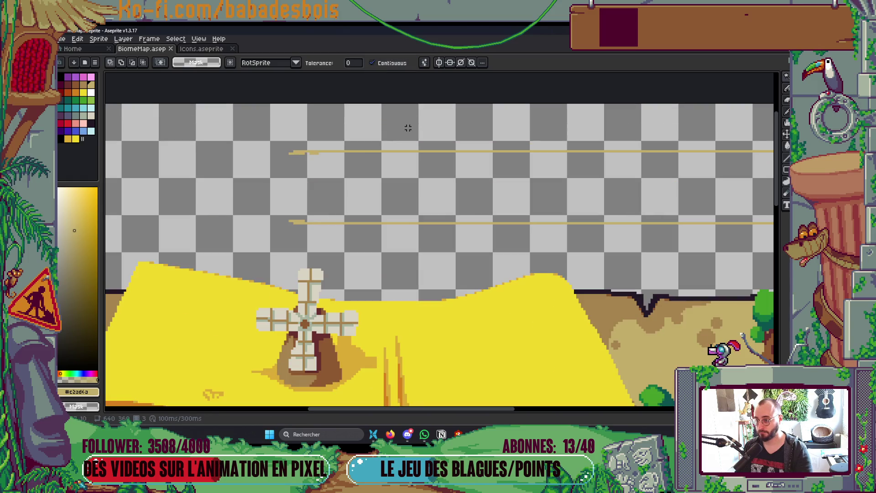
{"action": "left_click", "coordinate": [410, 151]}
{"action": "scroll", "coordinate": [423, 203], "scroll_direction": "right", "scroll_amount": 5}
{"action": "left_click", "coordinate": [433, 200], "text": "shift"}
{"action": "key", "text": "Delete"}
{"action": "scroll", "coordinate": [571, 198], "scroll_direction": "down", "scroll_amount": 2}
Restore and solo the Titre layer and set up its sprite sheet export as Roll_BiomeMap.png.
{"action": "key", "text": "Tab"}
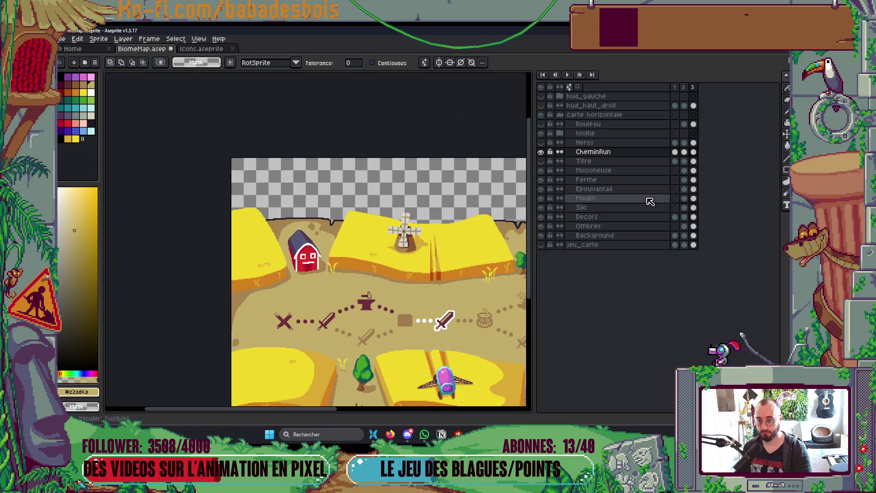
{"action": "left_click", "coordinate": [541, 161]}
{"action": "key", "text": "Tab"}
{"action": "key", "text": "Tab"}
{"action": "left_click", "coordinate": [637, 163], "text": "ctrl"}
{"action": "key", "text": "Tab"}
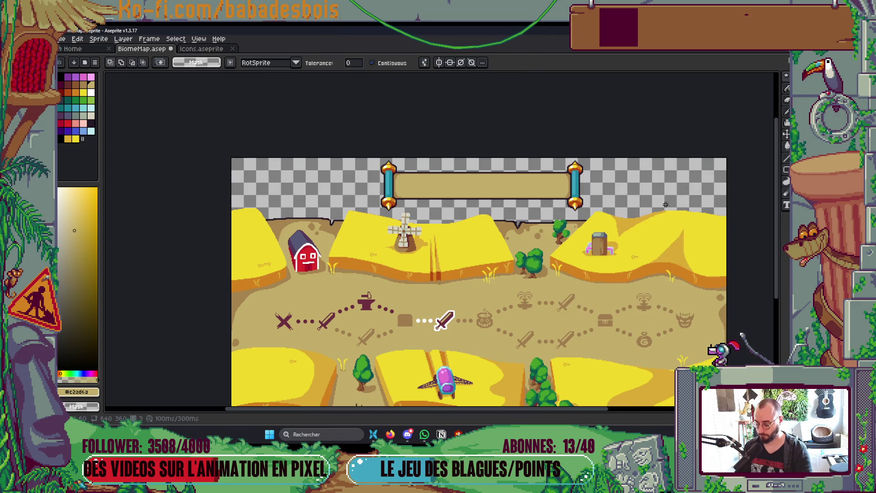
{"action": "key", "text": "ctrl+d"}
{"action": "key", "text": "Tab"}
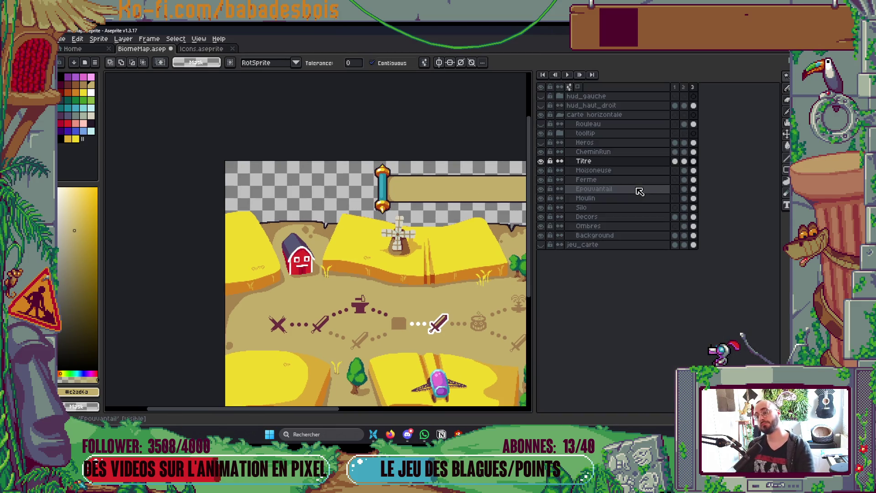
{"action": "key", "text": "Tab"}
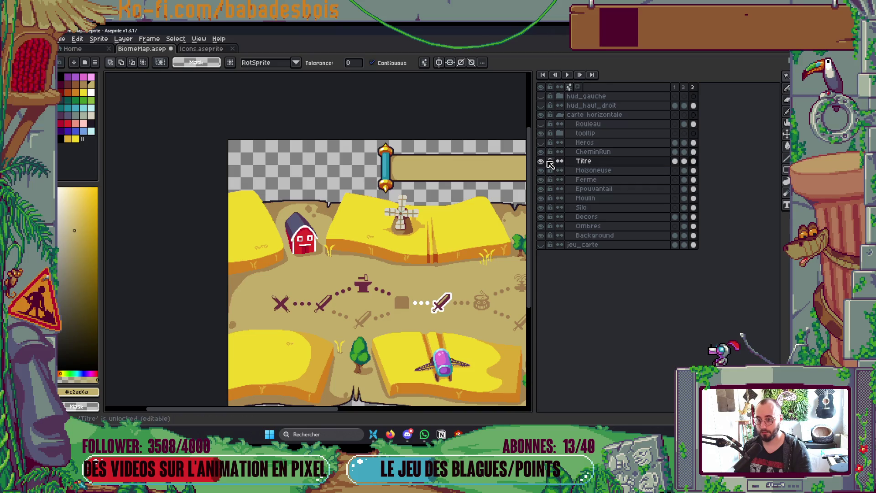
{"action": "left_click", "coordinate": [541, 161], "text": "alt"}
{"action": "key", "text": "ctrl+e"}
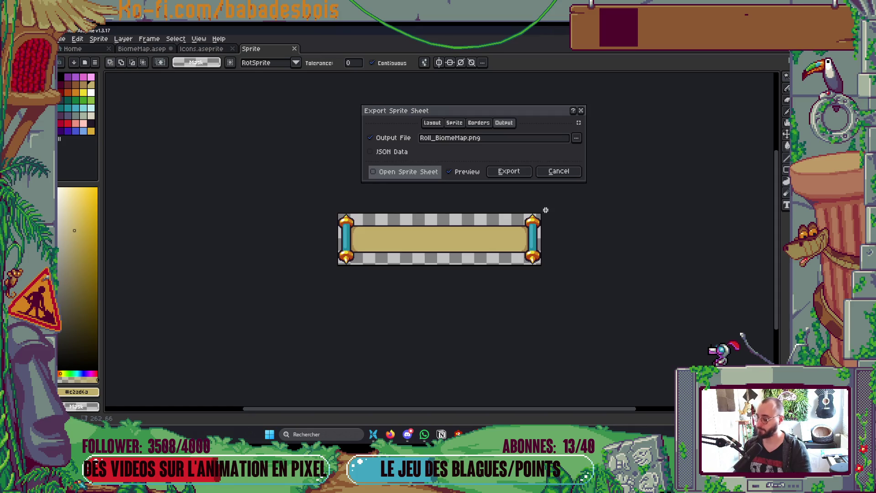
Confirm the Roll_BiomeMap.png export, then open RoomTitlePanel.aseprite from the UI/RoomTitlePanel folder.
{"action": "left_click", "coordinate": [509, 172]}
{"action": "left_click", "coordinate": [72, 49]}
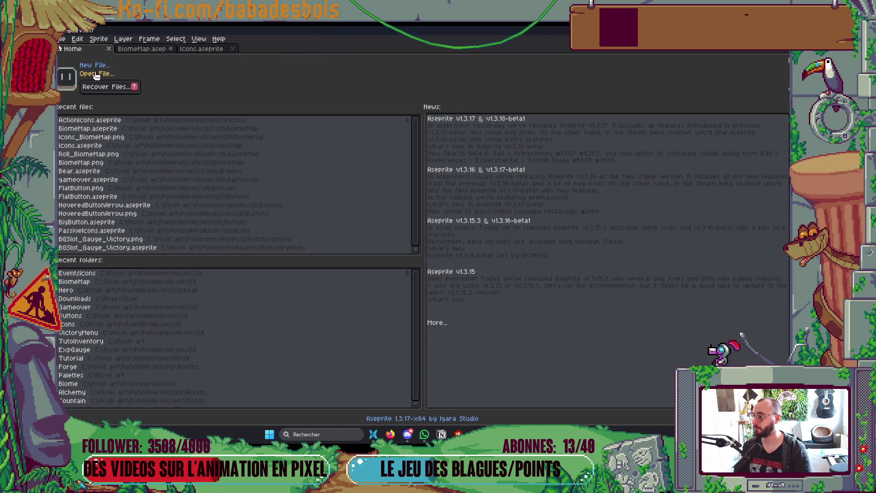
{"action": "left_click", "coordinate": [103, 76]}
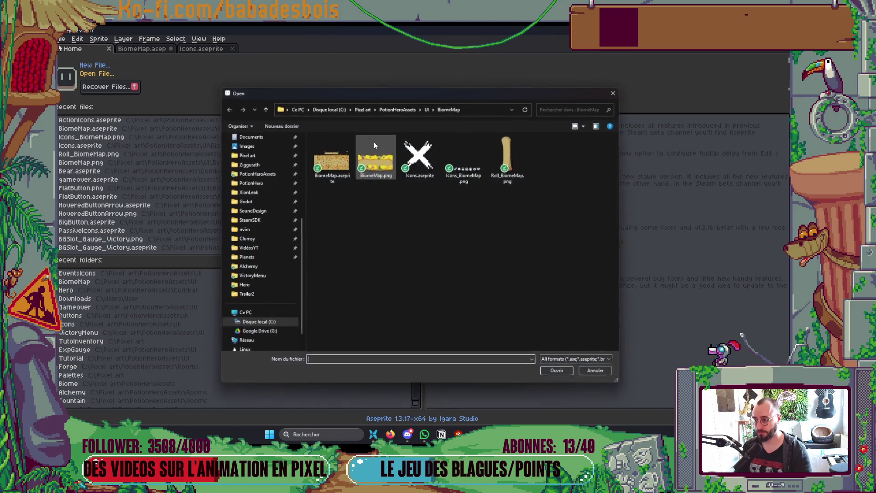
{"action": "left_click", "coordinate": [427, 110]}
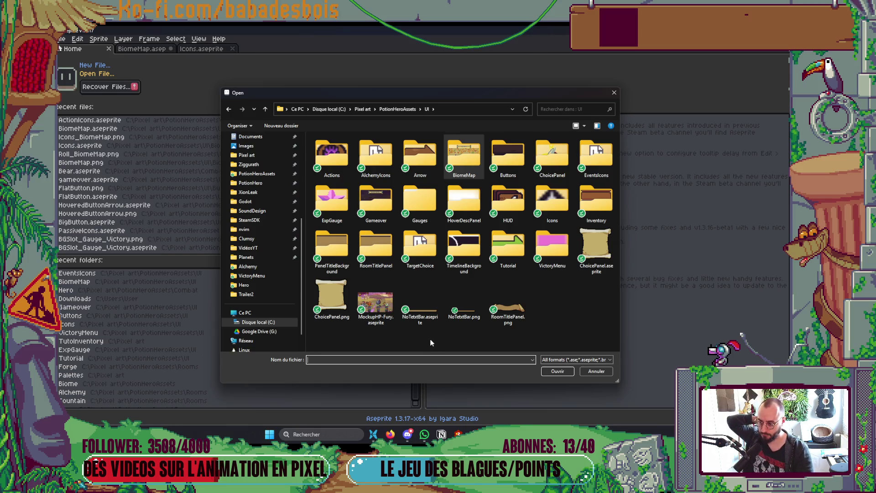
{"action": "double_click", "coordinate": [382, 248]}
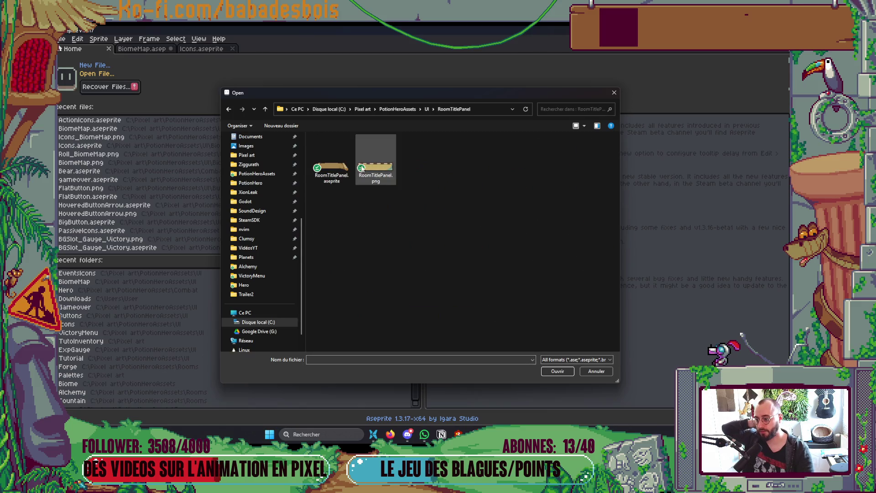
{"action": "double_click", "coordinate": [332, 169]}
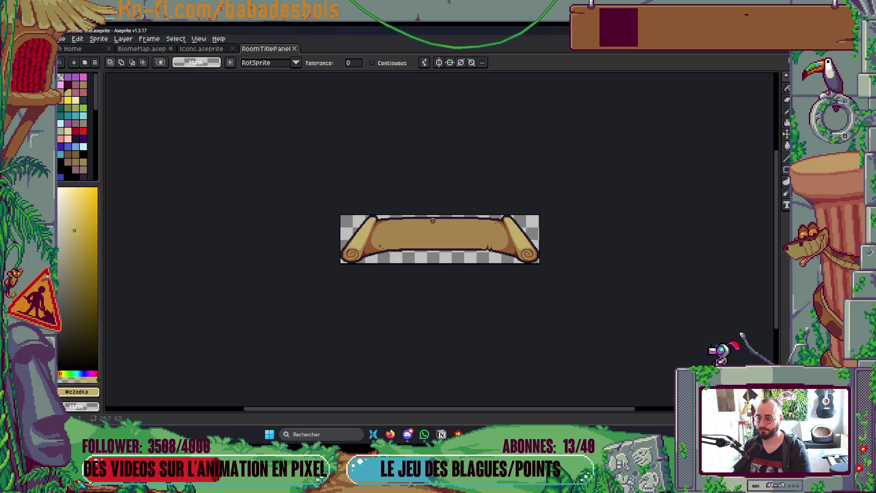
Add a second frame to RoomTitlePanel, then delete it again.
{"action": "key", "text": "Tab"}
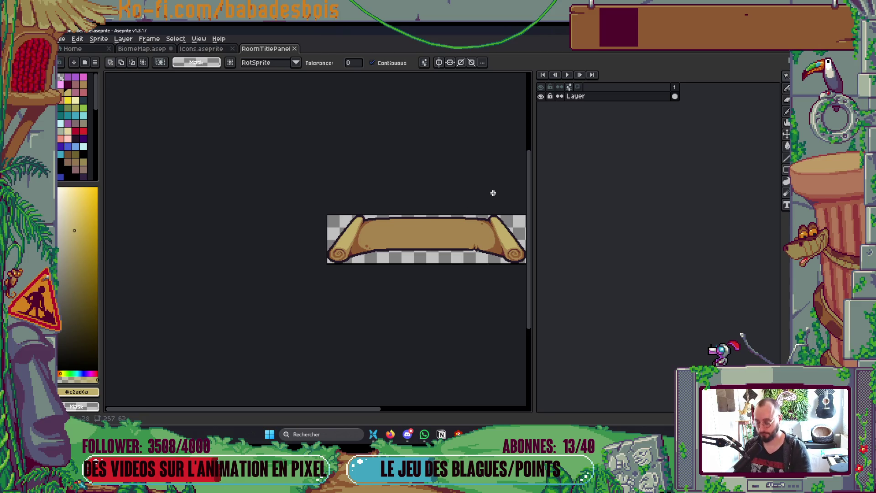
{"action": "key", "text": "alt+n"}
{"action": "key", "text": "Tab"}
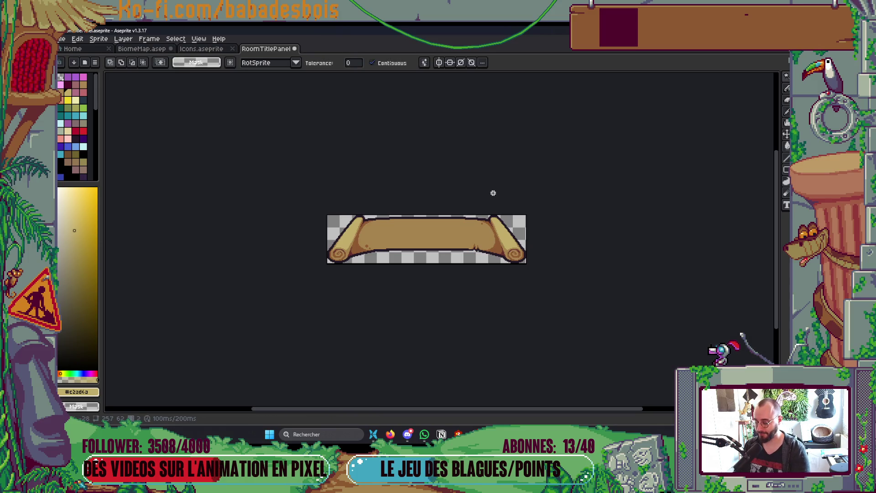
{"action": "key", "text": "Tab"}
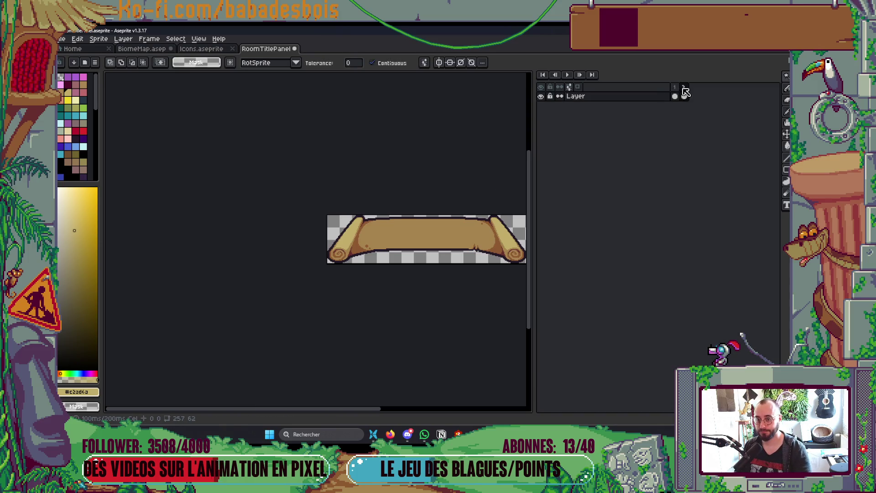
{"action": "right_click", "coordinate": [683, 88]}
{"action": "left_click", "coordinate": [711, 131]}
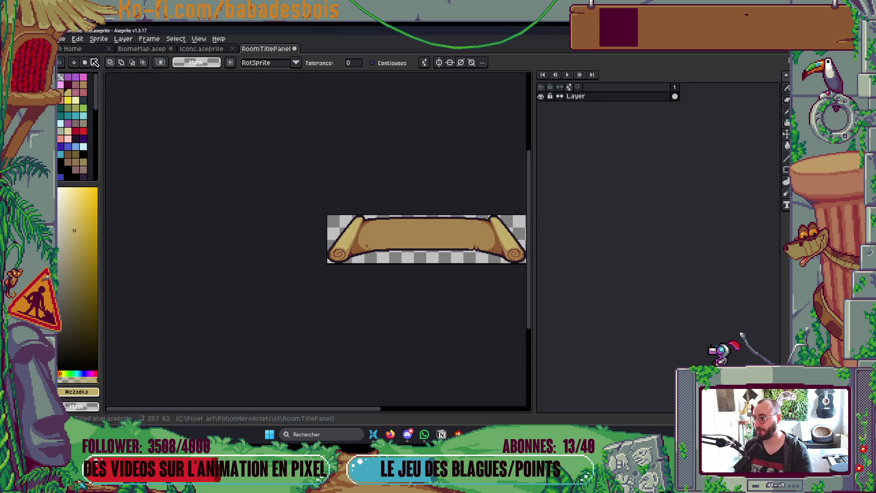
Close RoomTitlePanel.aseprite without saving, leaving Icons.aseprite showing.
{"action": "left_click", "coordinate": [294, 48]}
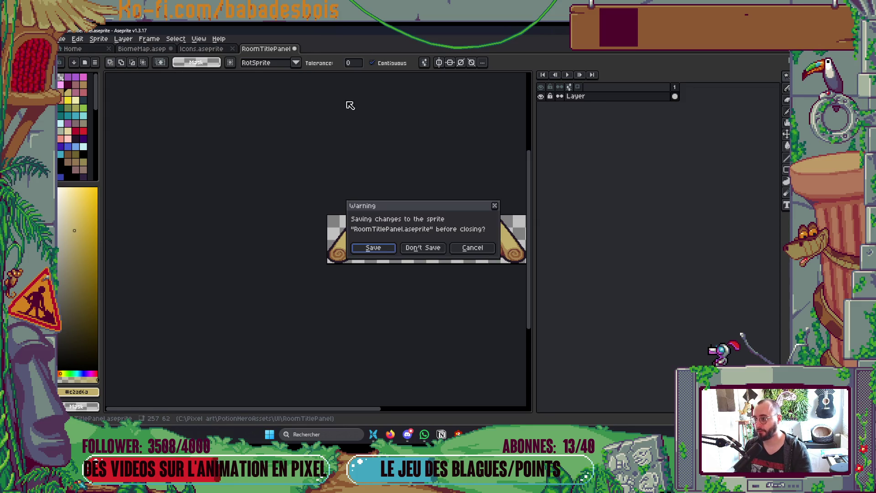
{"action": "left_click", "coordinate": [420, 248]}
{"action": "left_click", "coordinate": [62, 39]}
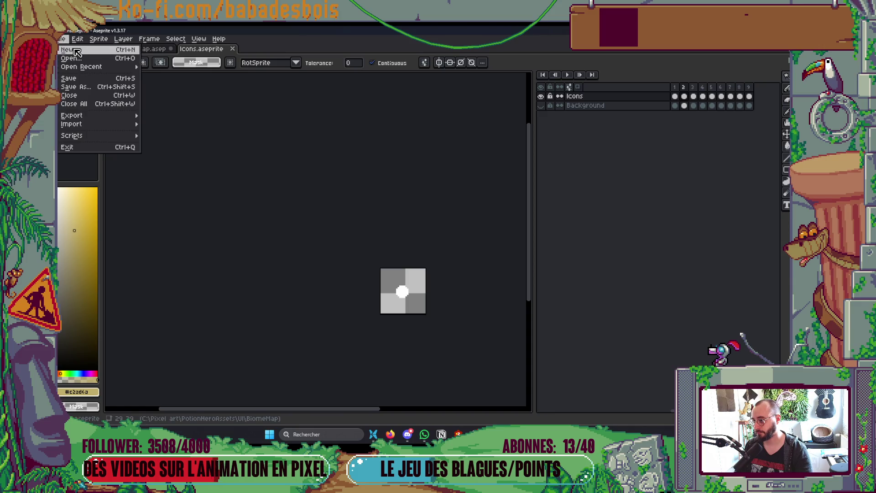
Create a new blank 214×32 sprite and select its whole canvas.
{"action": "left_click", "coordinate": [73, 50]}
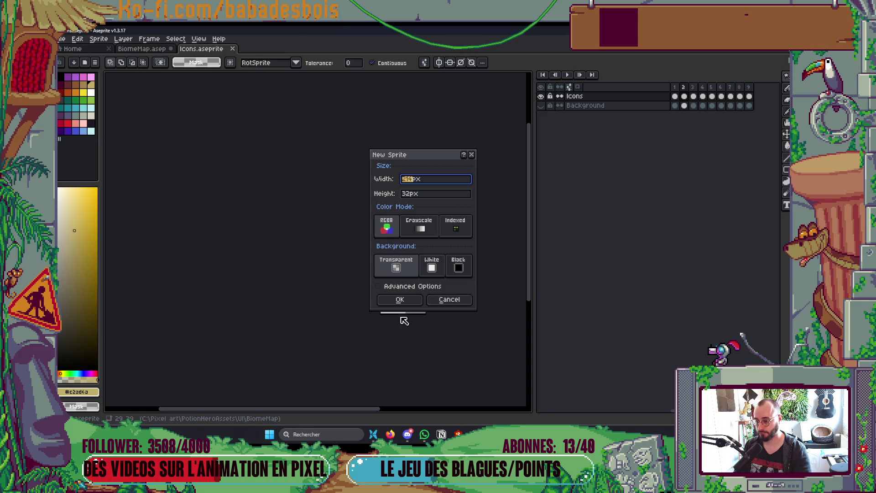
{"action": "left_click", "coordinate": [406, 302]}
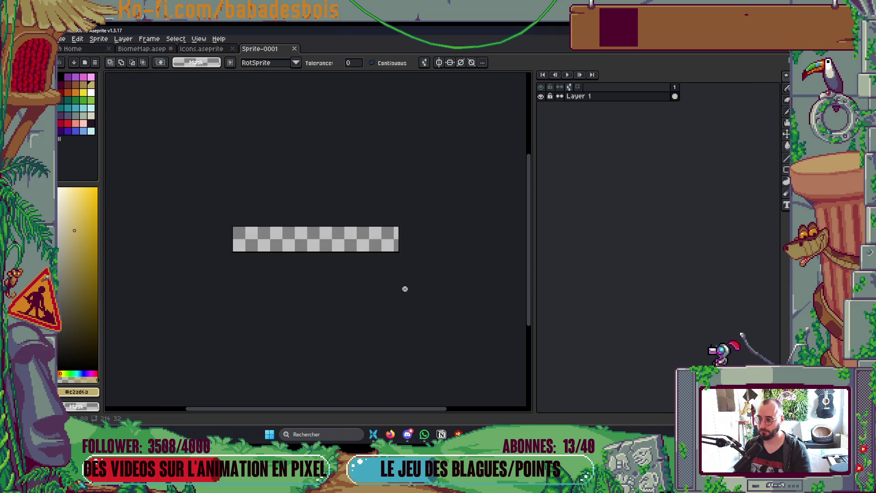
{"action": "key", "text": "ctrl+a"}
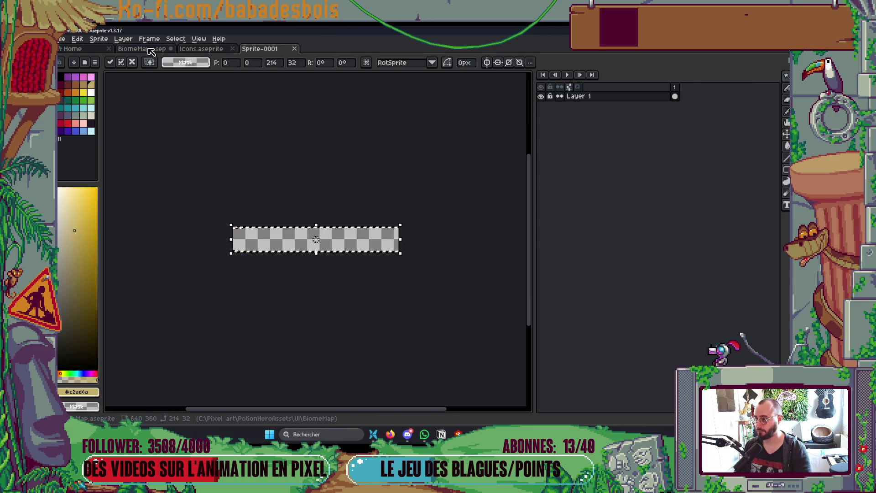
In the BiomeMap file, select the title scroll with blue-gold rods and copy it.
{"action": "left_click", "coordinate": [142, 49]}
{"action": "scroll", "coordinate": [351, 274], "scroll_direction": "right", "scroll_amount": 3}
{"action": "scroll", "coordinate": [192, 165], "scroll_direction": "right", "scroll_amount": 3}
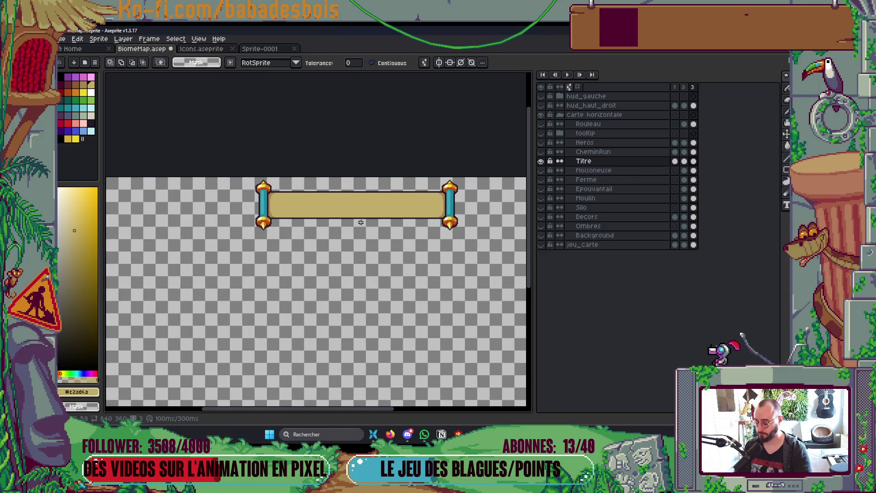
{"action": "key", "text": "ctrl+v"}
{"action": "scroll", "coordinate": [192, 165], "scroll_direction": "right", "scroll_amount": 2}
{"action": "key", "text": "ctrl+c"}
Undo the oversized paste in Sprite-0001 and enlarge its canvas to 320×116.
{"action": "key", "text": "ctrl+d"}
{"action": "left_click", "coordinate": [259, 48]}
{"action": "key", "text": "ctrl+v"}
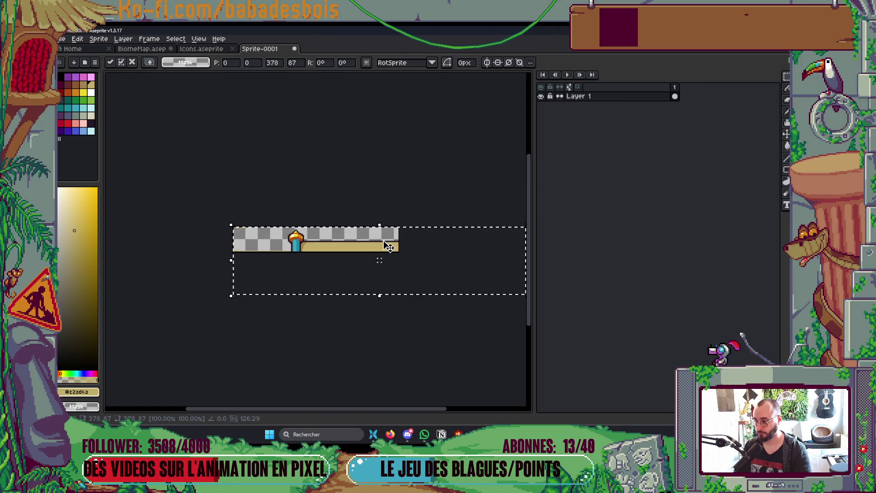
{"action": "key", "text": "Escape"}
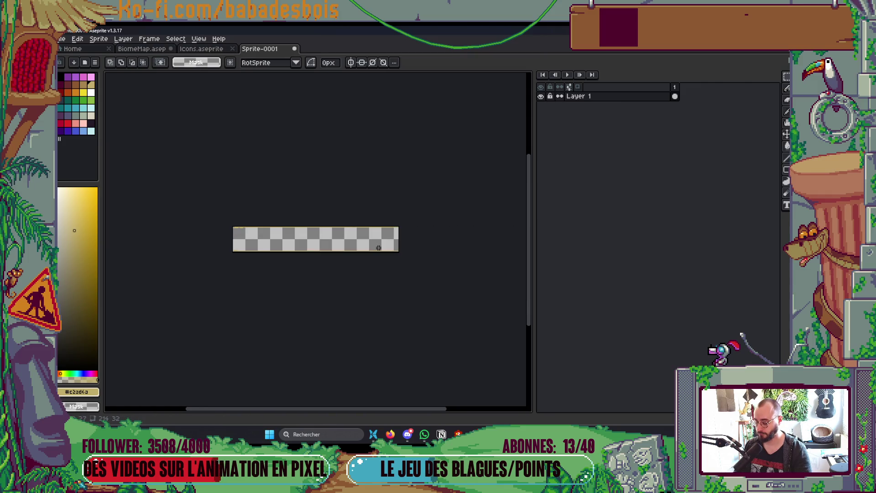
{"action": "key", "text": "ctrl+z"}
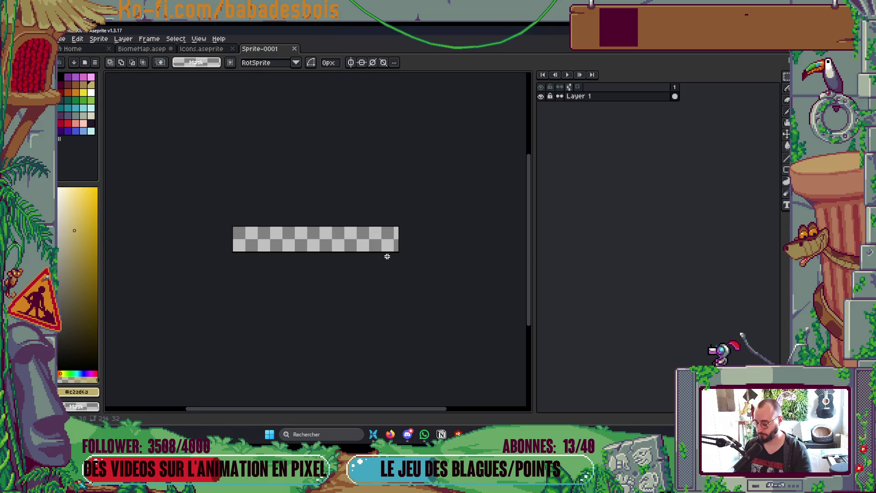
{"action": "key", "text": "ctrl+alt+c"}
{"action": "left_click_drag", "start_coordinate": [399, 254], "coordinate": [484, 322]}
{"action": "left_click", "coordinate": [645, 300]}
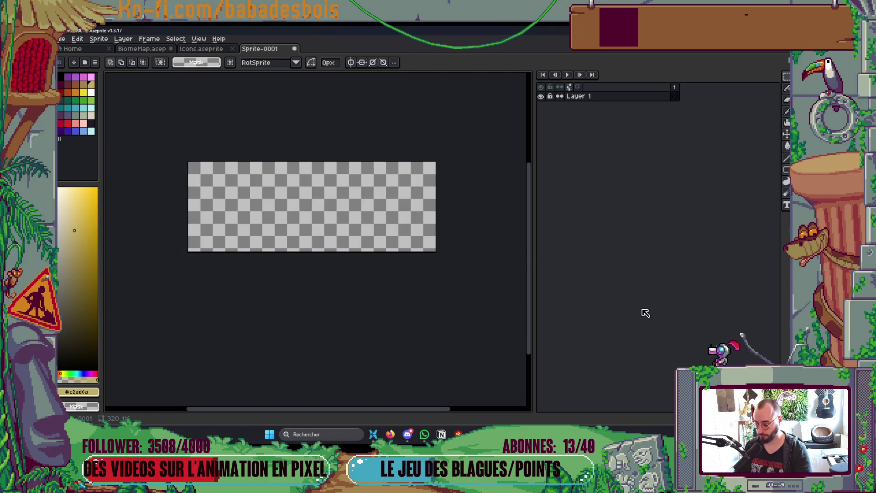
Paste the scroll onto the larger canvas and move it to the left edge.
{"action": "key", "text": "ctrl+v"}
{"action": "left_click_drag", "start_coordinate": [378, 176], "coordinate": [315, 183]}
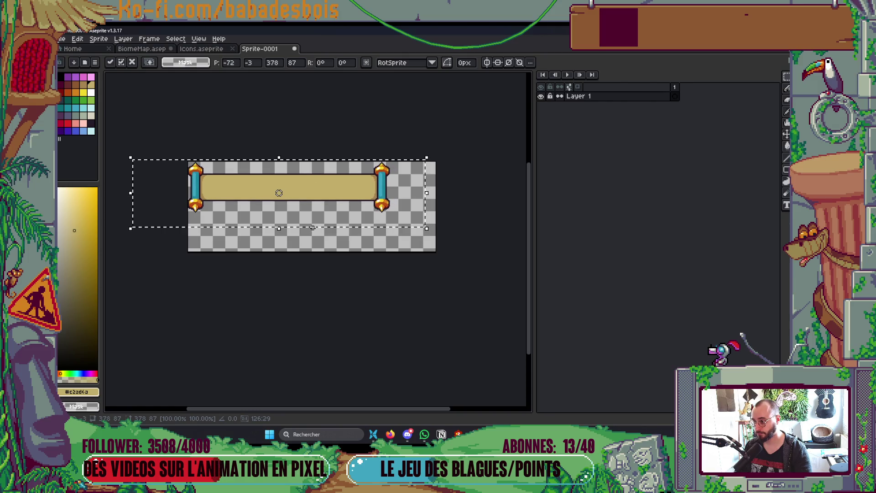
{"action": "key", "text": "ctrl+d"}
{"action": "left_click_drag", "start_coordinate": [360, 160], "coordinate": [406, 230]}
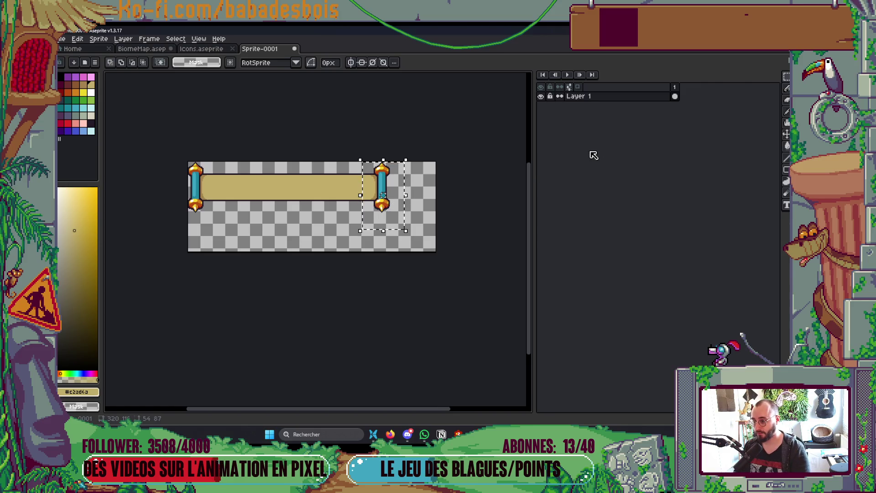
{"action": "key", "text": "ctrl+d"}
Erase the tan bar between the rods and move the right rod beside the left one.
{"action": "left_click_drag", "start_coordinate": [214, 162], "coordinate": [367, 219]}
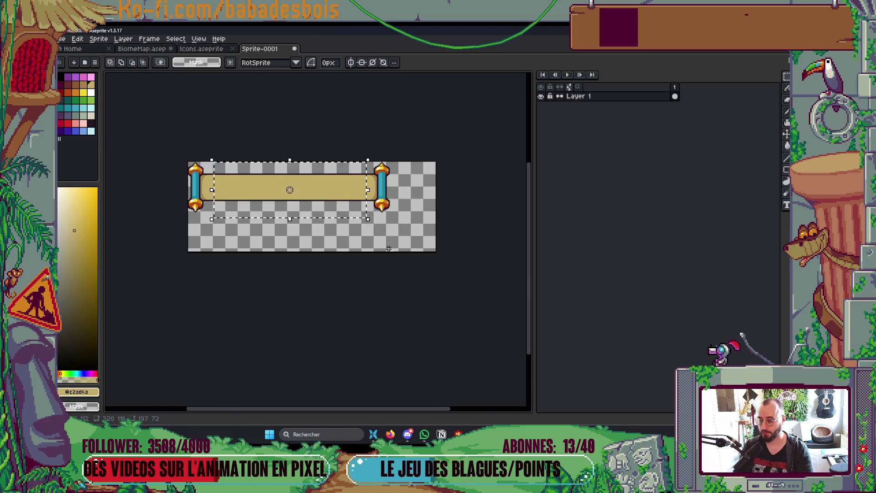
{"action": "key", "text": "Delete"}
{"action": "left_click_drag", "start_coordinate": [356, 161], "coordinate": [401, 225]}
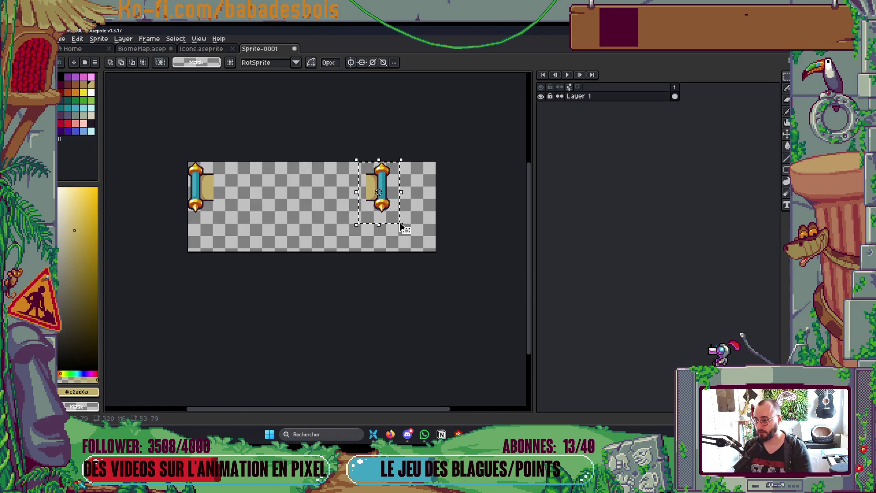
{"action": "key", "text": "shift+Left"}
{"action": "key", "text": "shift+Left"}
{"action": "key", "text": "shift+Left"}
{"action": "key", "text": "Left"}
{"action": "key", "text": "Left"}
{"action": "key", "text": "Left"}
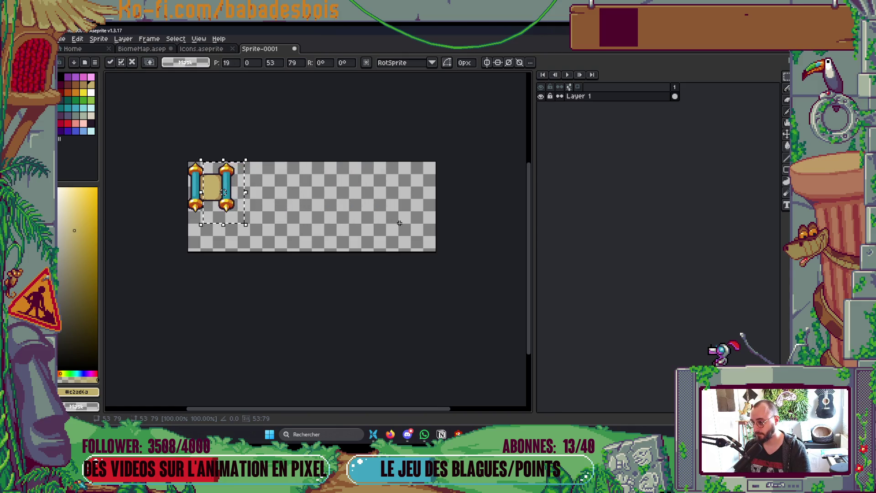
{"action": "key", "text": "Right"}
{"action": "key", "text": "Right"}
{"action": "key", "text": "Right"}
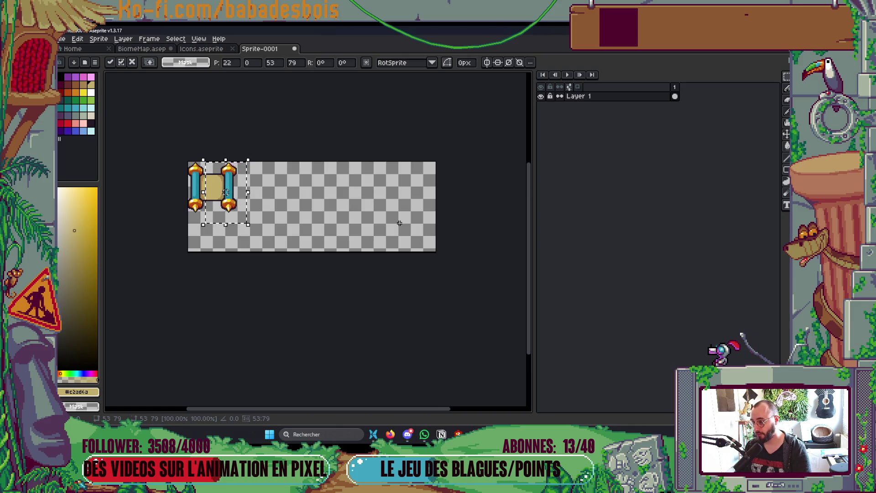
{"action": "key", "text": "ctrl+d"}
Select the compact scroll including the right rod and start saving the sprite.
{"action": "scroll", "coordinate": [216, 184], "scroll_direction": "up", "scroll_amount": 2}
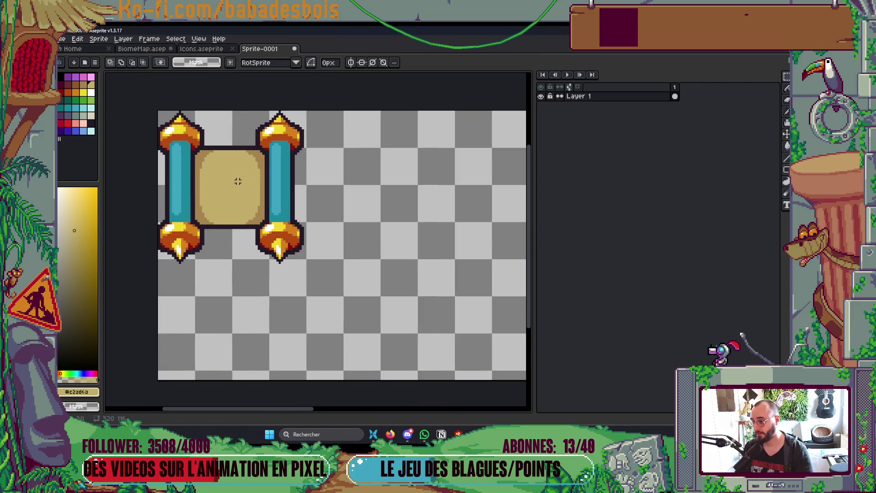
{"action": "mouse_move", "coordinate": [168, 191]}
{"action": "left_mouse_down"}
{"action": "mouse_move", "coordinate": [291, 247]}
{"action": "mouse_move", "coordinate": [332, 282]}
{"action": "left_mouse_up"}
{"action": "mouse_move", "coordinate": [159, 111]}
{"action": "left_mouse_down"}
{"action": "mouse_move", "coordinate": [314, 155]}
{"action": "mouse_move", "coordinate": [333, 181]}
{"action": "left_mouse_up"}
{"action": "scroll", "coordinate": [358, 194], "scroll_direction": "down", "scroll_amount": 2}
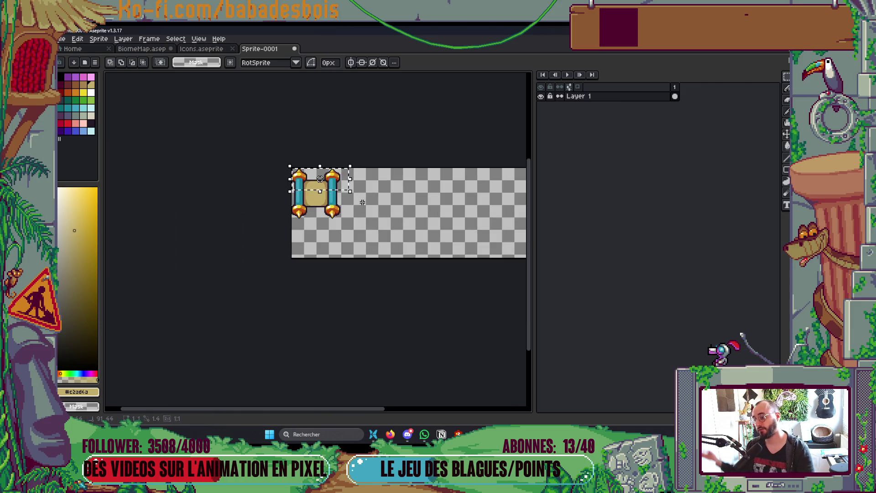
{"action": "scroll", "coordinate": [383, 299], "scroll_direction": "up", "scroll_amount": 2}
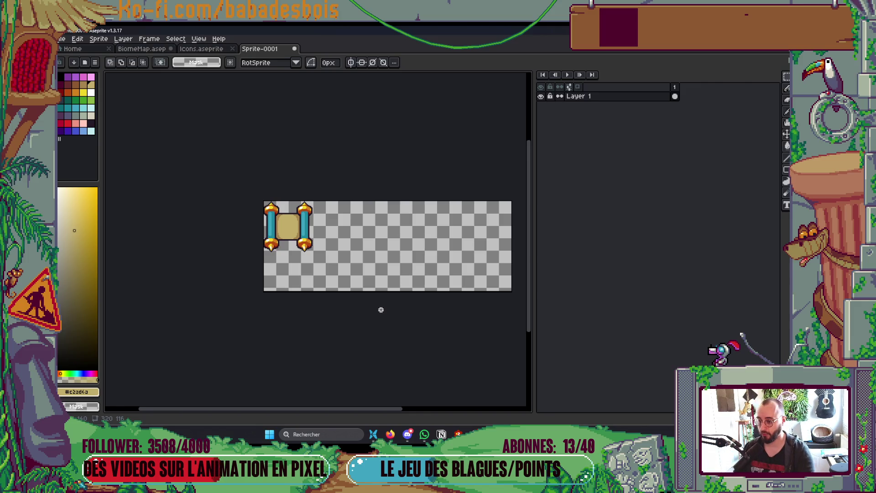
{"action": "key", "text": "ctrl+s"}
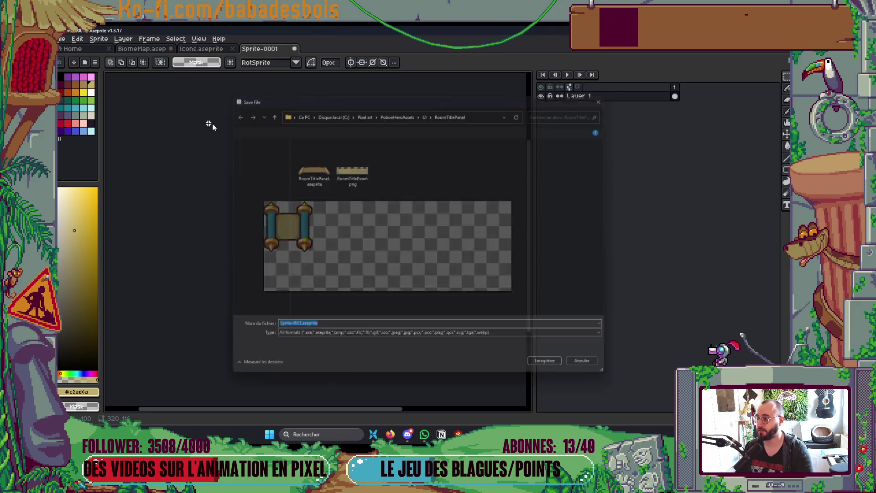
Save the sprite as TitleBackground.aseprite and switch over to Godot.
{"action": "left_click", "coordinate": [295, 330]}
{"action": "key", "text": "ctrl+shift+Left"}
{"action": "key", "text": "ctrl+shift+Left"}
{"action": "type", "text": "TitleBackgr"}
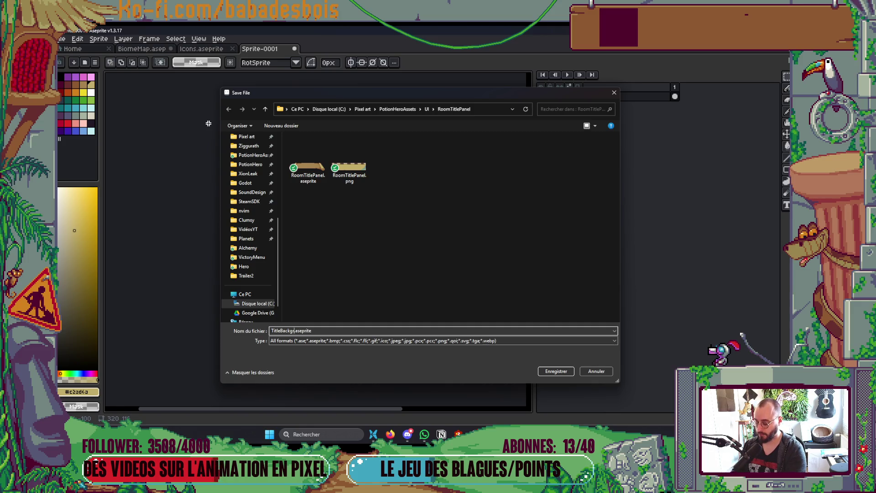
{"action": "key", "text": "alt+Tab"}
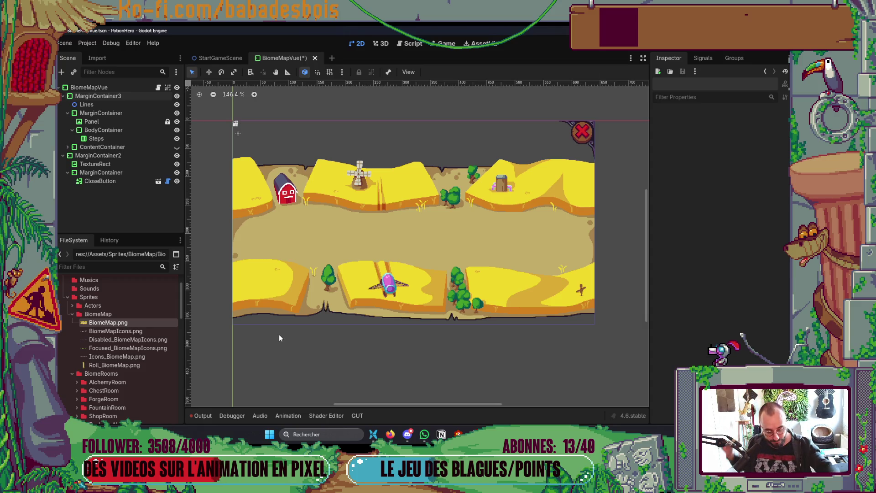
Return from Godot's BiomeMapVue scene to the TitleBackground sprite in Aseprite.
{"action": "key", "text": "alt+Tab"}
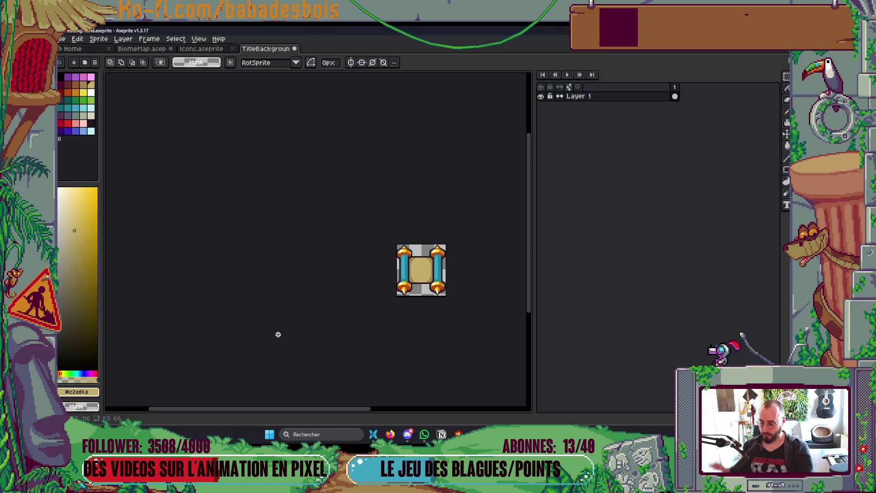
Select the right rod, raise it one pixel, and drop it in place.
{"action": "scroll", "coordinate": [410, 287], "scroll_direction": "up", "scroll_amount": 2}
{"action": "mouse_move", "coordinate": [424, 186]}
{"action": "left_mouse_down"}
{"action": "mouse_move", "coordinate": [463, 301]}
{"action": "mouse_move", "coordinate": [424, 276]}
{"action": "mouse_move", "coordinate": [489, 276]}
{"action": "left_mouse_up"}
{"action": "key", "text": "Up"}
{"action": "key", "text": "Return"}
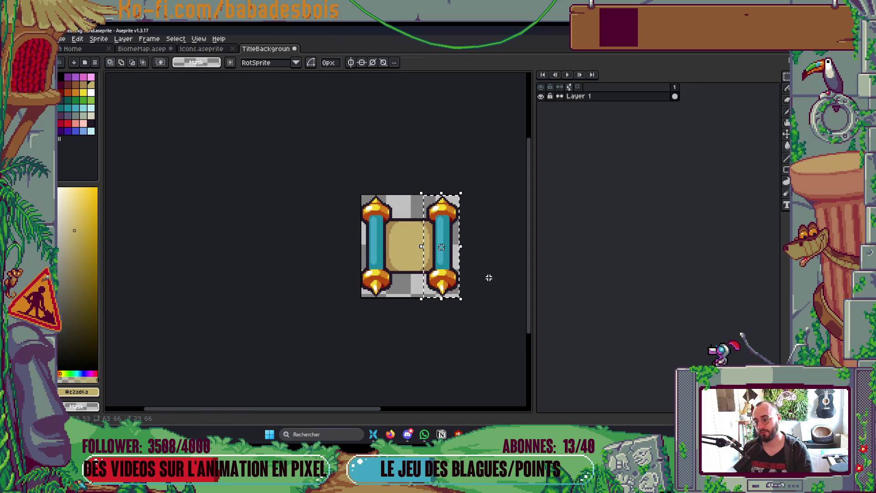
{"action": "scroll", "coordinate": [492, 283], "scroll_direction": "down", "scroll_amount": 3}
{"action": "scroll", "coordinate": [471, 299], "scroll_direction": "up", "scroll_amount": 3}
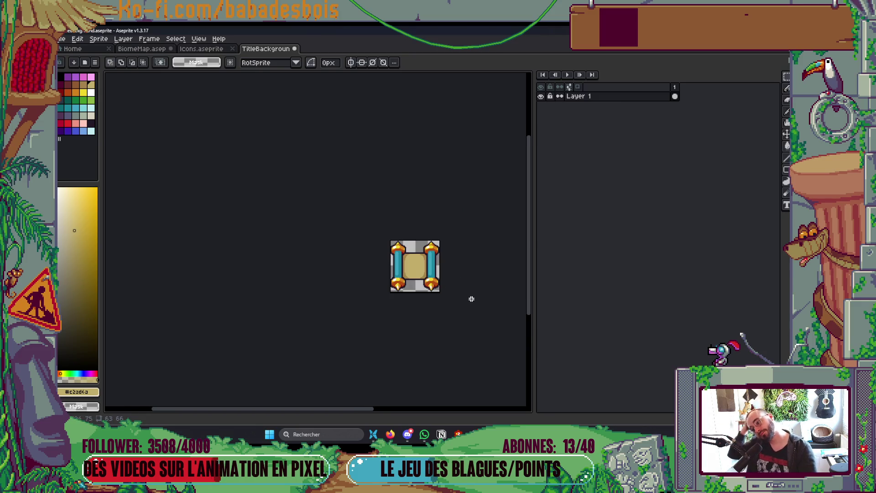
{"action": "scroll", "coordinate": [470, 300], "scroll_direction": "up", "scroll_amount": 1}
{"action": "scroll", "coordinate": [380, 193], "scroll_direction": "up", "scroll_amount": 1}
Restore the right-half selection and shift the right rod a few pixels left.
{"action": "key", "text": "ctrl+shift+d"}
{"action": "scroll", "coordinate": [490, 395], "scroll_direction": "right", "scroll_amount": 2}
{"action": "left_click_drag", "start_coordinate": [329, 207], "coordinate": [293, 207]}
{"action": "key", "text": "Escape"}
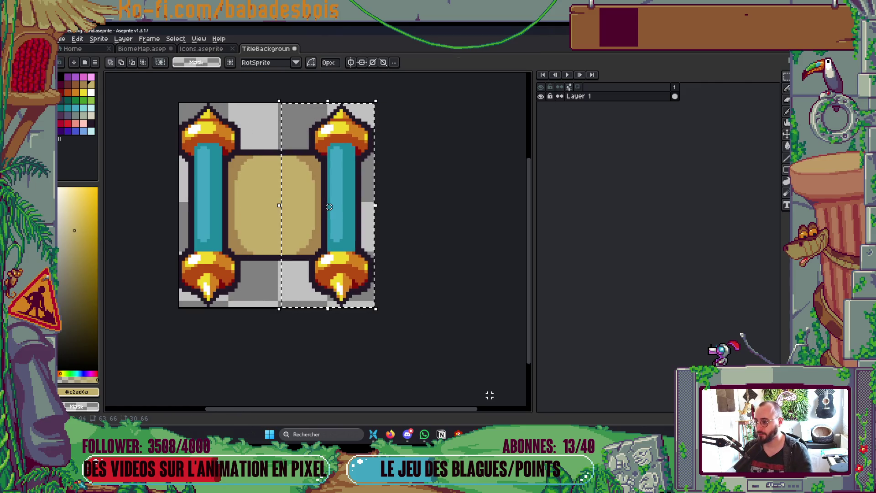
{"action": "key", "text": "ctrl+d"}
{"action": "key", "text": "ctrl+shift+d"}
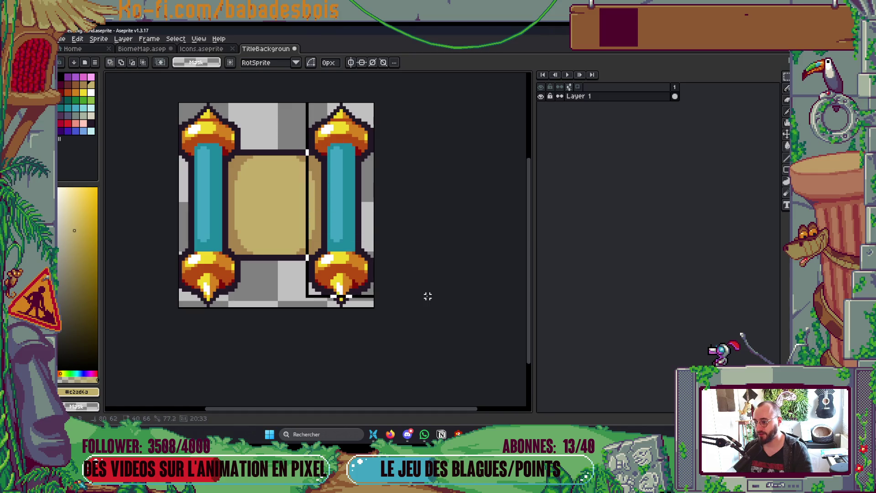
{"action": "left_click_drag", "start_coordinate": [285, 133], "coordinate": [382, 335]}
{"action": "key", "text": "Left"}
{"action": "key", "text": "Left"}
{"action": "key", "text": "Left"}
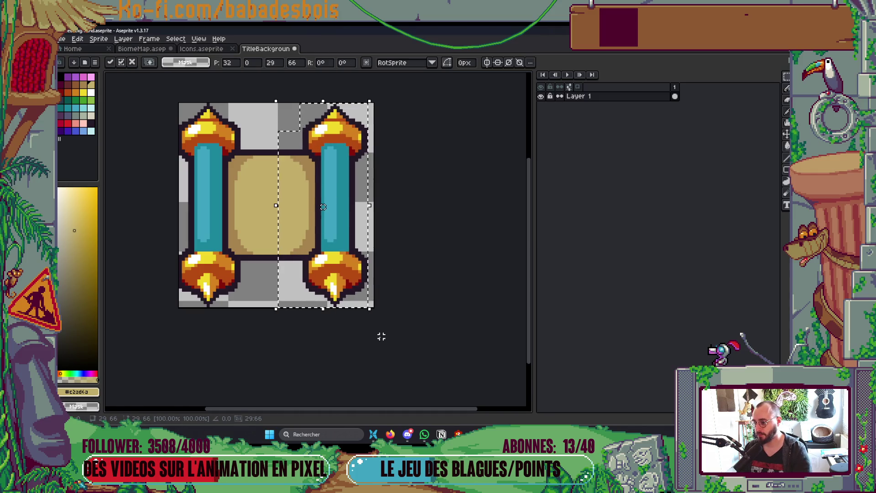
{"action": "key", "text": "ctrl+d"}
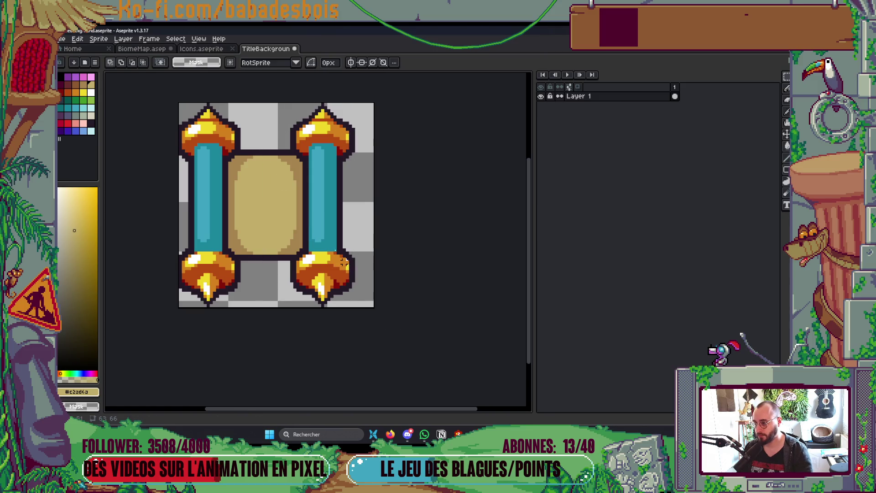
Reselect the right rod and nudge it further left against the parchment.
{"action": "mouse_move", "coordinate": [282, 105]}
{"action": "left_mouse_down"}
{"action": "mouse_move", "coordinate": [344, 190]}
{"action": "mouse_move", "coordinate": [375, 308]}
{"action": "left_mouse_up"}
{"action": "key", "text": "ctrl+d"}
{"action": "left_click_drag", "start_coordinate": [273, 105], "coordinate": [530, 348]}
{"action": "key", "text": "Left"}
{"action": "key", "text": "Left"}
{"action": "key", "text": "Left"}
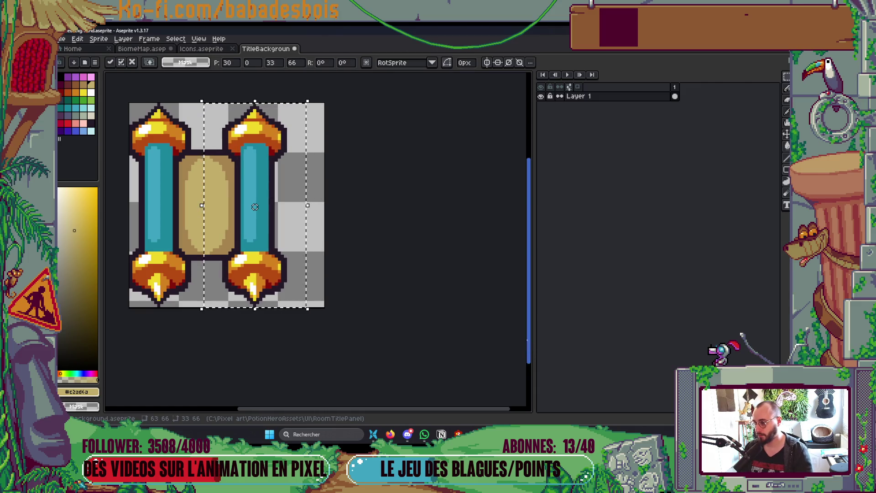
{"action": "key", "text": "ctrl+d"}
{"action": "scroll", "coordinate": [455, 301], "scroll_direction": "down", "scroll_amount": 3}
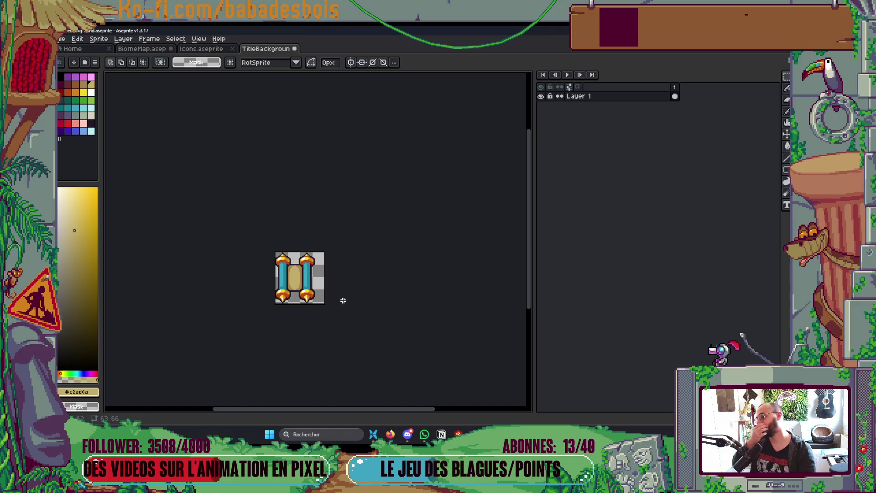
{"action": "scroll", "coordinate": [343, 300], "scroll_direction": "up", "scroll_amount": 3}
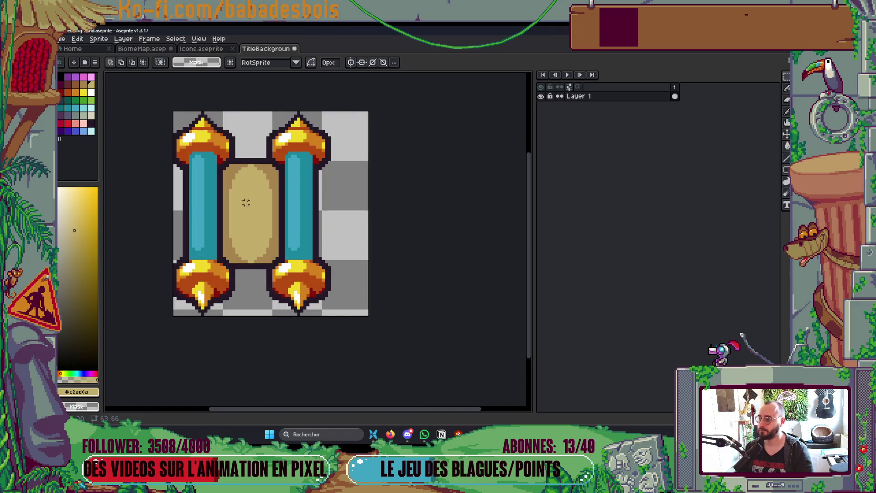
{"action": "scroll", "coordinate": [249, 206], "scroll_direction": "up", "scroll_amount": 4}
Undo the stray tan blob above the arch and set the pencil to 1 px.
{"action": "key", "text": "b"}
{"action": "key", "text": "ctrl+z"}
{"action": "key", "text": "minus"}
{"action": "key", "text": "minus"}
{"action": "key", "text": "minus"}
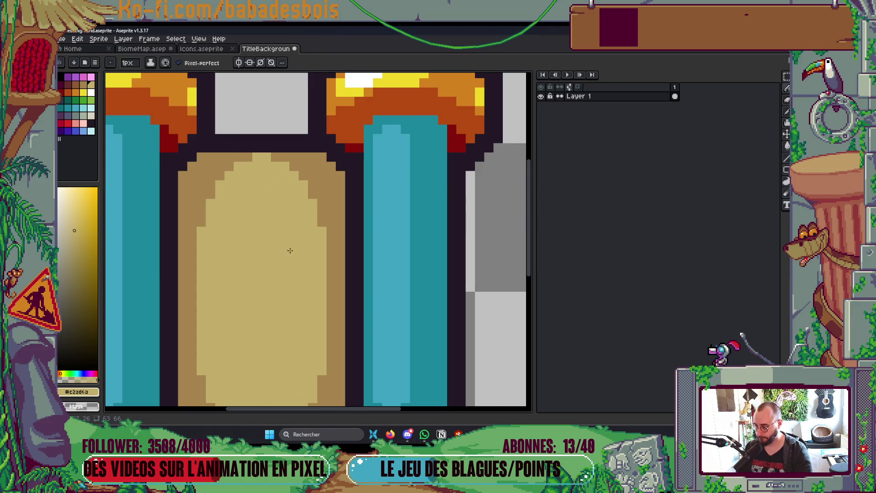
{"action": "scroll", "coordinate": [333, 251], "scroll_direction": "down", "scroll_amount": 3}
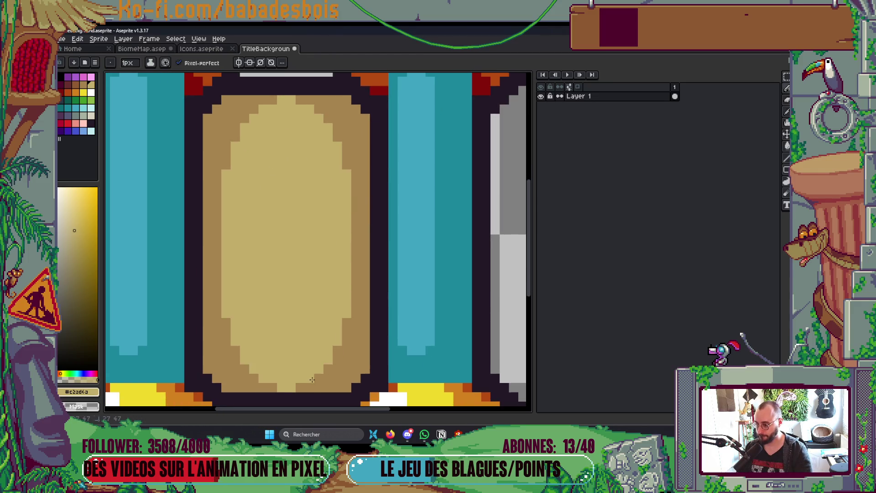
{"action": "scroll", "coordinate": [313, 380], "scroll_direction": "down", "scroll_amount": 8}
{"action": "scroll", "coordinate": [424, 288], "scroll_direction": "up", "scroll_amount": 3}
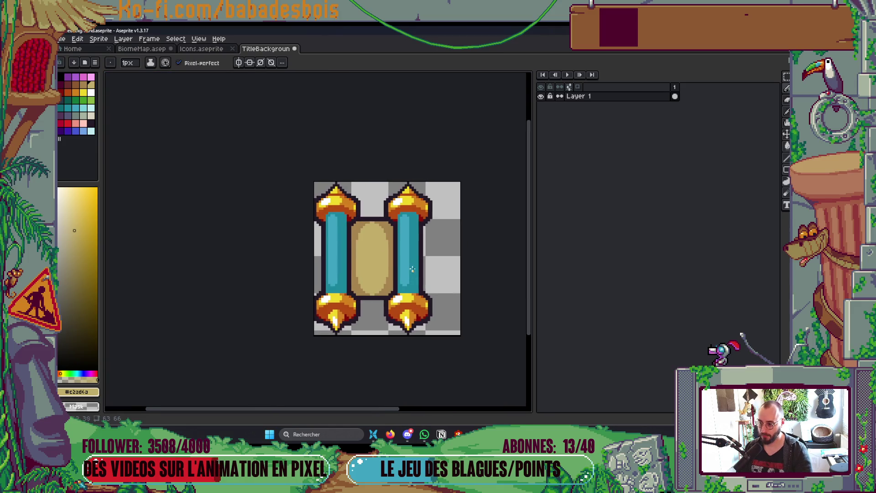
{"action": "scroll", "coordinate": [385, 195], "scroll_direction": "up", "scroll_amount": 1}
Select the right rod and the empty space beside it, then open Canvas Size.
{"action": "key", "text": "m"}
{"action": "left_click_drag", "start_coordinate": [362, 173], "coordinate": [473, 384]}
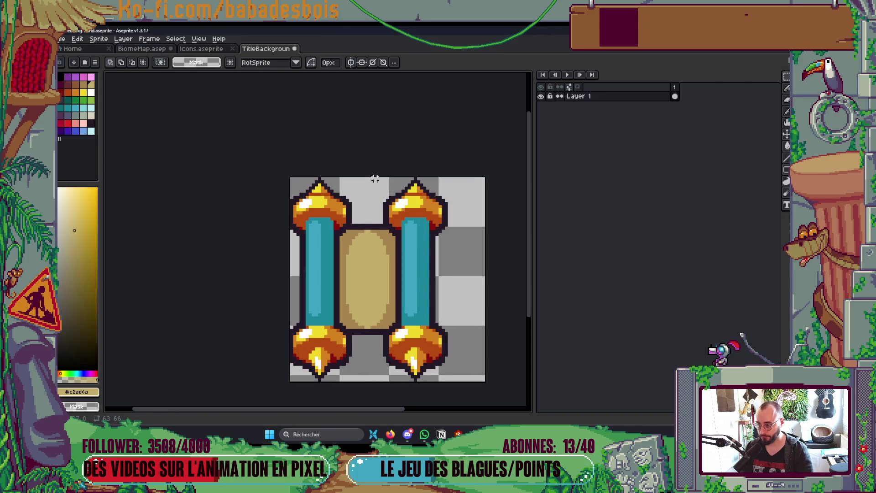
{"action": "left_click_drag", "start_coordinate": [369, 172], "coordinate": [475, 382]}
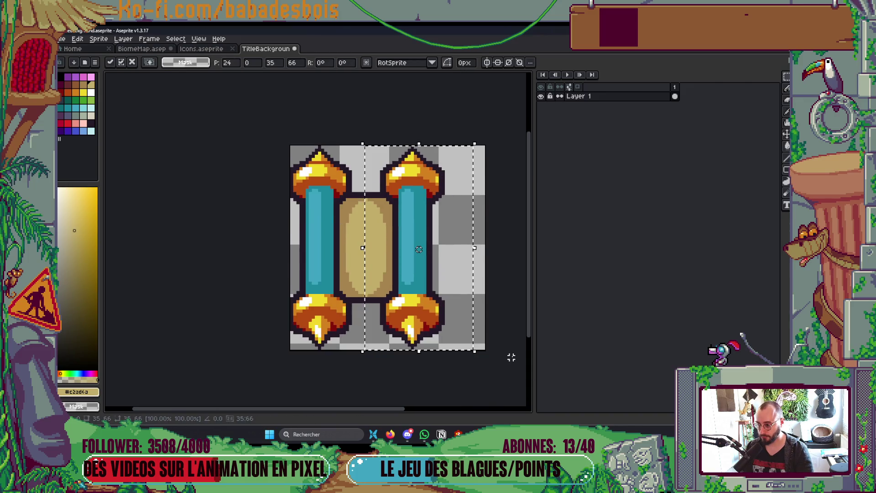
{"action": "scroll", "coordinate": [507, 332], "scroll_direction": "down", "scroll_amount": 3}
{"action": "left_click_drag", "start_coordinate": [506, 332], "coordinate": [485, 333]}
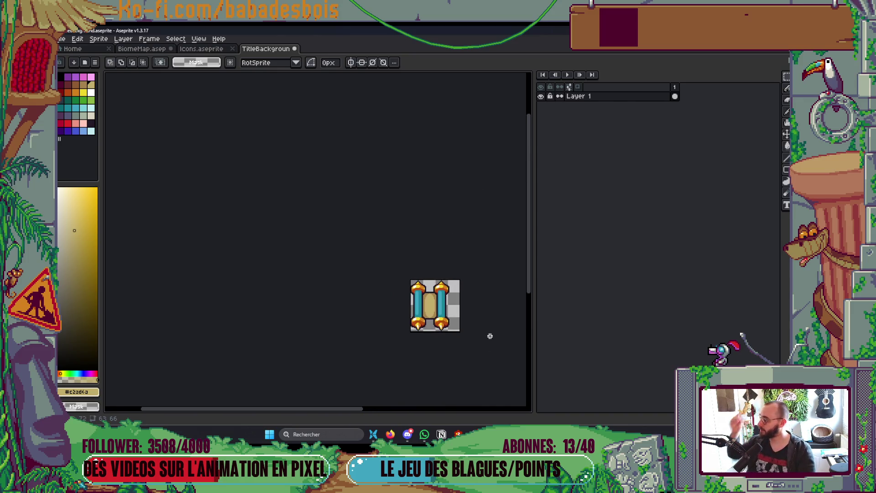
{"action": "key", "text": "ctrl+alt+c"}
Crop the canvas width to 50 px and save the sprite.
{"action": "left_click_drag", "start_coordinate": [478, 290], "coordinate": [415, 294]}
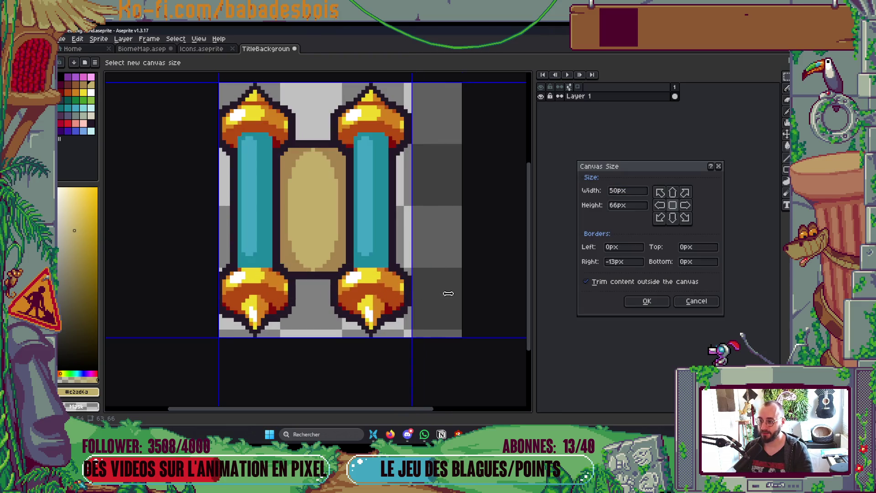
{"action": "left_click", "coordinate": [646, 303]}
{"action": "key", "text": "ctrl+s"}
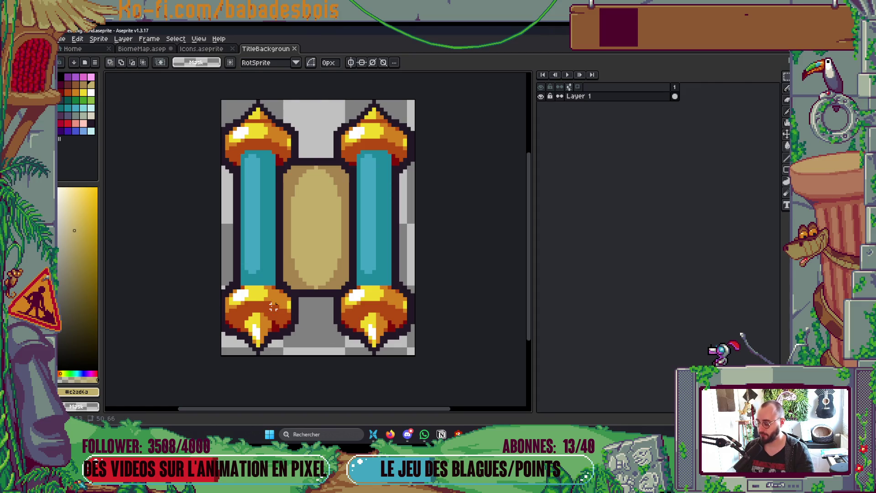
Widen the canvas to 51×66 px, adding a 1 px column on the left.
{"action": "key", "text": "ctrl+alt+c"}
{"action": "type", "text": "51"}
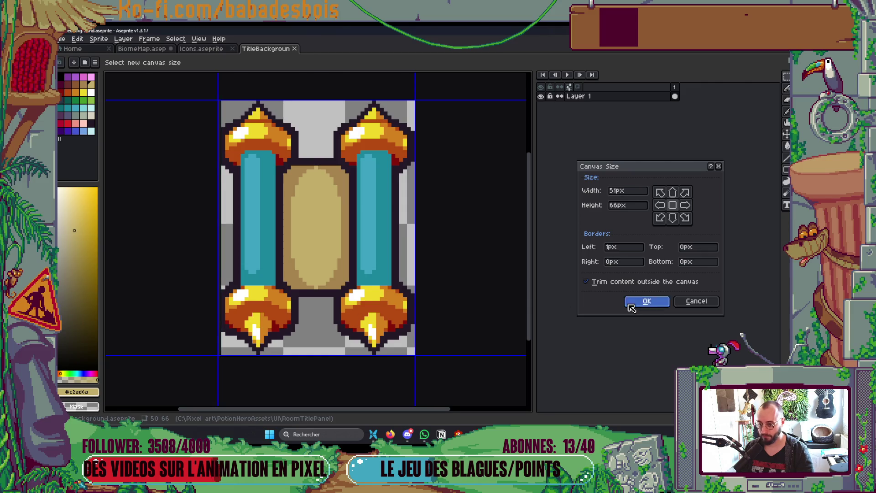
{"action": "left_click", "coordinate": [646, 302]}
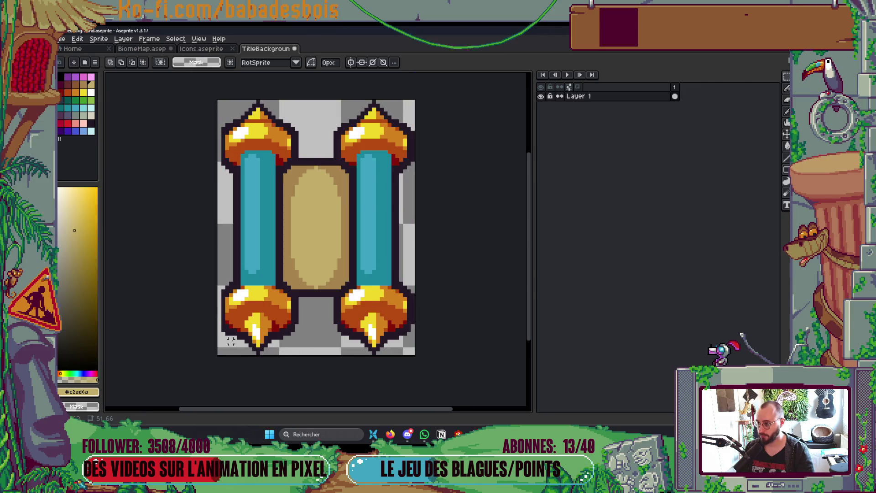
{"action": "scroll", "coordinate": [408, 141], "scroll_direction": "up", "scroll_amount": 1}
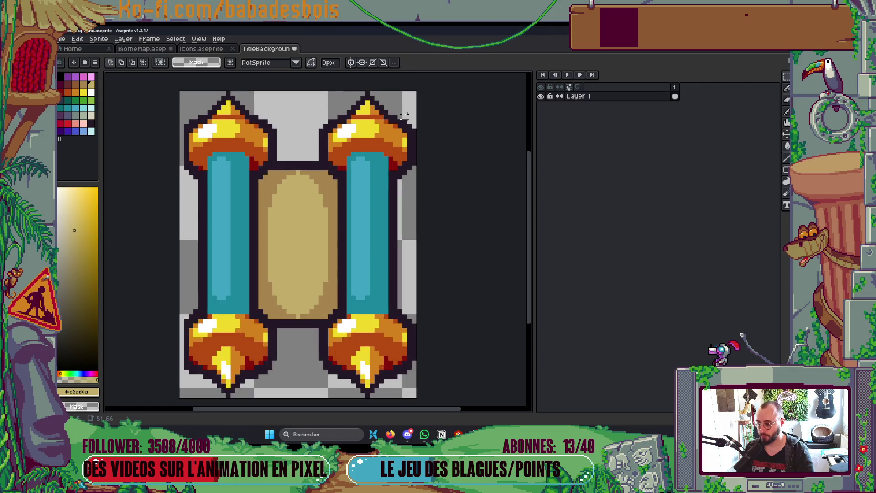
{"action": "scroll", "coordinate": [331, 268], "scroll_direction": "up", "scroll_amount": 3}
Draw a dark #231927 outline up the sprite's left edge.
{"action": "scroll", "coordinate": [331, 268], "scroll_direction": "up", "scroll_amount": 1}
{"action": "key", "text": "b"}
{"action": "left_click", "coordinate": [328, 369], "text": "alt"}
{"action": "left_click_drag", "start_coordinate": [319, 377], "coordinate": [321, 275]}
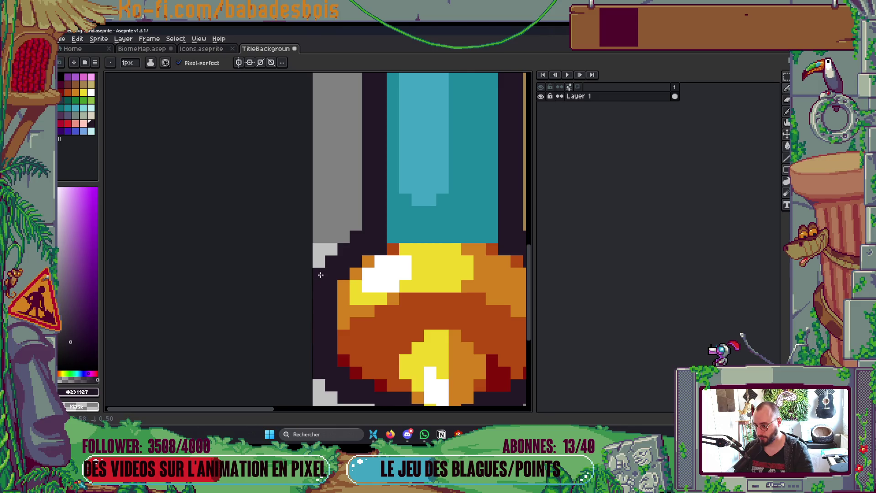
{"action": "scroll", "coordinate": [321, 275], "scroll_direction": "down", "scroll_amount": 2}
{"action": "left_click_drag", "start_coordinate": [386, 246], "coordinate": [332, 249]}
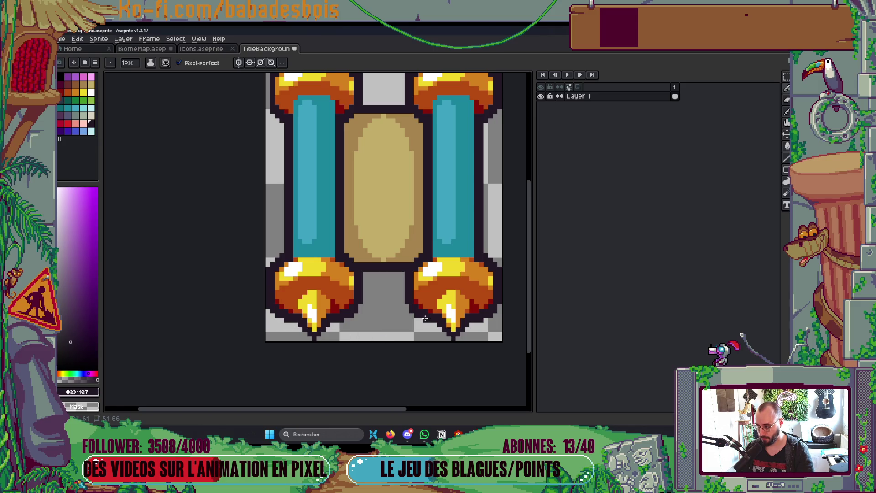
{"action": "scroll", "coordinate": [342, 231], "scroll_direction": "up", "scroll_amount": 3}
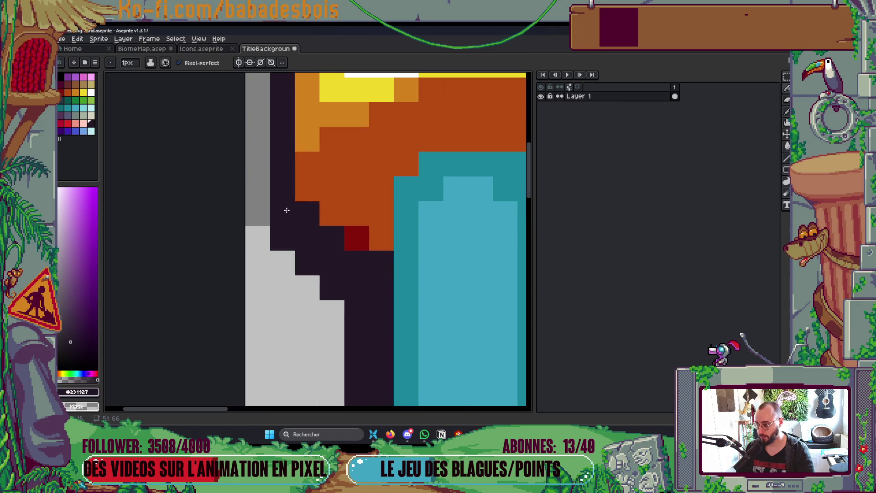
{"action": "mouse_move", "coordinate": [254, 202]}
{"action": "left_mouse_down"}
{"action": "mouse_move", "coordinate": [277, 344]}
{"action": "mouse_move", "coordinate": [254, 280]}
{"action": "mouse_move", "coordinate": [277, 259]}
{"action": "left_mouse_up"}
{"action": "scroll", "coordinate": [333, 227], "scroll_direction": "down", "scroll_amount": 4}
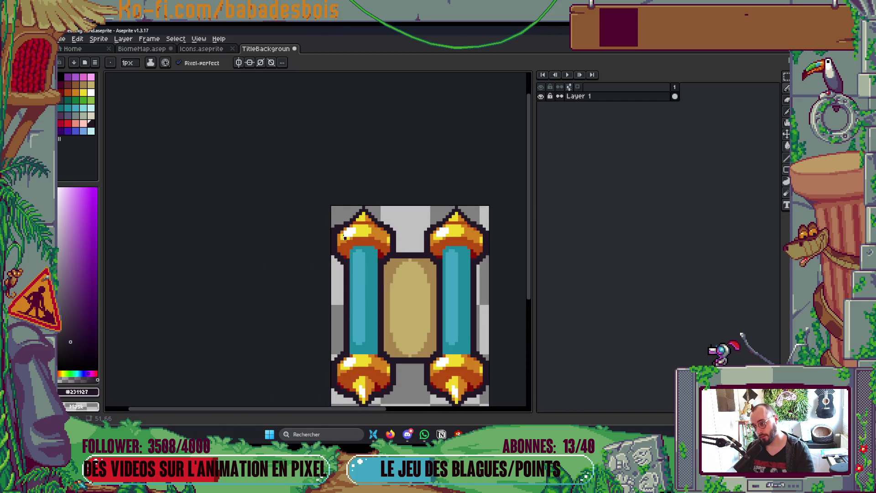
{"action": "scroll", "coordinate": [346, 235], "scroll_direction": "up", "scroll_amount": 3}
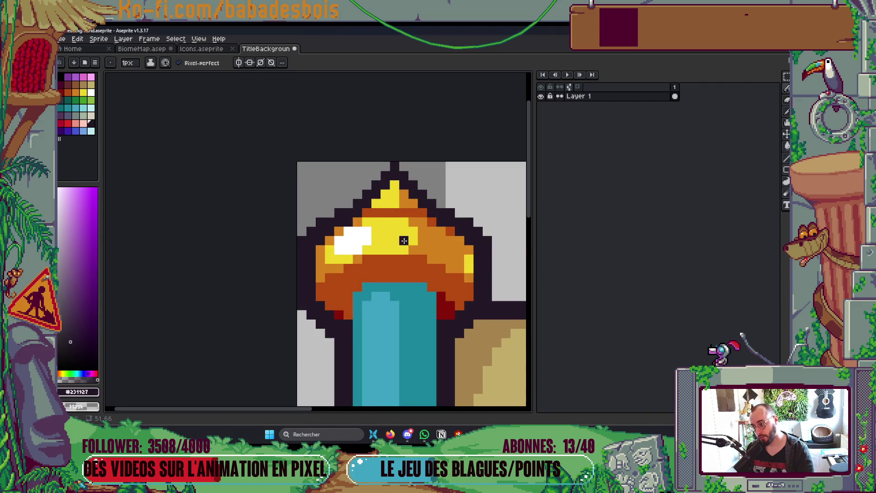
{"action": "scroll", "coordinate": [404, 237], "scroll_direction": "down", "scroll_amount": 3}
Save TitleBackground and export it as TitleBackground.png, overwriting the old file.
{"action": "key", "text": "ctrl+s"}
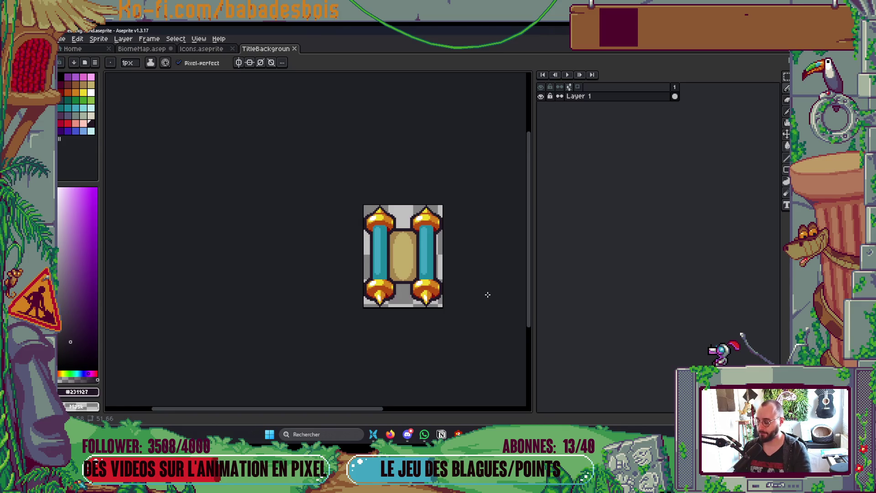
{"action": "key", "text": "ctrl+alt+shift+s"}
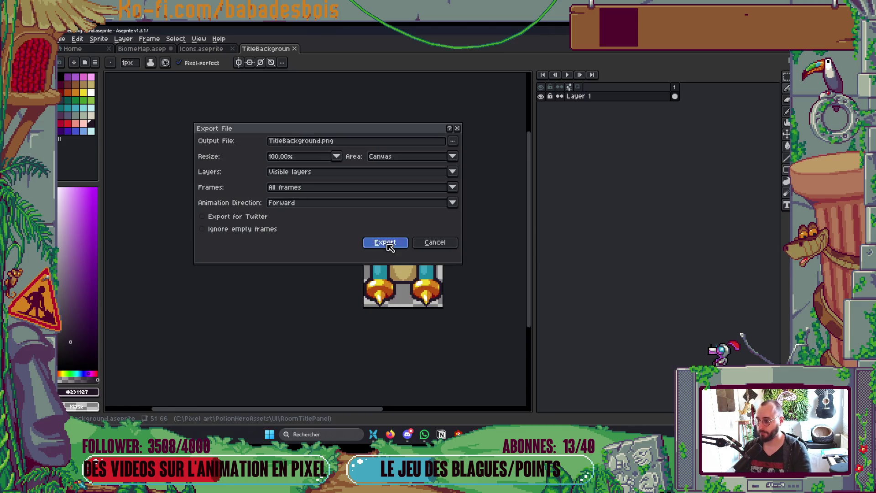
{"action": "left_click", "coordinate": [383, 242]}
{"action": "left_click", "coordinate": [399, 252]}
Save the BiomeMap sprite and show the parent UI folder in File Explorer.
{"action": "left_click", "coordinate": [141, 48]}
{"action": "key", "text": "ctrl+s"}
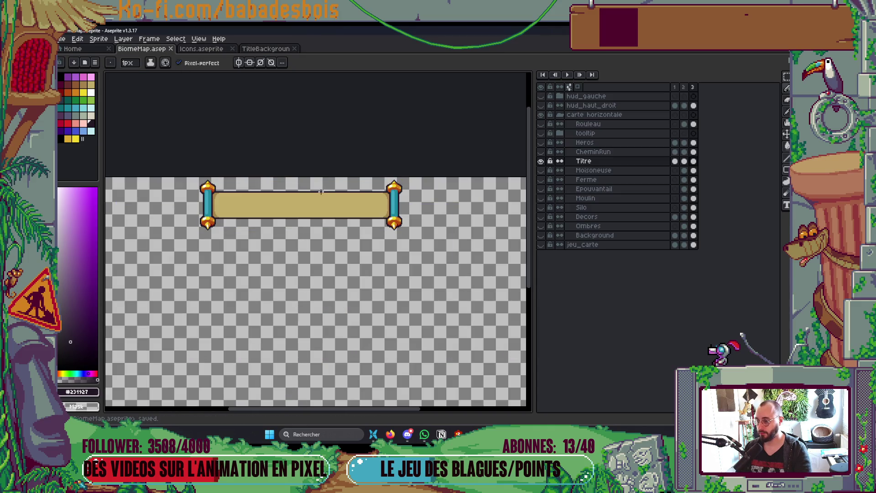
{"action": "key", "text": "alt+Tab"}
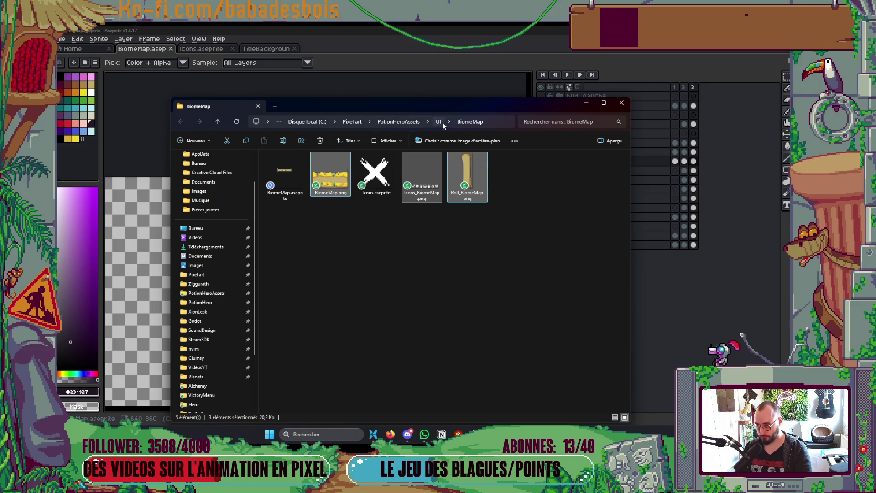
{"action": "left_click", "coordinate": [439, 122]}
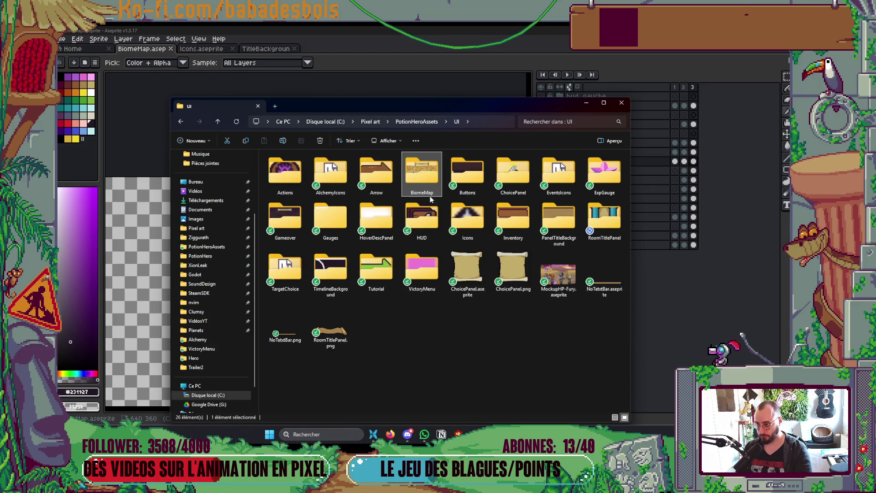
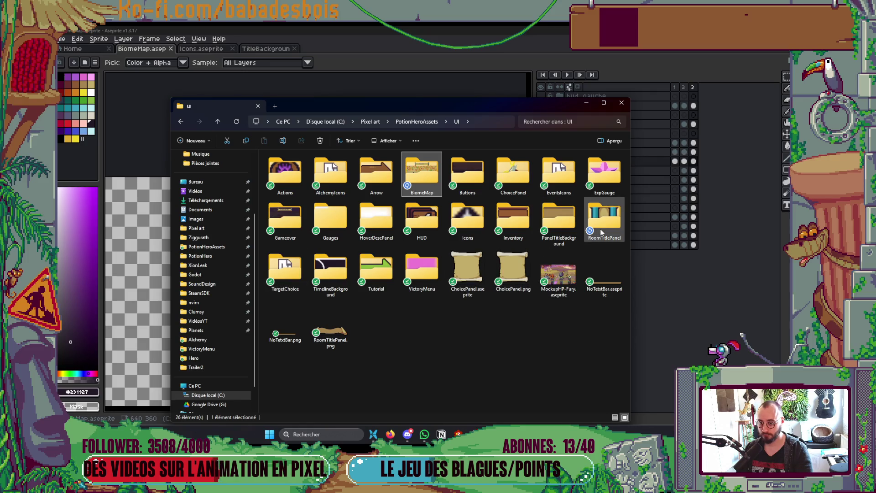
Open the RoomTitlePanel folder and show its files as medium icons.
{"action": "double_click", "coordinate": [617, 227]}
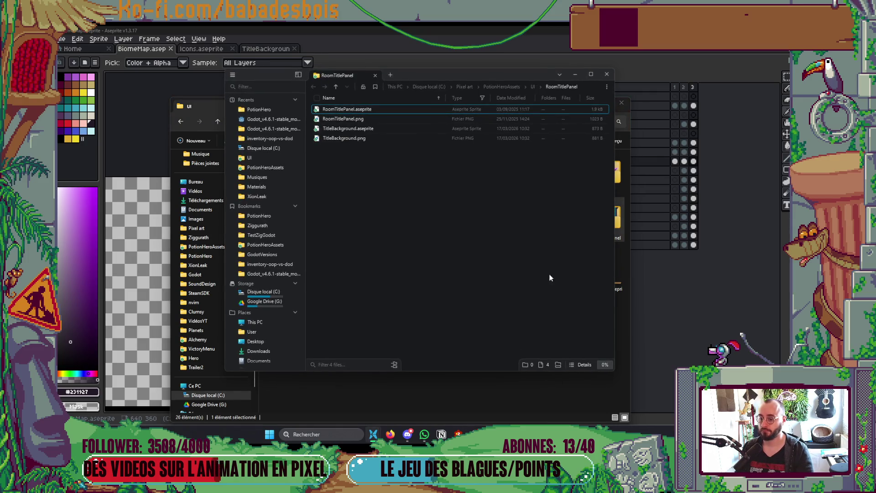
{"action": "left_click", "coordinate": [584, 365]}
{"action": "left_click_drag", "start_coordinate": [601, 321], "coordinate": [583, 306]}
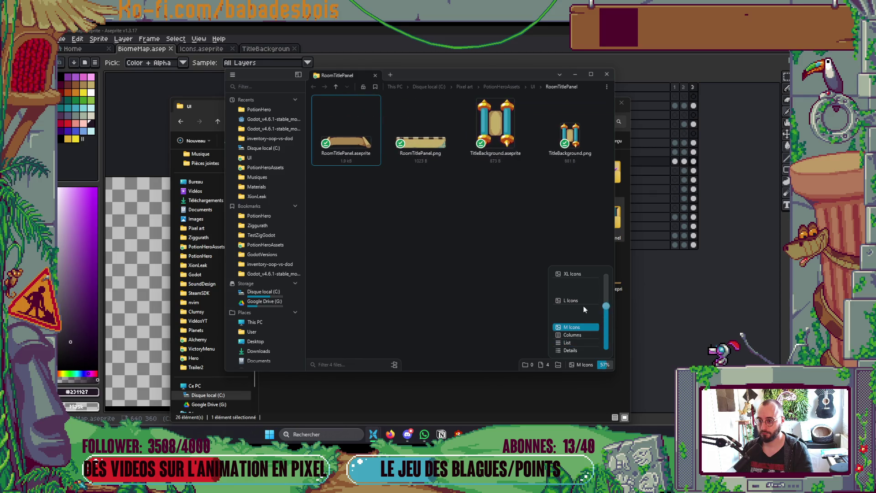
Drag TitleBackground.png toward the game project and bring the Godot editor forward.
{"action": "mouse_move", "coordinate": [570, 133]}
{"action": "left_mouse_down"}
{"action": "mouse_move", "coordinate": [538, 234]}
{"action": "mouse_move", "coordinate": [540, 257]}
{"action": "mouse_move", "coordinate": [538, 239]}
{"action": "mouse_move", "coordinate": [571, 187]}
{"action": "left_mouse_up"}
{"action": "key", "text": "alt+Tab"}
{"action": "key", "text": "Tab"}
{"action": "key", "text": "Tab"}
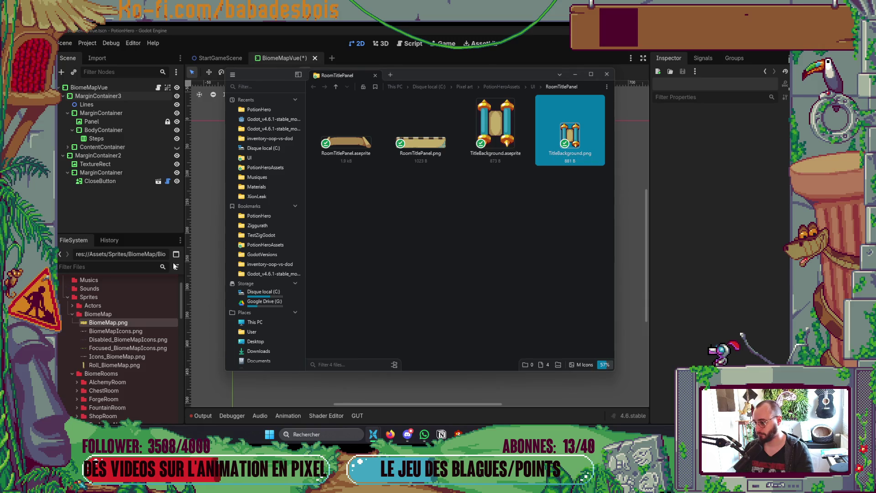
Close the duplicate RoomTitlePanel pane and start filtering Godot's project files by name.
{"action": "key", "text": "alt+shift+minus"}
{"action": "left_click", "coordinate": [607, 227]}
{"action": "left_click", "coordinate": [575, 251]}
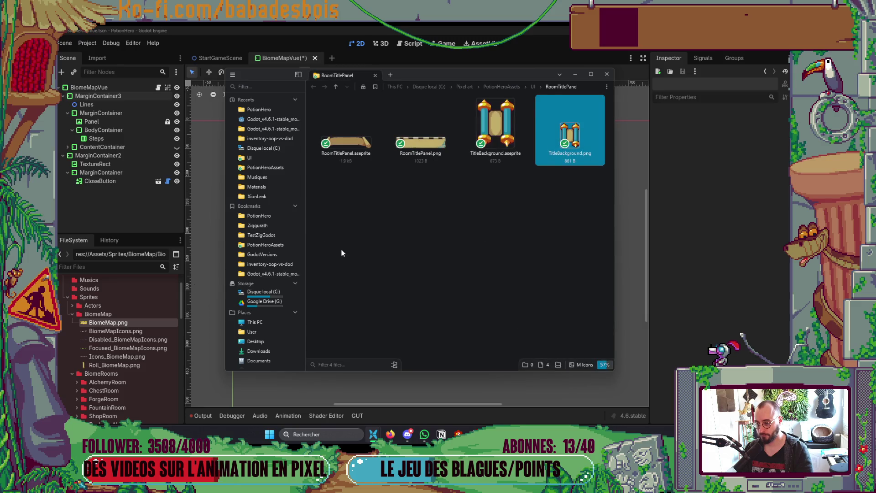
{"action": "left_click", "coordinate": [123, 267]}
Filter FileSystem for 'TitleBa' and import TitleBackground.png into the TitleBackground folder.
{"action": "type", "text": "TitleBa"}
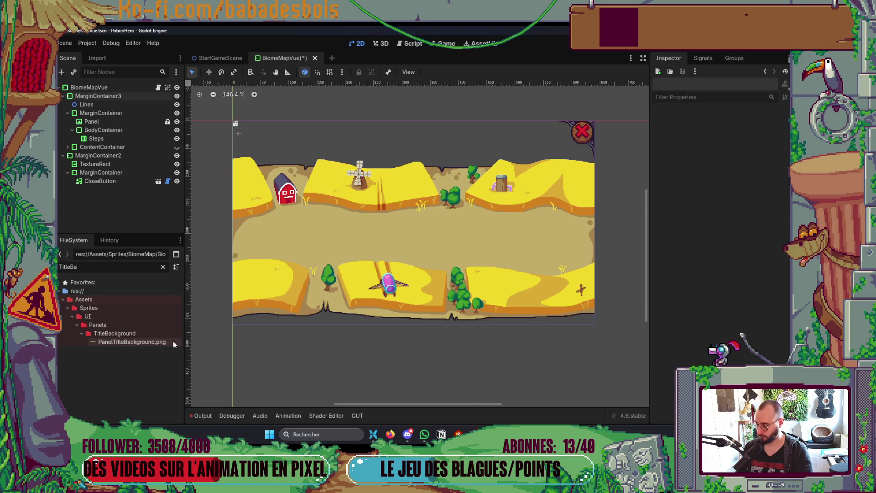
{"action": "left_click", "coordinate": [158, 337]}
{"action": "key", "text": "alt+Tab"}
{"action": "left_click_drag", "start_coordinate": [565, 147], "coordinate": [109, 335]}
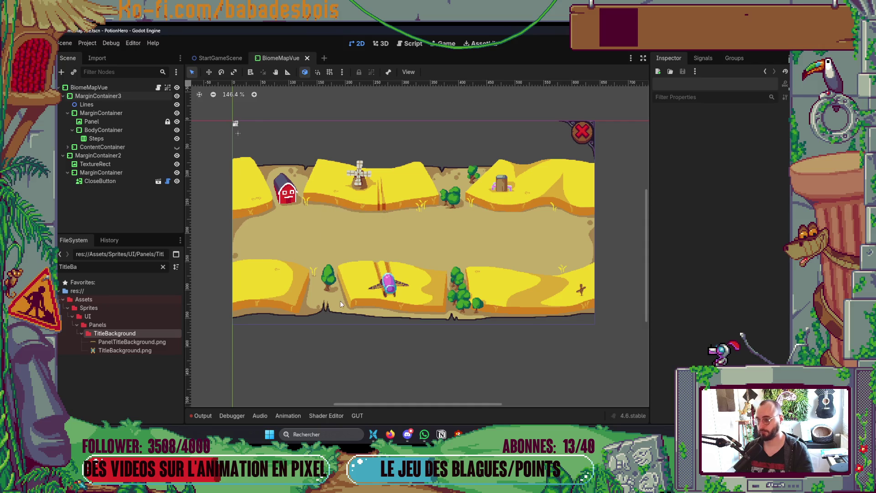
{"action": "scroll", "coordinate": [340, 300], "scroll_direction": "up", "scroll_amount": 1}
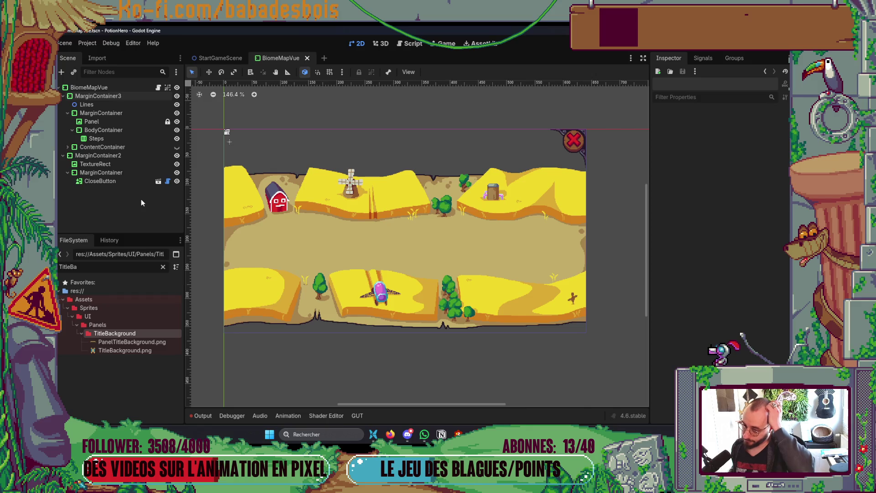
Rename the Panel node to MapBackground and the MarginContainer node to MapContainer.
{"action": "double_click", "coordinate": [120, 121]}
{"action": "type", "text": "MapBa"}
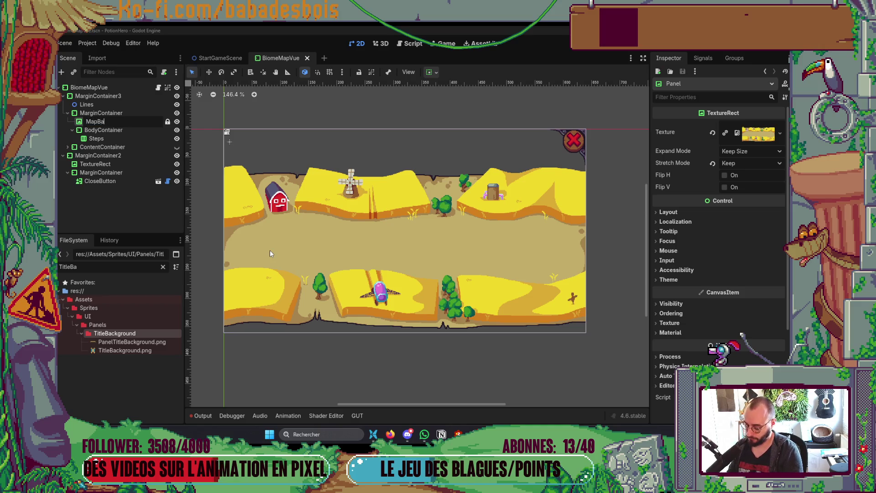
{"action": "type", "text": "ckground"}
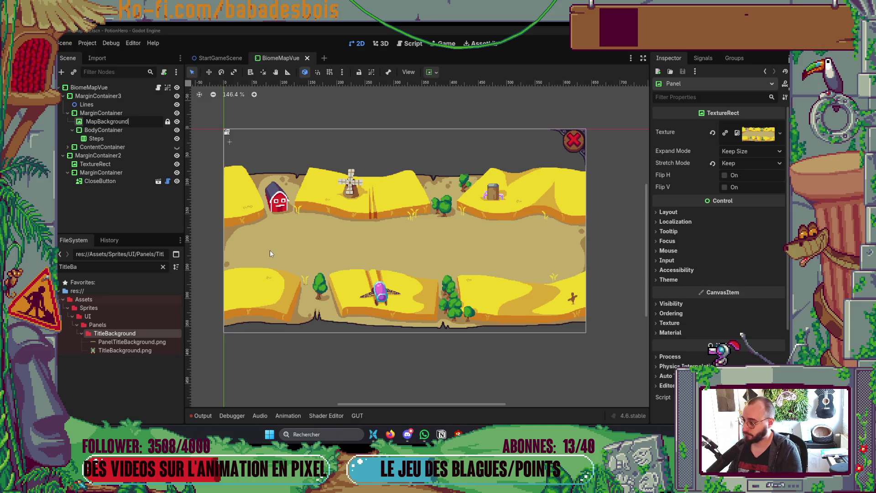
{"action": "key", "text": "Return"}
{"action": "double_click", "coordinate": [101, 113]}
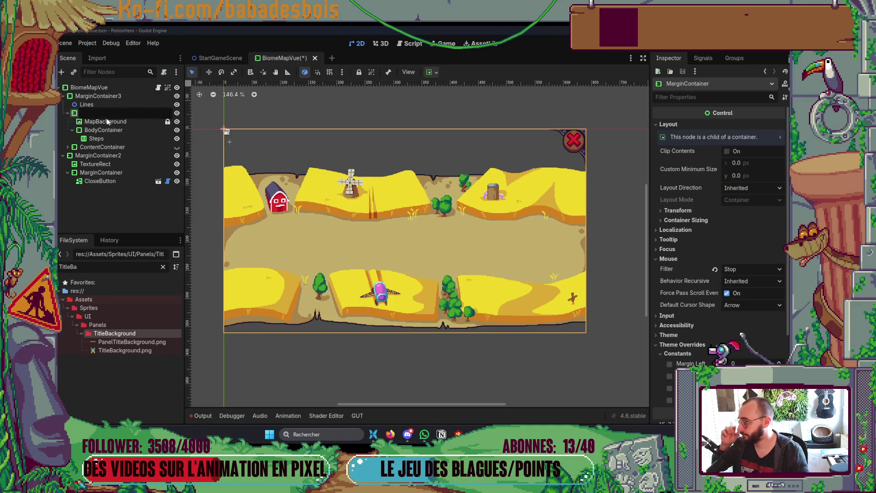
{"action": "type", "text": "Map"}
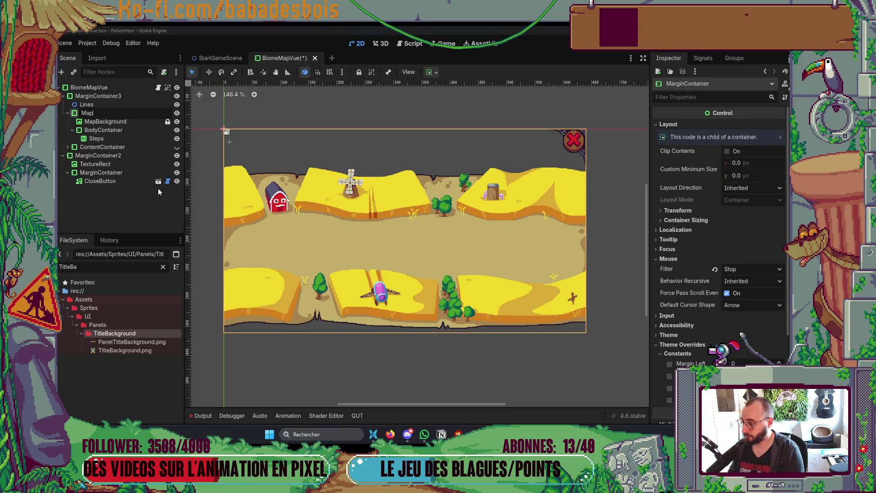
{"action": "type", "text": "Container"}
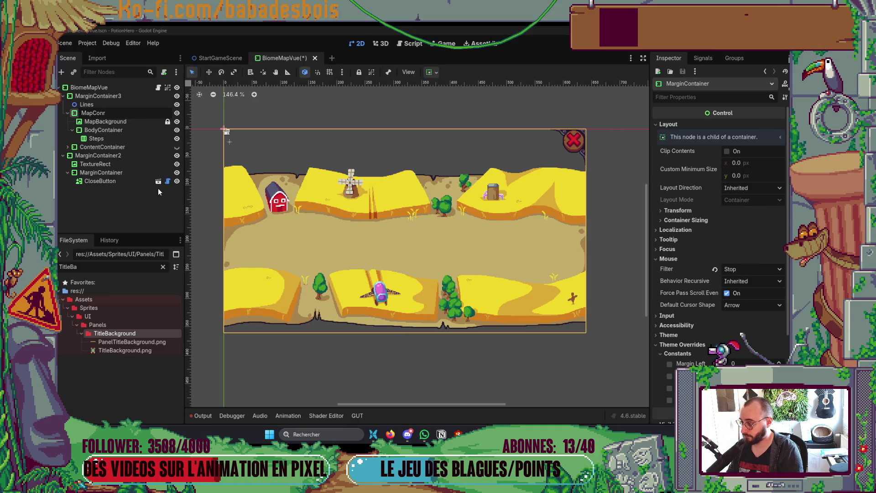
{"action": "key", "text": "Return"}
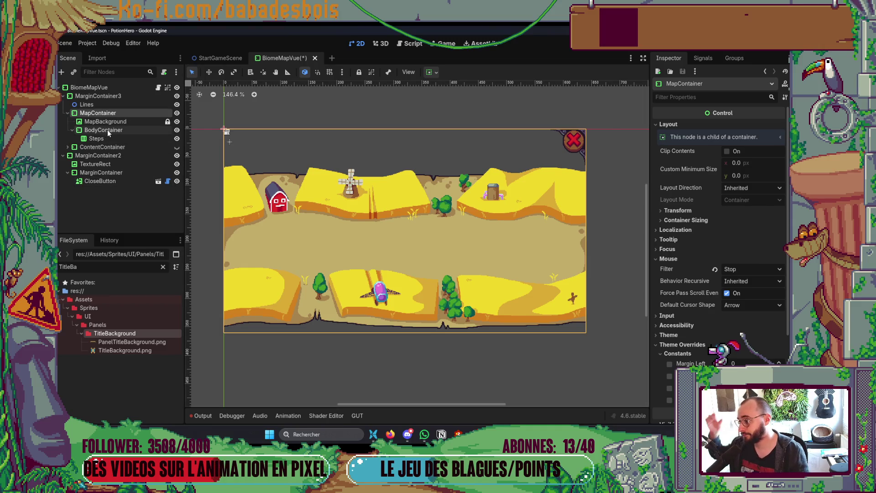
Inspect the BodyContainer, Steps, Lines and MarginContainer3 nodes' settings.
{"action": "left_click", "coordinate": [108, 129]}
{"action": "left_click", "coordinate": [109, 140]}
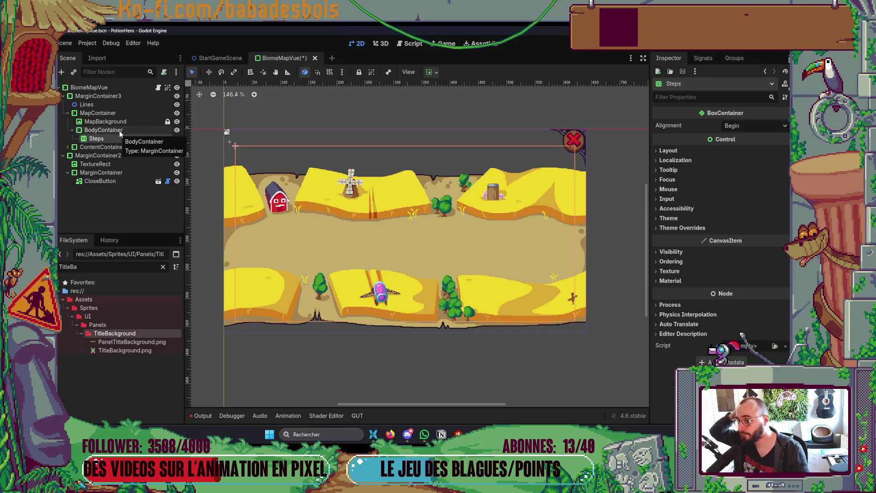
{"action": "left_click", "coordinate": [119, 131]}
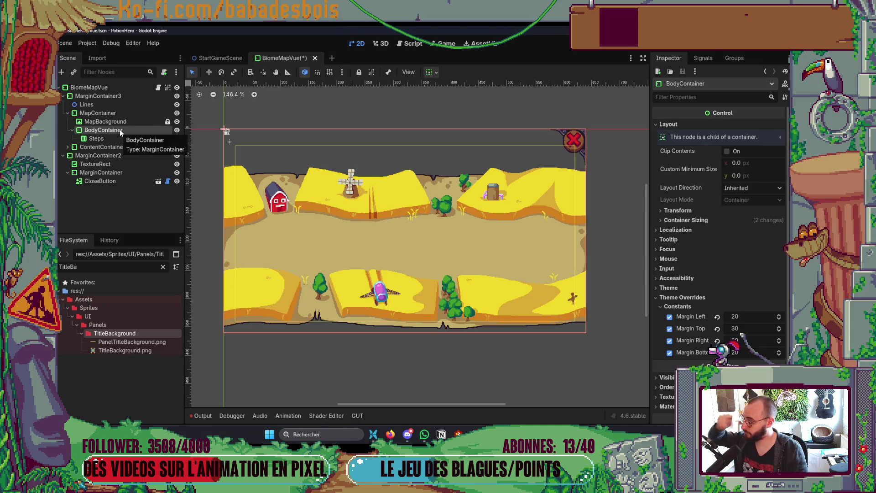
{"action": "left_click", "coordinate": [101, 105]}
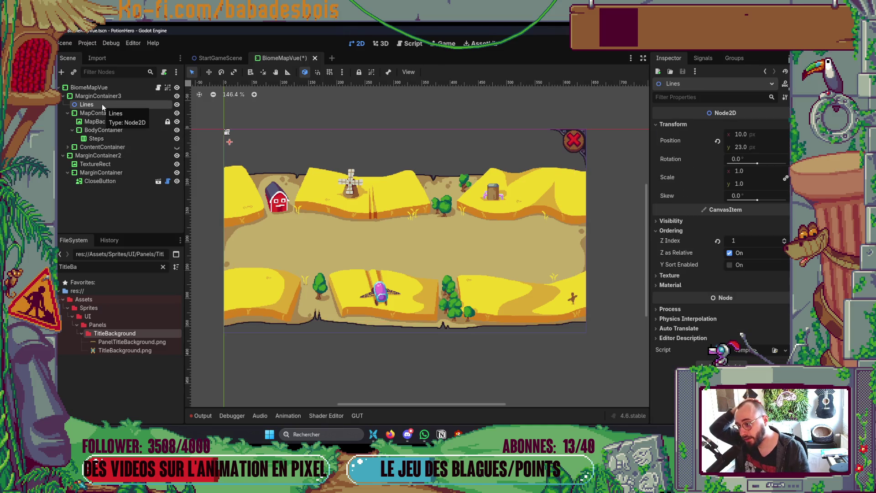
{"action": "left_click", "coordinate": [110, 96]}
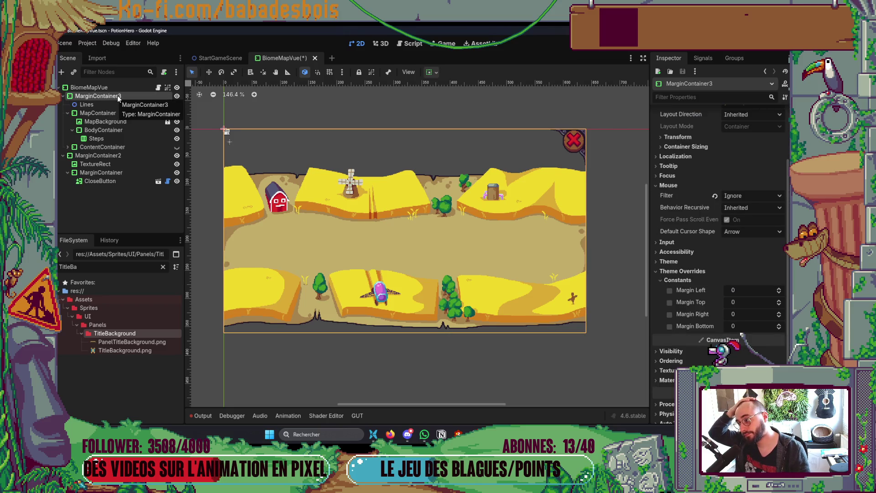
Rename MarginContainer3 to MapContainer.
{"action": "left_click", "coordinate": [117, 95]}
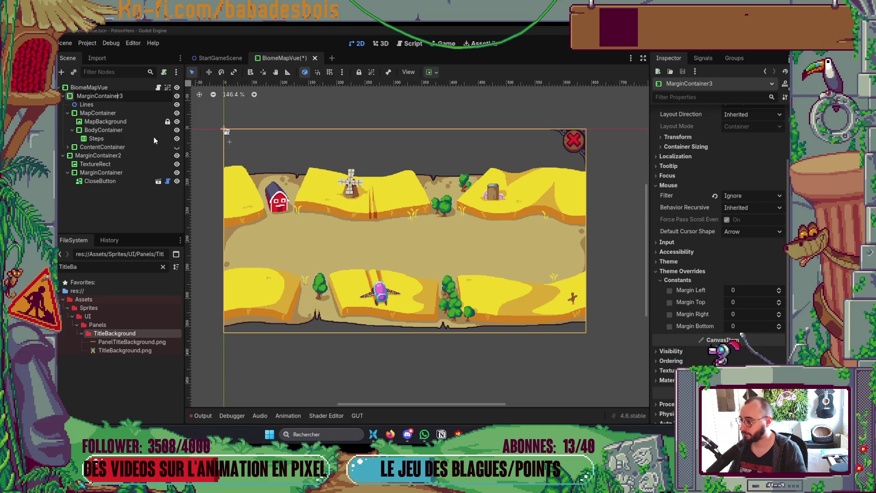
{"action": "left_click", "coordinate": [98, 115]}
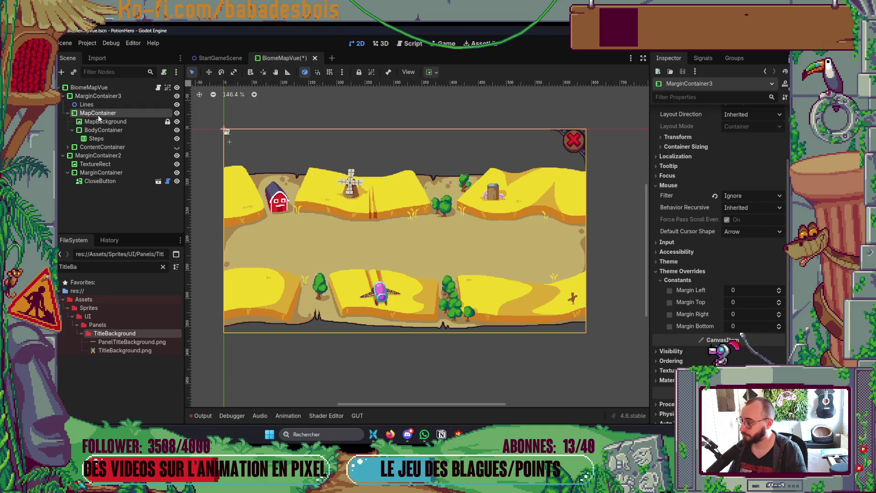
{"action": "double_click", "coordinate": [128, 95]}
{"action": "type", "text": "MapContai"}
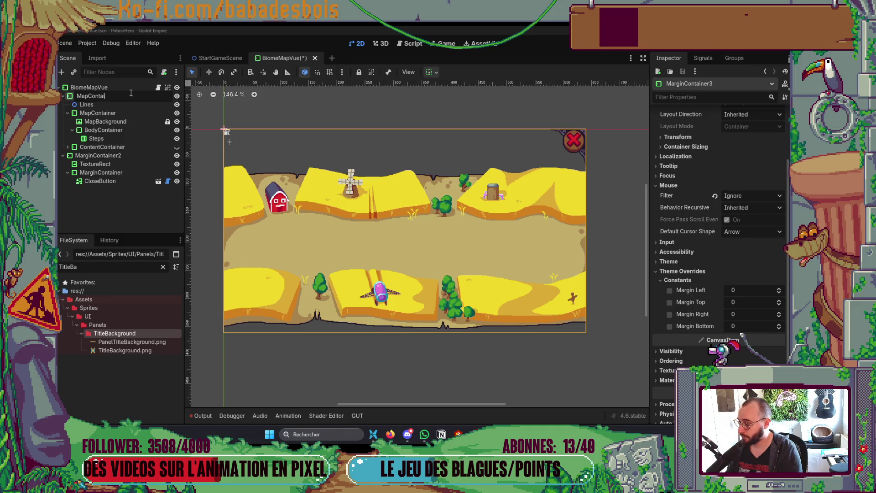
{"action": "type", "text": "ner"}
{"action": "key", "text": "Return"}
Move MapBackground, BodyContainer and Steps into the outer MapContainer.
{"action": "left_click", "coordinate": [118, 105]}
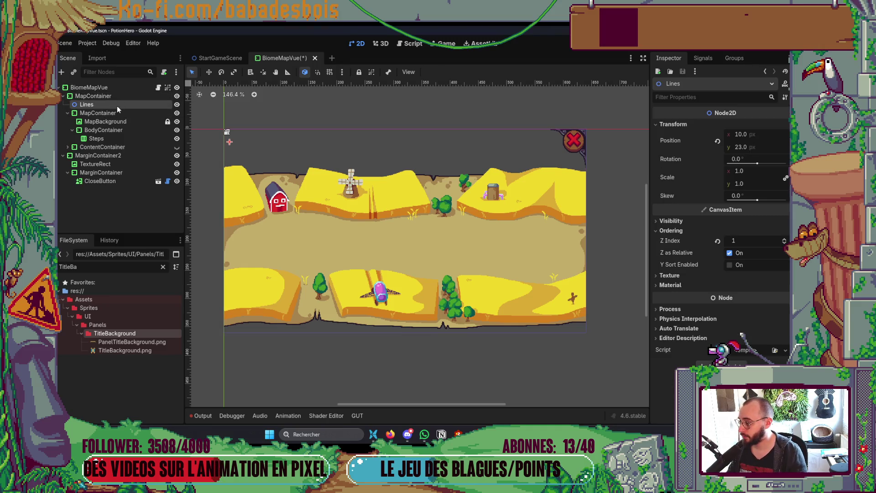
{"action": "left_click", "coordinate": [117, 121]}
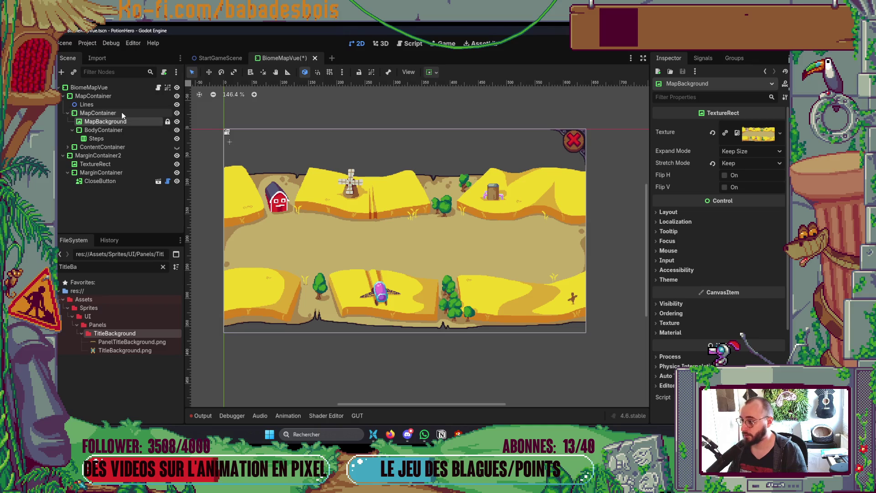
{"action": "left_click", "coordinate": [122, 113]}
{"action": "left_click", "coordinate": [117, 122]}
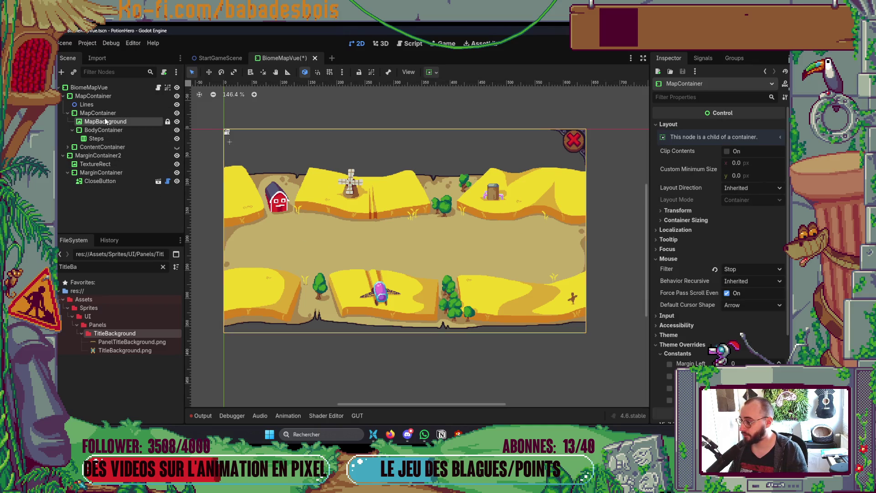
{"action": "left_click", "coordinate": [106, 138], "text": "shift"}
{"action": "left_click_drag", "start_coordinate": [117, 122], "coordinate": [104, 96]}
Delete the now-empty inner MapContainer.
{"action": "left_click", "coordinate": [114, 115]}
{"action": "key", "text": "Delete"}
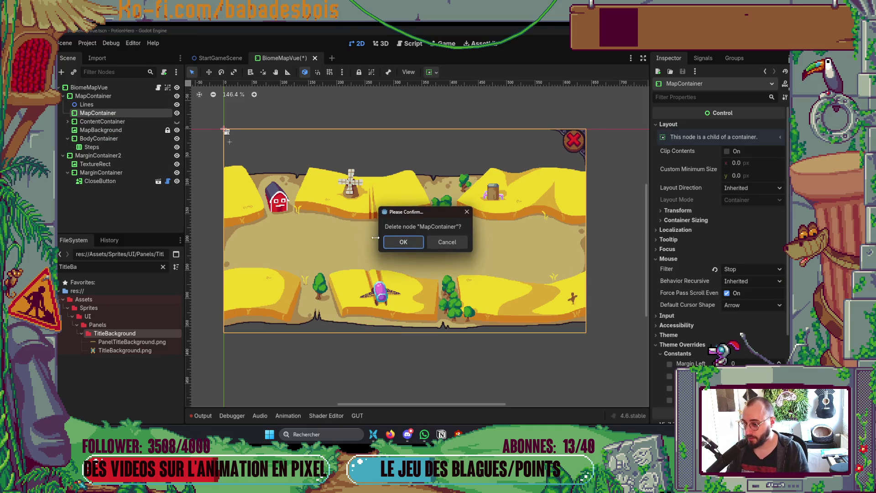
{"action": "left_click", "coordinate": [400, 241]}
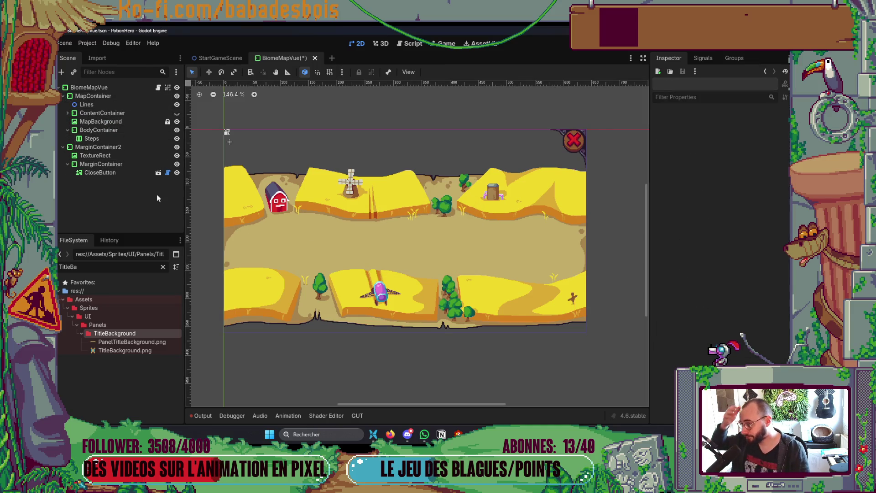
Inspect ContentContainer, toggling its title banner's visibility and child list on and off.
{"action": "left_click", "coordinate": [114, 114]}
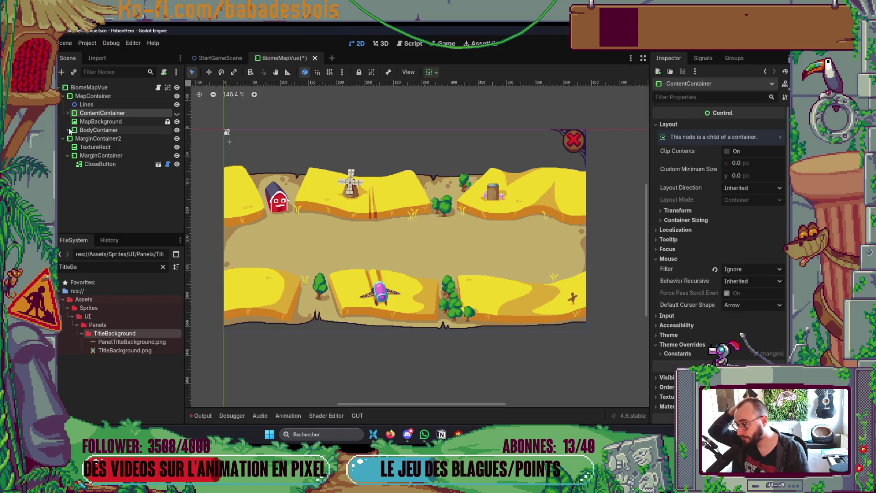
{"action": "left_click", "coordinate": [97, 132]}
{"action": "left_click", "coordinate": [177, 113]}
{"action": "left_click", "coordinate": [177, 113]}
{"action": "left_click", "coordinate": [177, 114]}
{"action": "left_click", "coordinate": [177, 113]}
{"action": "left_click", "coordinate": [177, 114]}
{"action": "left_click", "coordinate": [178, 113]}
{"action": "left_click", "coordinate": [67, 113]}
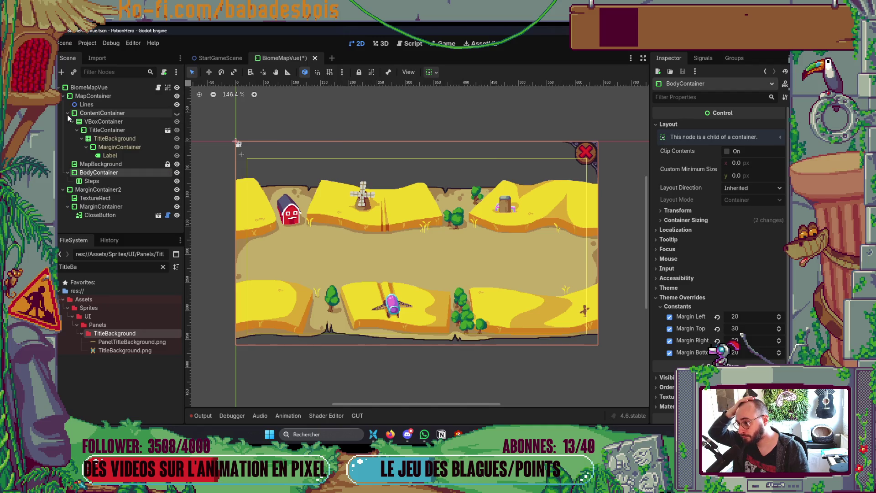
{"action": "left_click", "coordinate": [68, 113]}
Move ContentContainer and TitleContainer directly under BiomeMapVue.
{"action": "left_click_drag", "start_coordinate": [97, 114], "coordinate": [108, 88]}
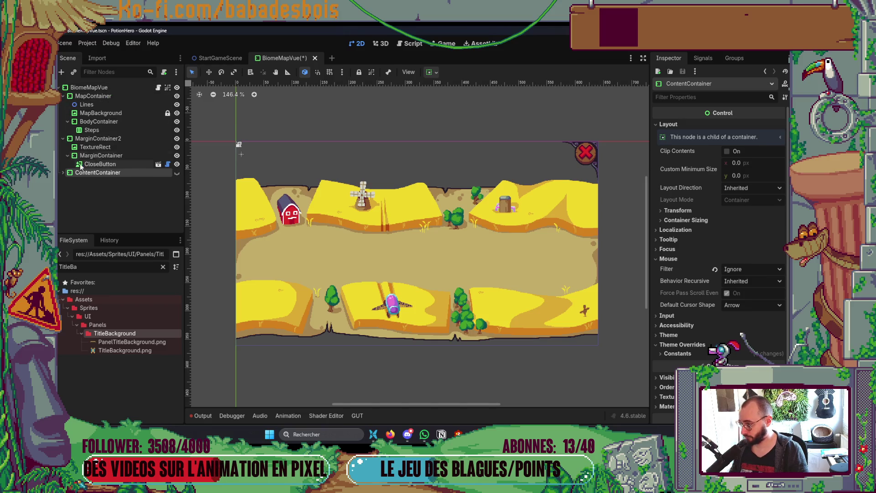
{"action": "left_click", "coordinate": [63, 173]}
{"action": "left_click", "coordinate": [73, 190]}
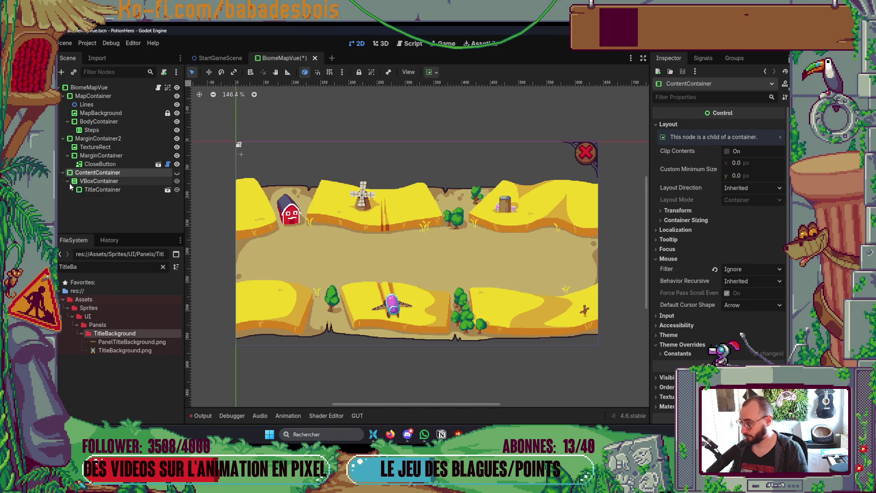
{"action": "left_click", "coordinate": [96, 190]}
{"action": "left_click", "coordinate": [105, 172]}
{"action": "mouse_move", "coordinate": [101, 189]}
{"action": "left_mouse_down"}
{"action": "mouse_move", "coordinate": [117, 192]}
{"action": "mouse_move", "coordinate": [108, 88]}
{"action": "left_mouse_up"}
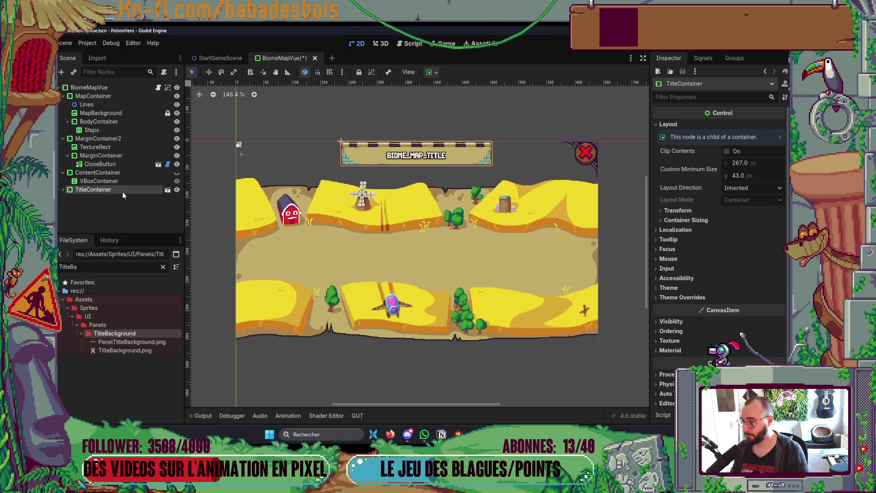
Delete ContentContainer and VBoxContainer, then expand TitleContainer to see its children.
{"action": "left_click", "coordinate": [127, 174]}
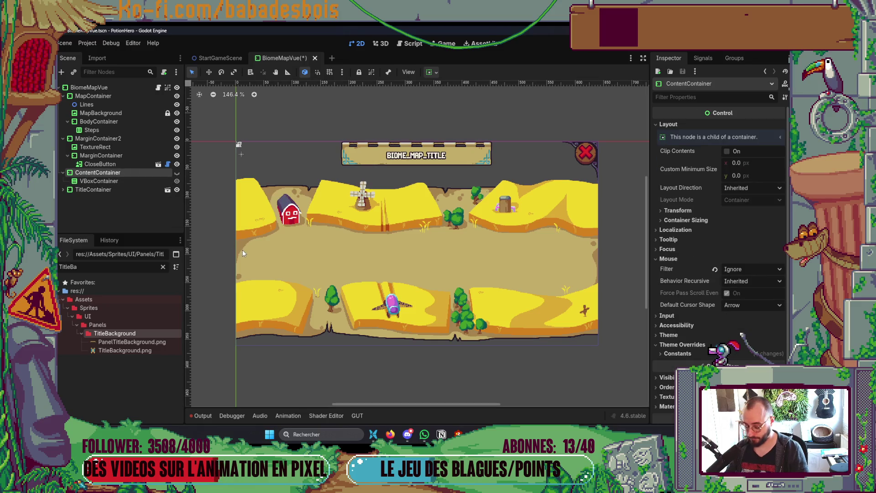
{"action": "left_click", "coordinate": [98, 182], "text": "ctrl"}
{"action": "key", "text": "Delete"}
{"action": "left_click", "coordinate": [404, 244]}
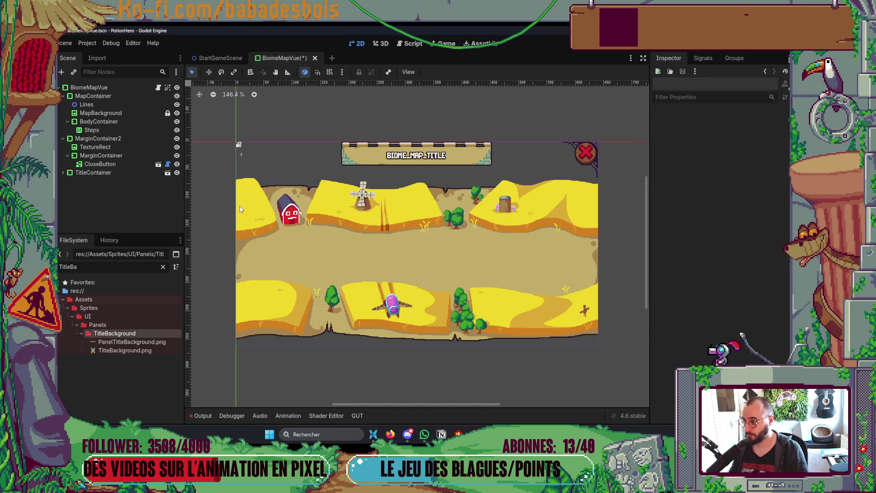
{"action": "left_click", "coordinate": [124, 175]}
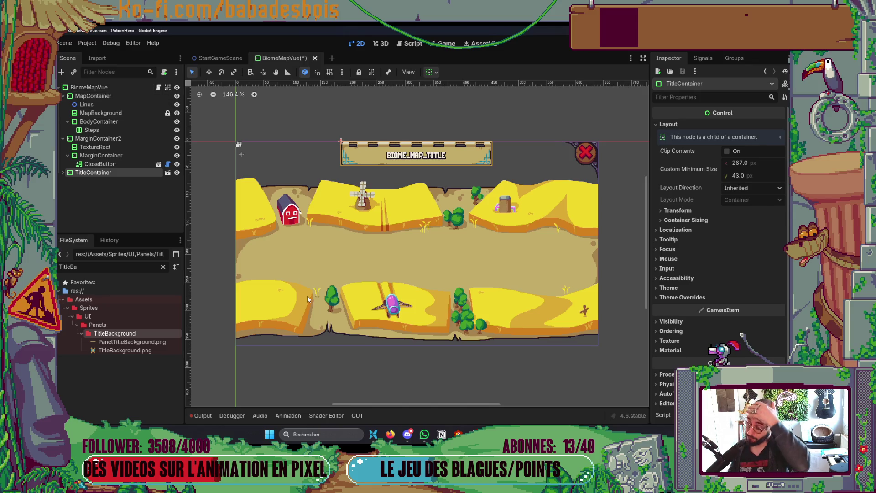
{"action": "key", "text": "alt+Tab"}
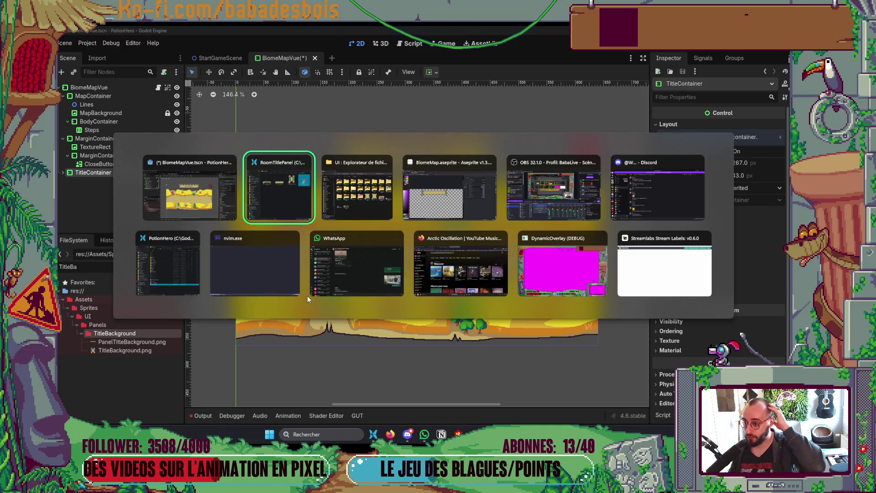
{"action": "key", "text": "alt+Tab"}
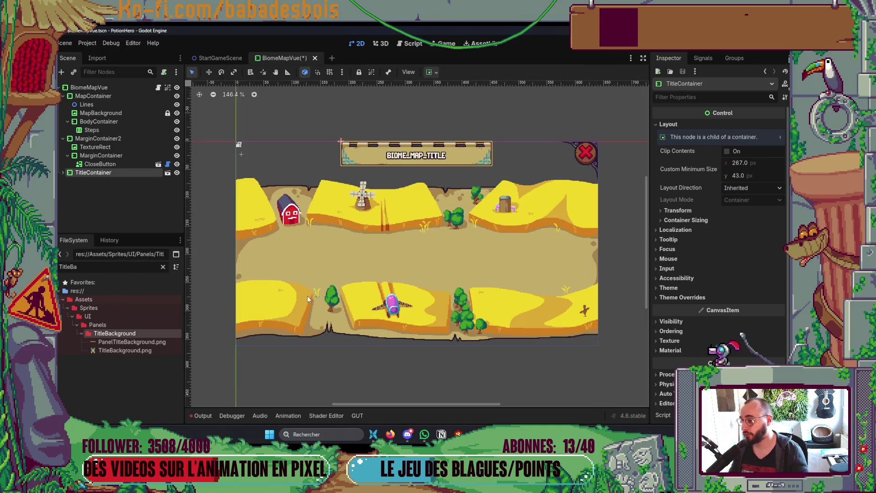
{"action": "left_click", "coordinate": [63, 173]}
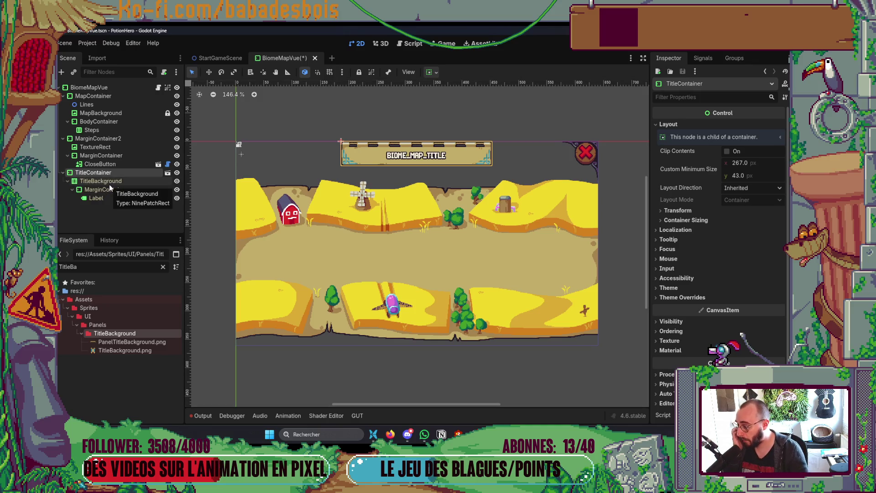
Add a MarginContainer child under BiomeMapVue and move TitleContainer inside it.
{"action": "left_click", "coordinate": [64, 172]}
{"action": "left_click", "coordinate": [93, 87]}
{"action": "right_click", "coordinate": [92, 88]}
{"action": "left_click", "coordinate": [120, 107]}
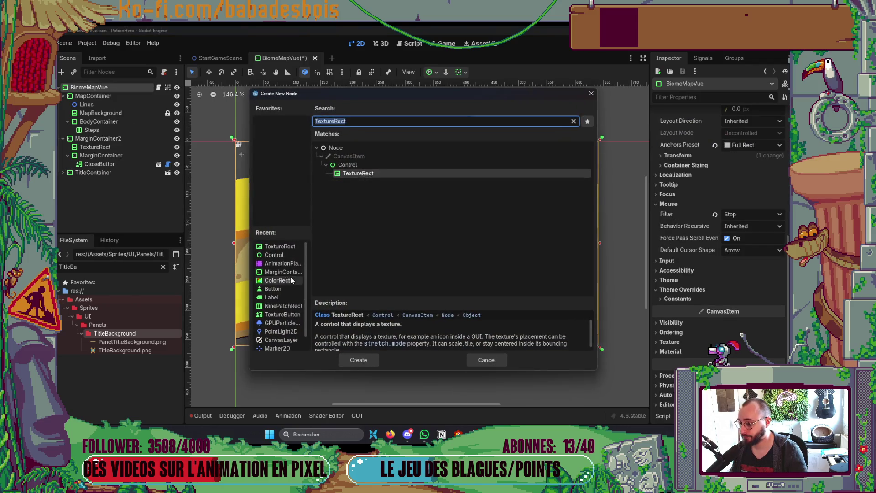
{"action": "double_click", "coordinate": [283, 272]}
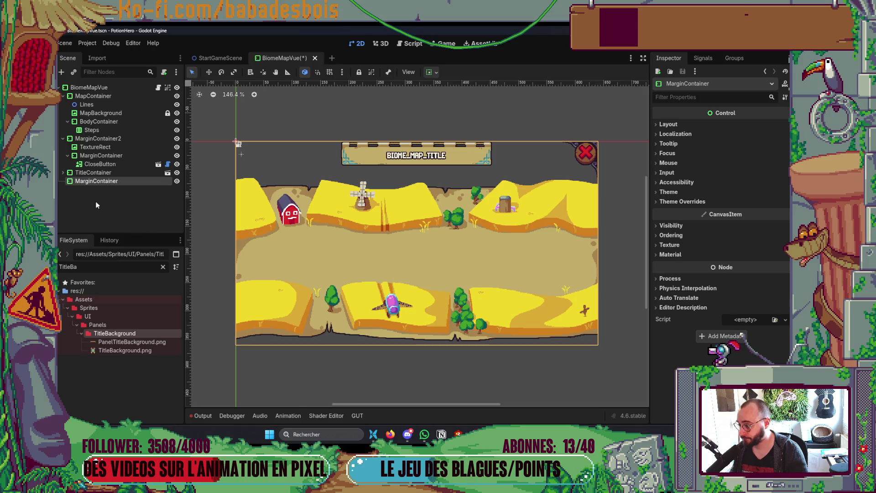
{"action": "left_click_drag", "start_coordinate": [101, 174], "coordinate": [98, 182]}
{"action": "left_click", "coordinate": [96, 173]}
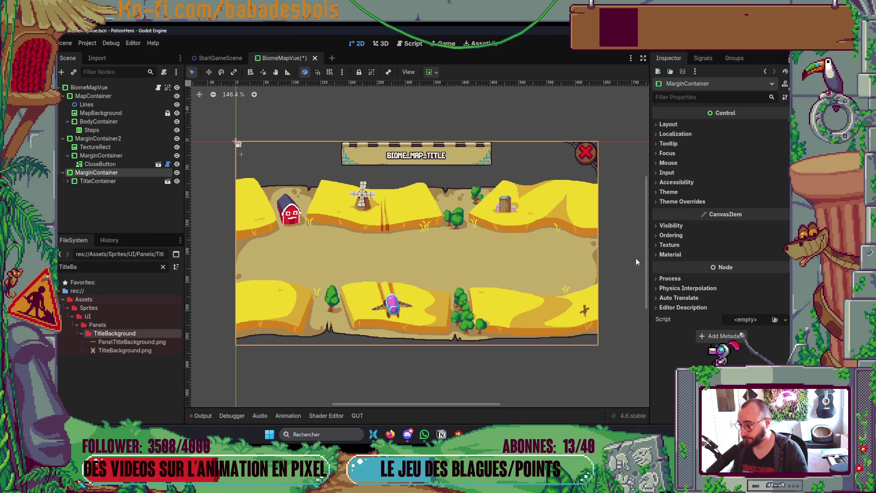
Give the MarginContainer a Margin Top override of 15 and save the scene.
{"action": "left_click", "coordinate": [683, 201]}
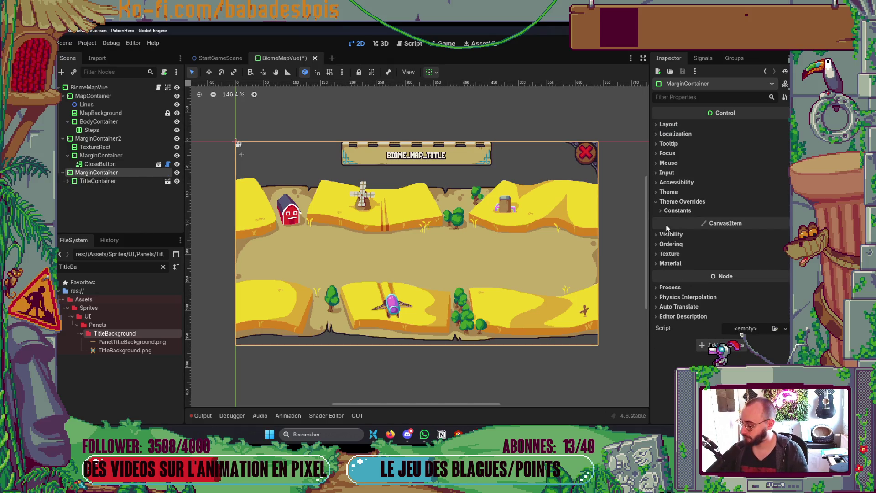
{"action": "left_click", "coordinate": [677, 211]}
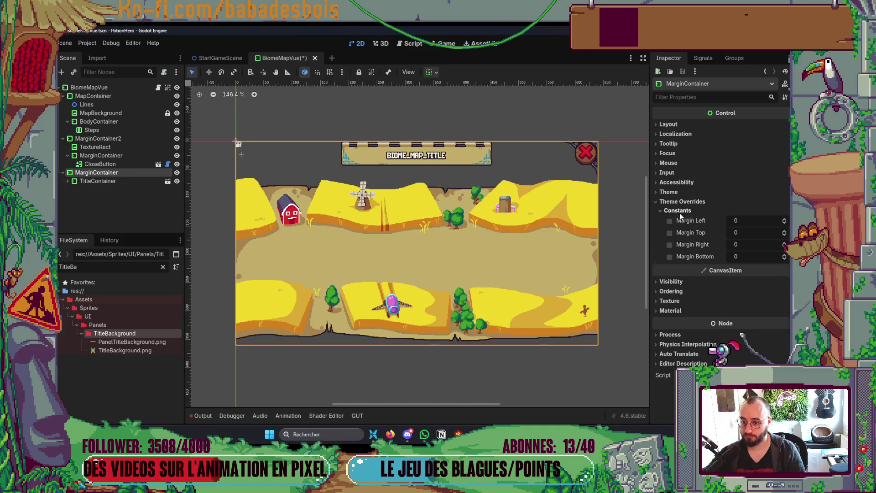
{"action": "left_click", "coordinate": [670, 233]}
{"action": "left_click", "coordinate": [765, 238]}
{"action": "type", "text": "10"}
{"action": "key", "text": "Return"}
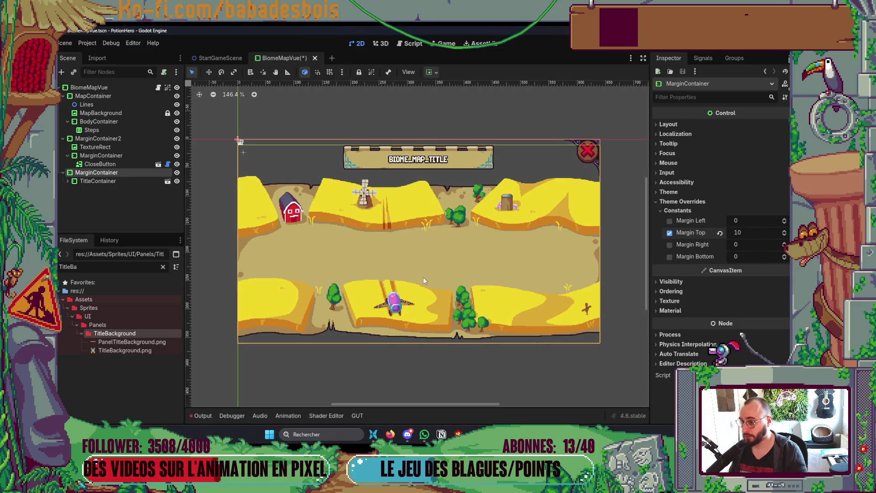
{"action": "left_click", "coordinate": [746, 237]}
{"action": "type", "text": "15"}
{"action": "key", "text": "Return"}
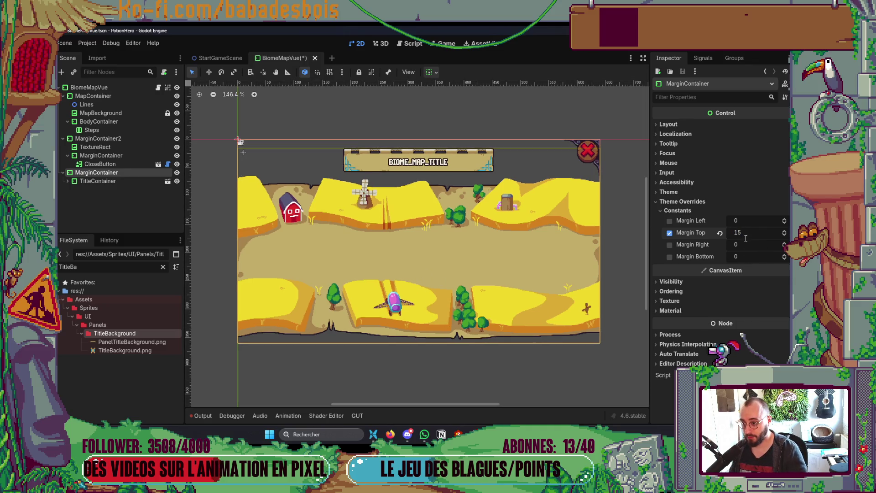
{"action": "key", "text": "ctrl+s"}
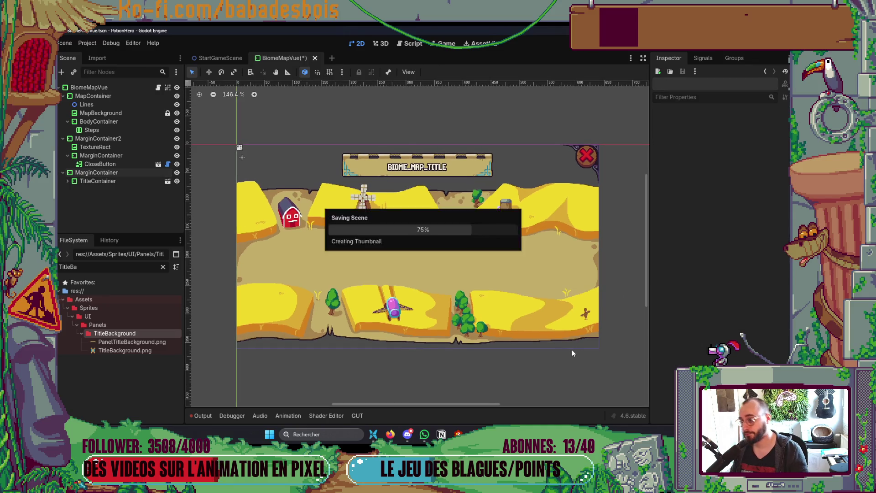
Expand TitleContainer, save again, and open the TitleContainer scene in its own tab.
{"action": "left_click", "coordinate": [68, 181]}
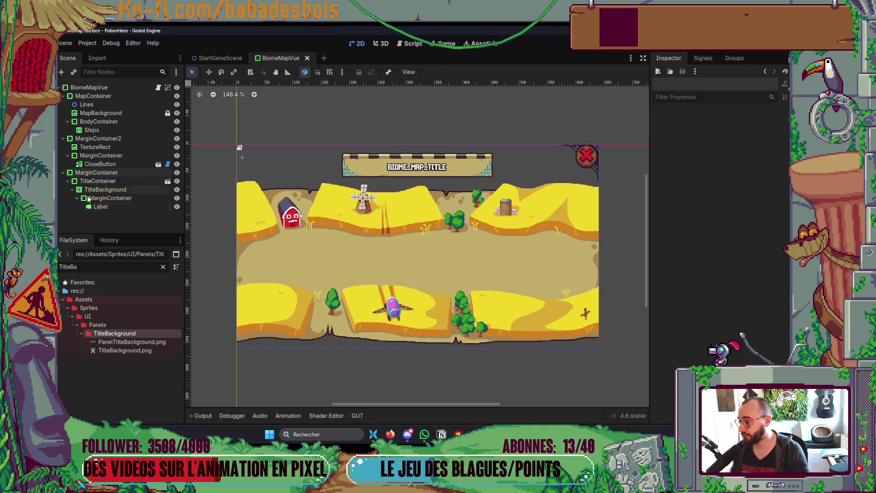
{"action": "key", "text": "ctrl+s"}
{"action": "key", "text": "alt+Tab"}
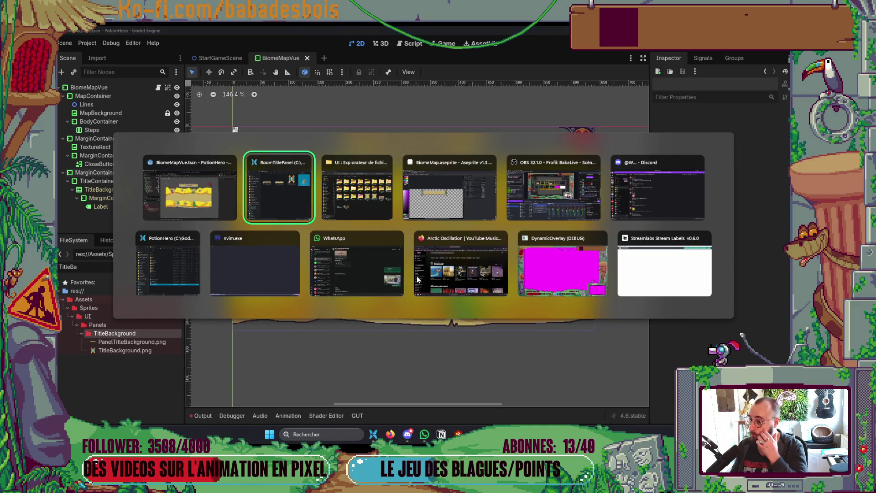
{"action": "key", "text": "Escape"}
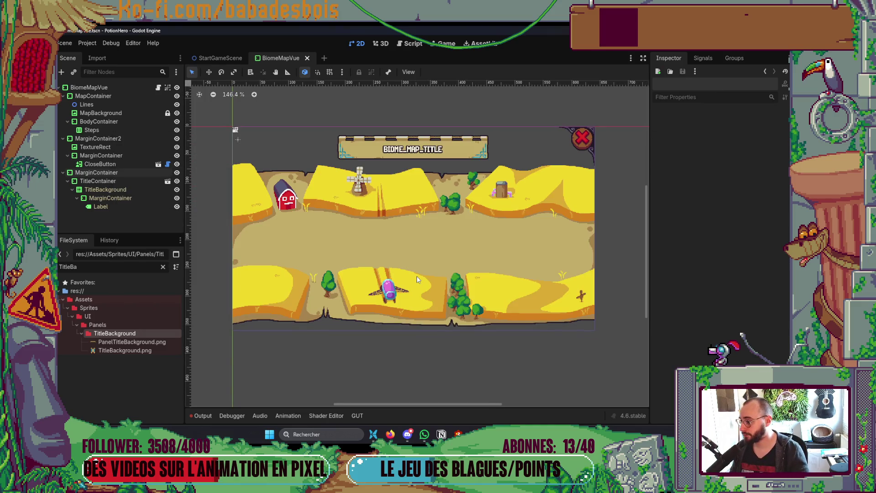
{"action": "left_click", "coordinate": [168, 182]}
{"action": "scroll", "coordinate": [270, 171], "scroll_direction": "up", "scroll_amount": 3}
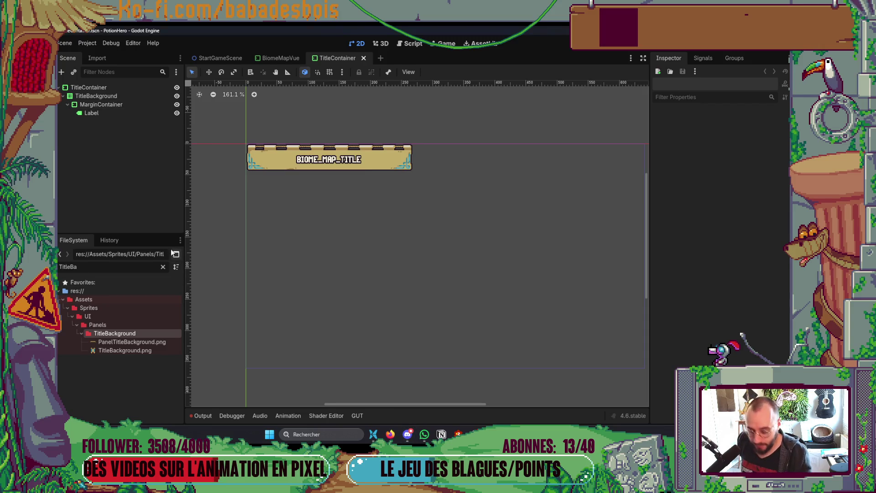
Assign TitleBackground.png as the TitleBackground nine-patch's texture.
{"action": "left_click", "coordinate": [135, 96]}
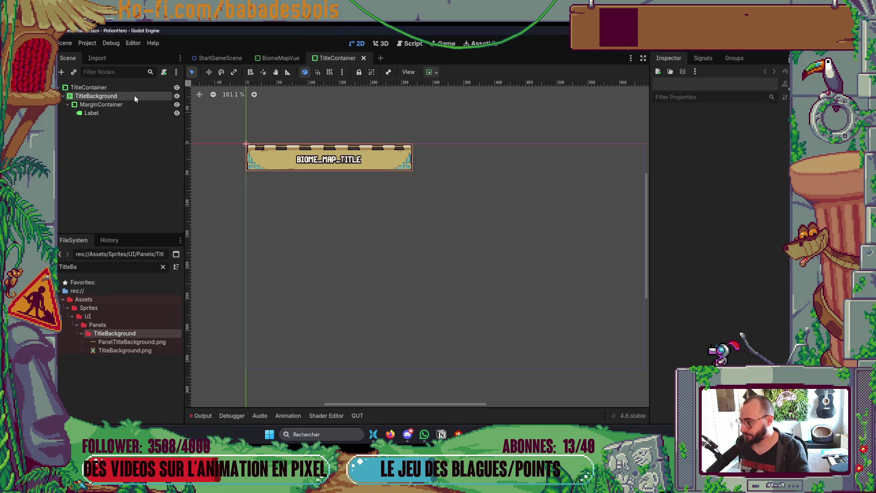
{"action": "left_click_drag", "start_coordinate": [137, 350], "coordinate": [756, 133]}
{"action": "scroll", "coordinate": [283, 131], "scroll_direction": "up", "scroll_amount": 5}
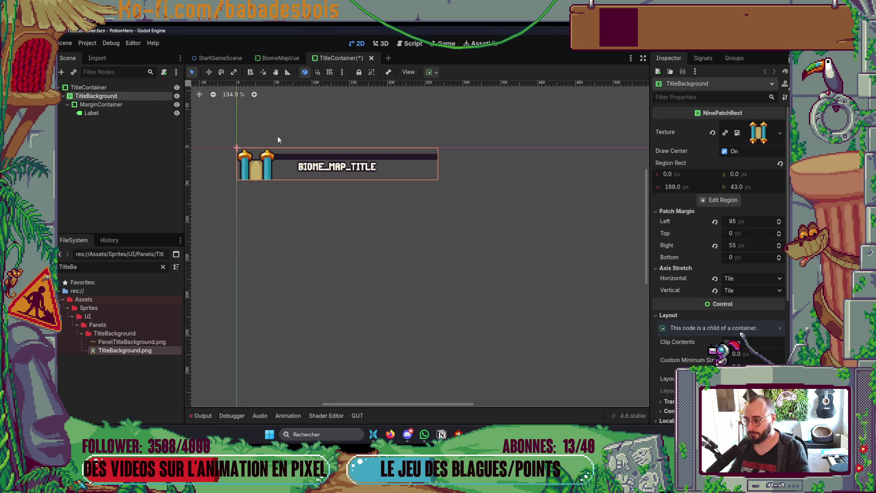
Crop the texture region to the 51×66 scroll sprite.
{"action": "left_click", "coordinate": [721, 199]}
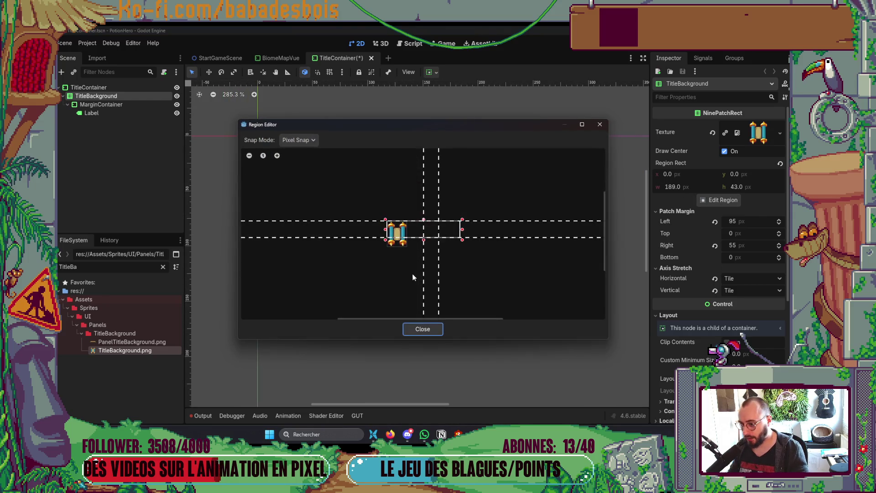
{"action": "mouse_move", "coordinate": [463, 232]}
{"action": "left_mouse_down"}
{"action": "mouse_move", "coordinate": [410, 230]}
{"action": "mouse_move", "coordinate": [408, 240]}
{"action": "left_mouse_up"}
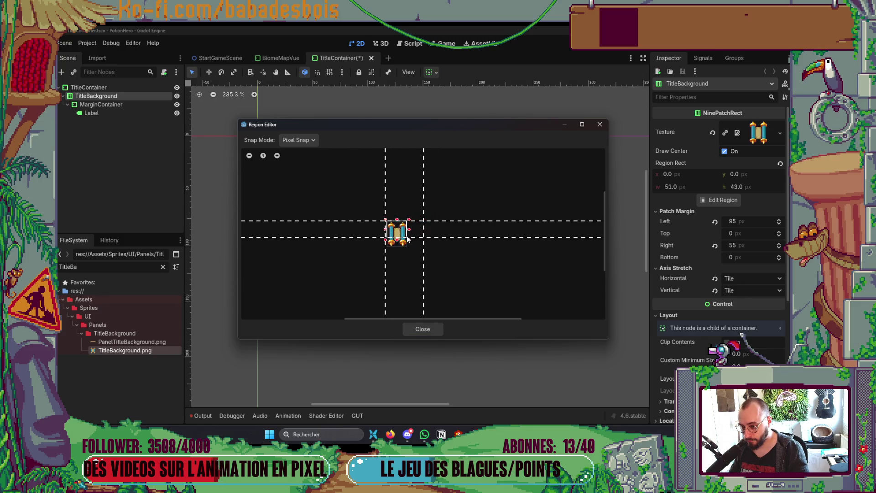
{"action": "scroll", "coordinate": [405, 256], "scroll_direction": "up", "scroll_amount": 4}
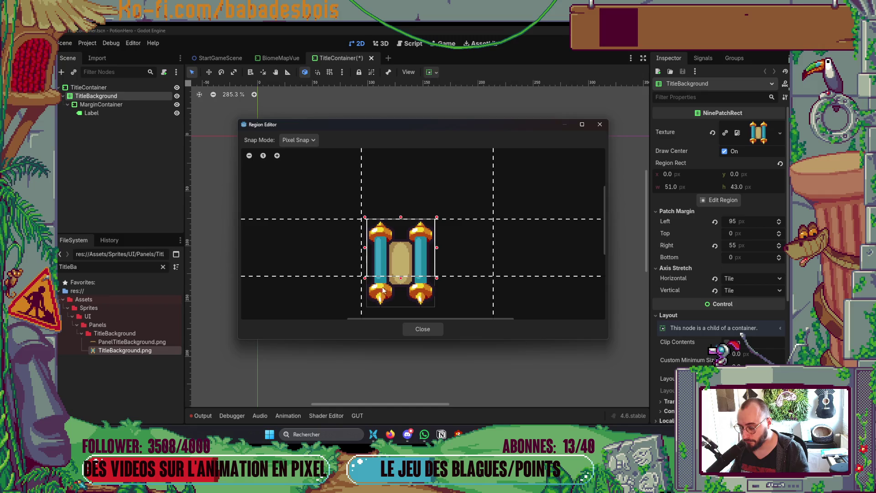
{"action": "scroll", "coordinate": [543, 198], "scroll_direction": "down", "scroll_amount": 3}
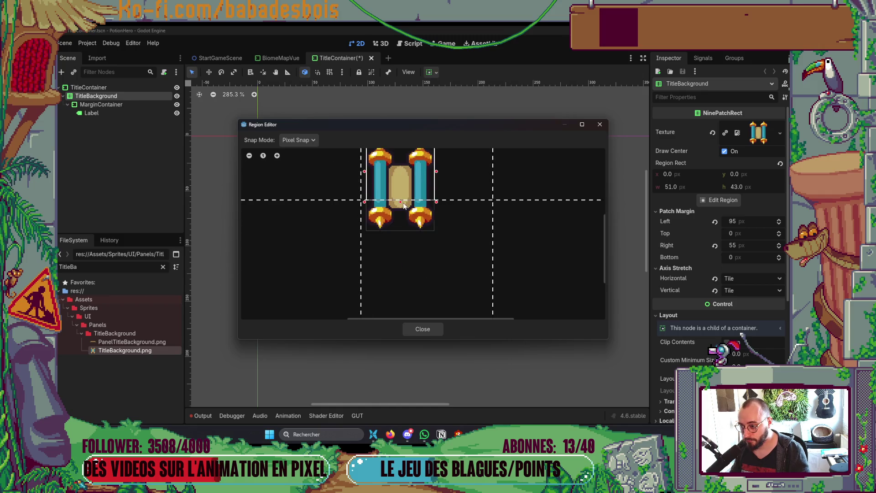
{"action": "left_click_drag", "start_coordinate": [402, 205], "coordinate": [400, 233]}
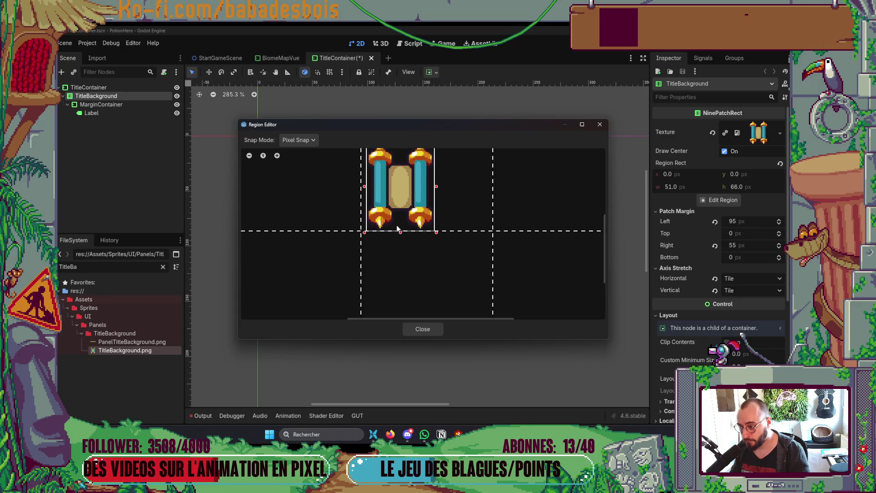
{"action": "scroll", "coordinate": [398, 228], "scroll_direction": "up", "scroll_amount": 2}
{"action": "scroll", "coordinate": [387, 263], "scroll_direction": "up", "scroll_amount": 2}
Set the patch margins to 26 left, top and right and 27 bottom.
{"action": "left_click_drag", "start_coordinate": [349, 246], "coordinate": [409, 244]}
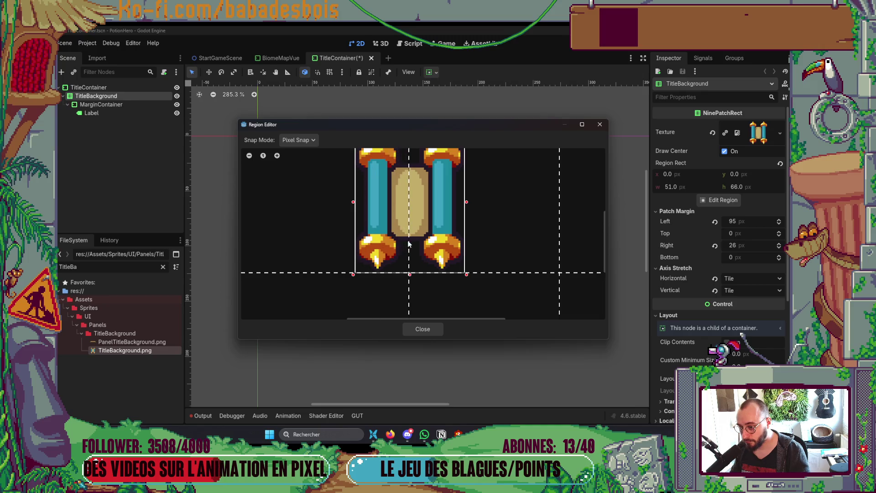
{"action": "left_click_drag", "start_coordinate": [561, 254], "coordinate": [413, 260]}
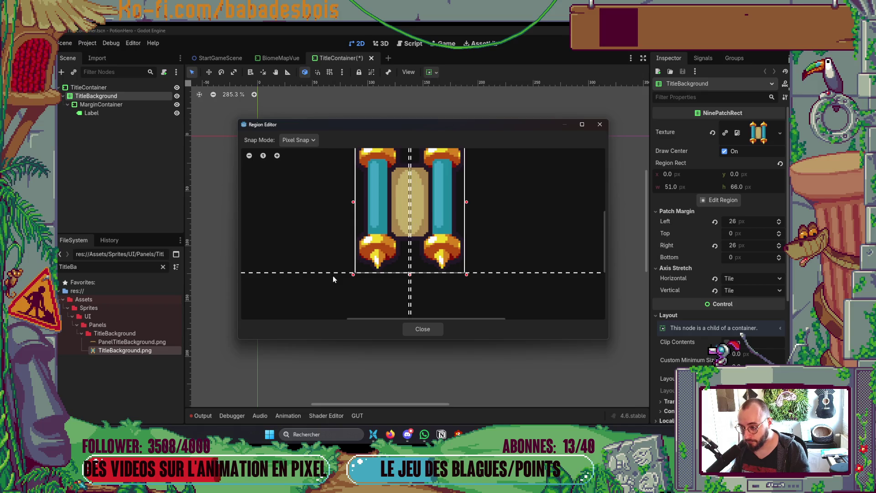
{"action": "left_click_drag", "start_coordinate": [315, 273], "coordinate": [325, 220]}
{"action": "scroll", "coordinate": [360, 199], "scroll_direction": "up", "scroll_amount": 2}
{"action": "left_click_drag", "start_coordinate": [351, 190], "coordinate": [349, 243]}
{"action": "left_click_drag", "start_coordinate": [349, 273], "coordinate": [349, 269]}
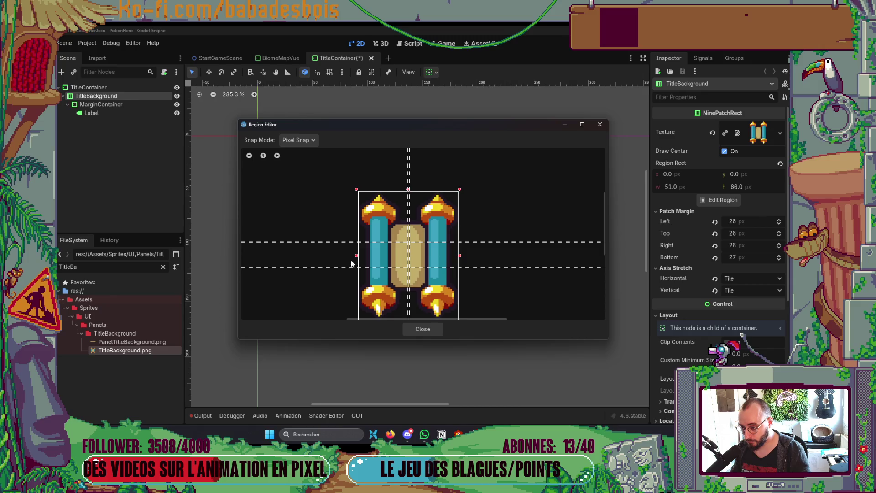
{"action": "scroll", "coordinate": [374, 233], "scroll_direction": "down", "scroll_amount": 1}
{"action": "left_click", "coordinate": [416, 330]}
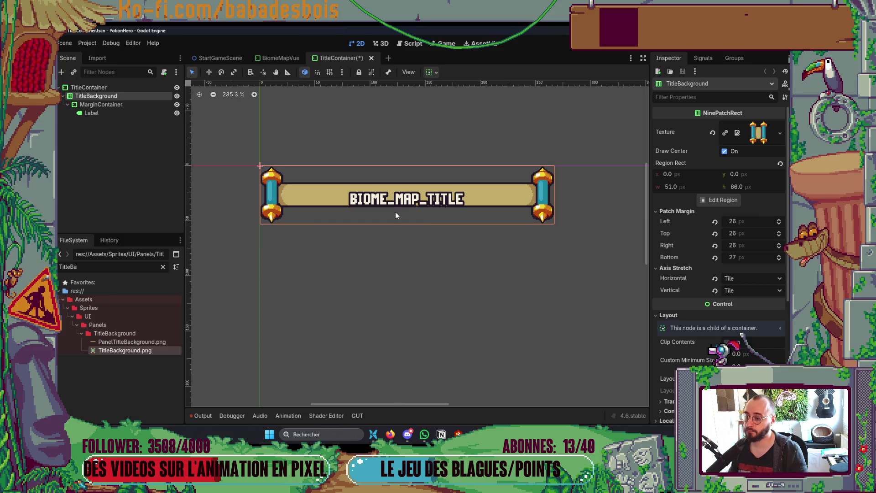
Review TitleContainer's margin constant overrides.
{"action": "left_click", "coordinate": [102, 89]}
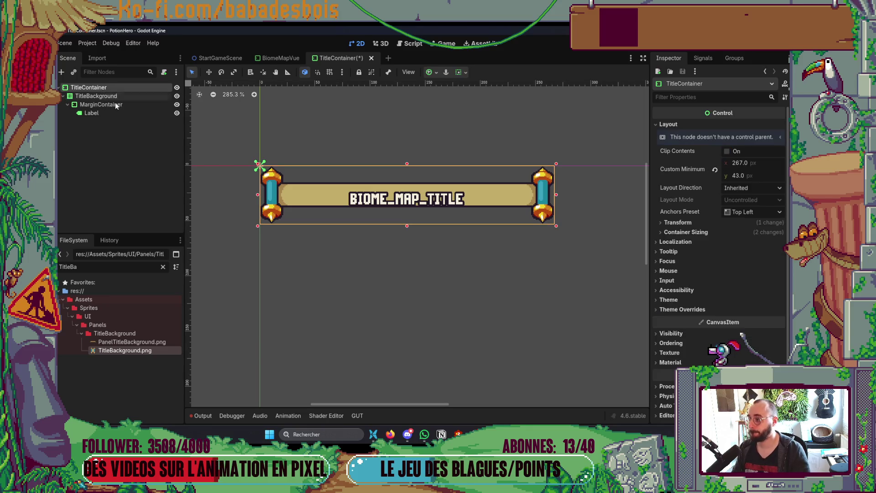
{"action": "left_click", "coordinate": [689, 310]}
{"action": "left_click", "coordinate": [685, 319]}
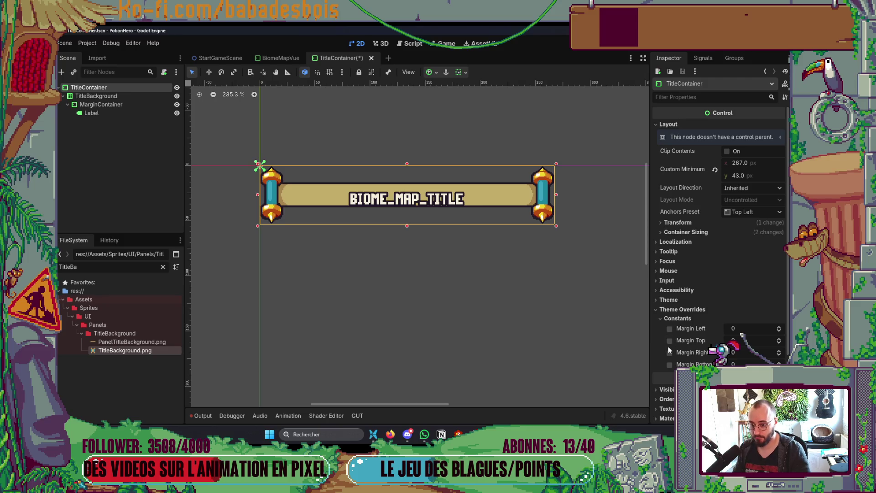
Set TitleBackground's Custom Minimum Size height to 66.
{"action": "left_click", "coordinate": [111, 96]}
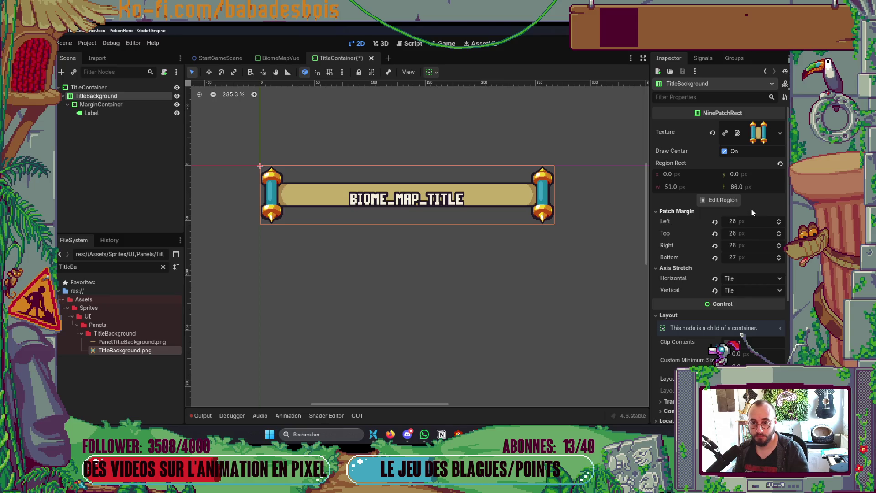
{"action": "left_click", "coordinate": [658, 213]}
{"action": "left_click", "coordinate": [736, 319]}
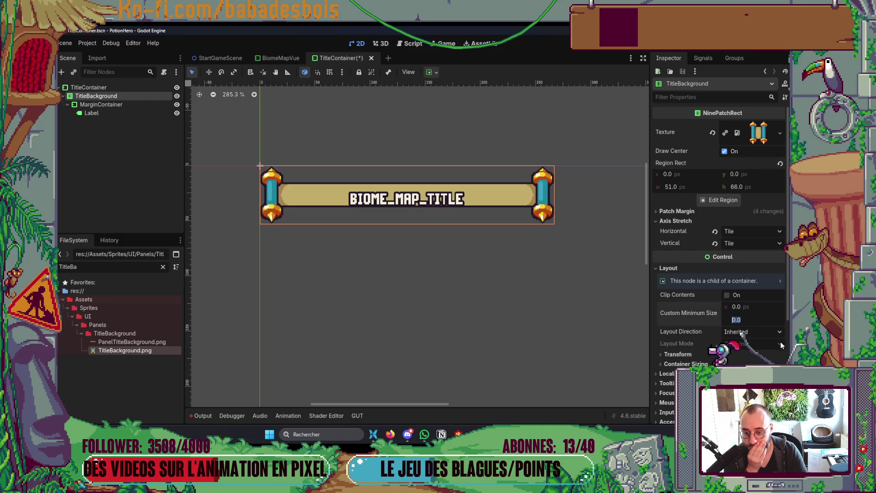
{"action": "left_click", "coordinate": [753, 138]}
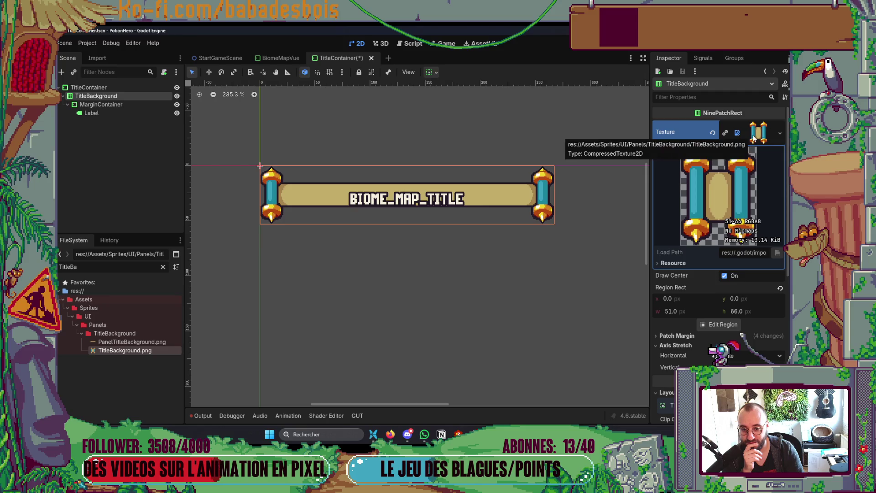
{"action": "left_click", "coordinate": [752, 139]}
{"action": "left_click", "coordinate": [740, 320]}
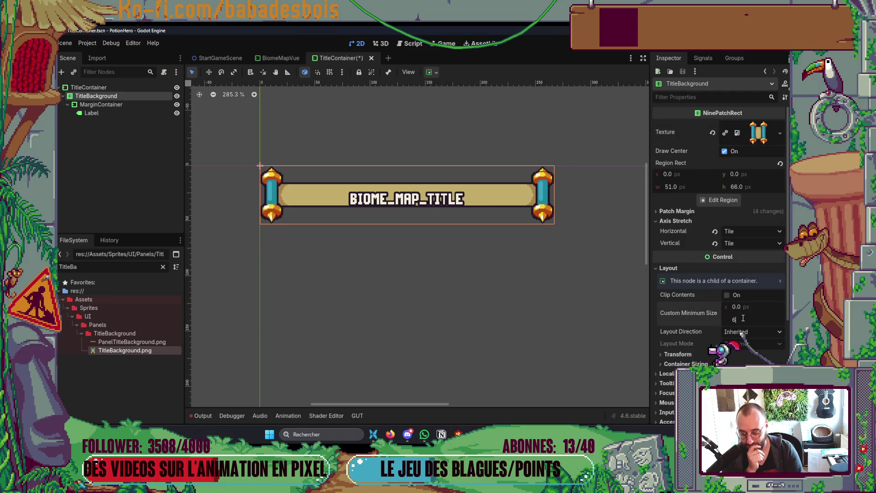
{"action": "type", "text": "66"}
{"action": "key", "text": "Return"}
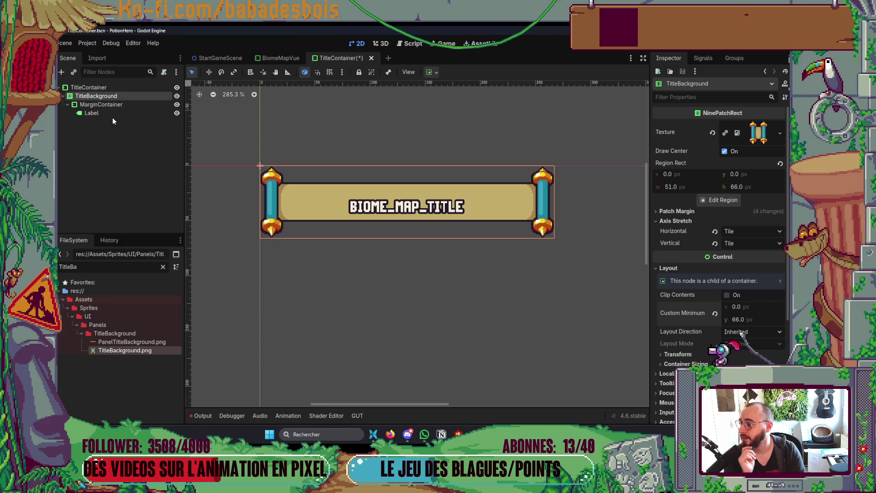
Turn off the Margin Top override on the label's MarginContainer.
{"action": "left_click", "coordinate": [119, 106]}
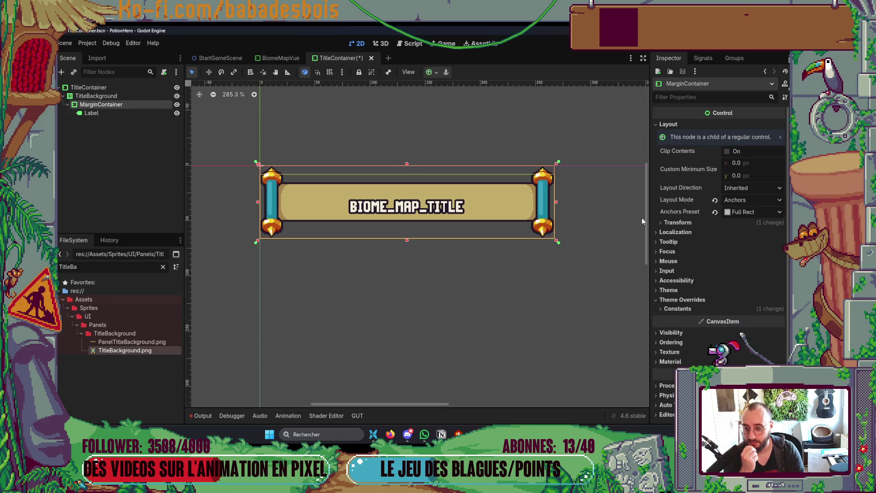
{"action": "left_click", "coordinate": [706, 310]}
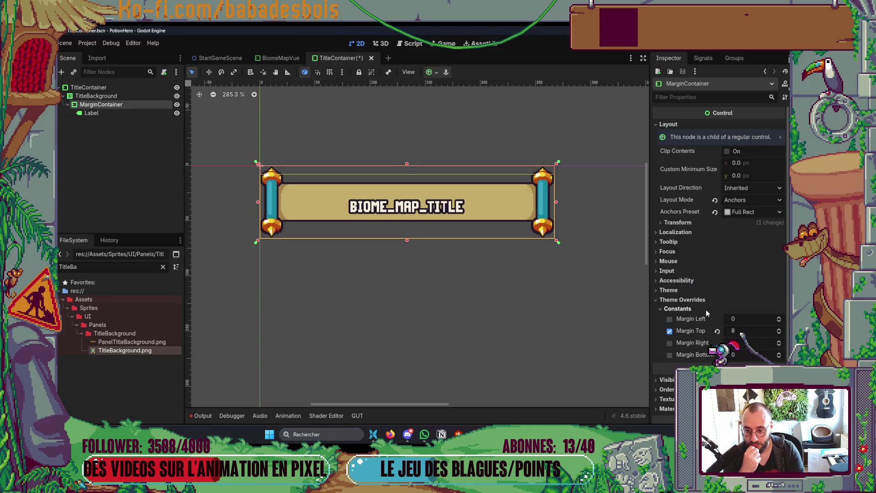
{"action": "left_click", "coordinate": [669, 331]}
Recenter the banner in the viewport and save the TitleContainer scene.
{"action": "left_click", "coordinate": [343, 320]}
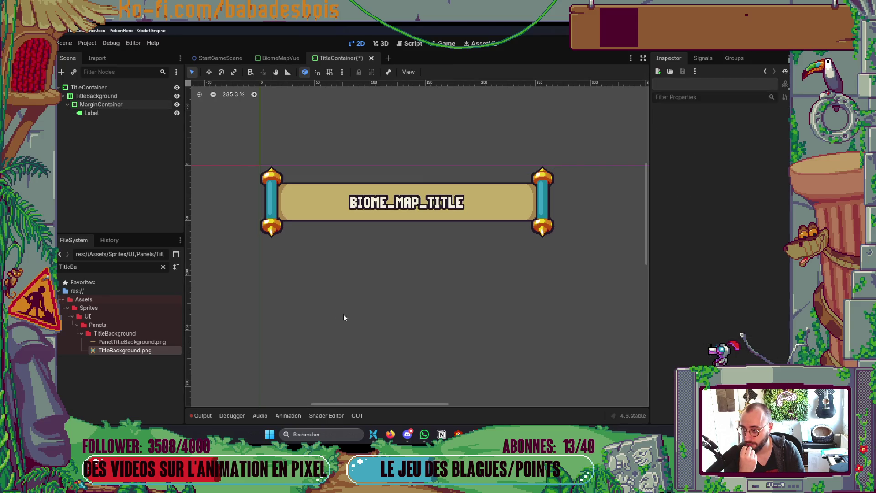
{"action": "scroll", "coordinate": [427, 233], "scroll_direction": "up", "scroll_amount": 2}
{"action": "scroll", "coordinate": [426, 227], "scroll_direction": "down", "scroll_amount": 6}
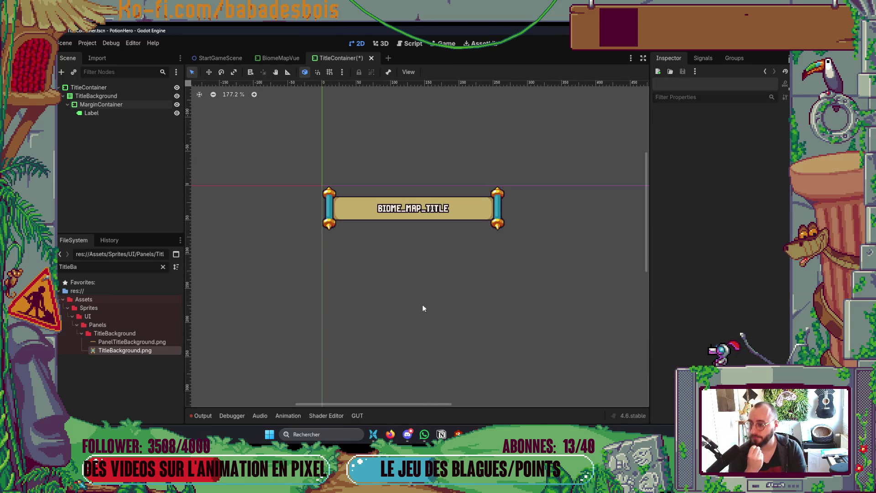
{"action": "left_click_drag", "start_coordinate": [344, 256], "coordinate": [319, 249]}
{"action": "key", "text": "ctrl+s"}
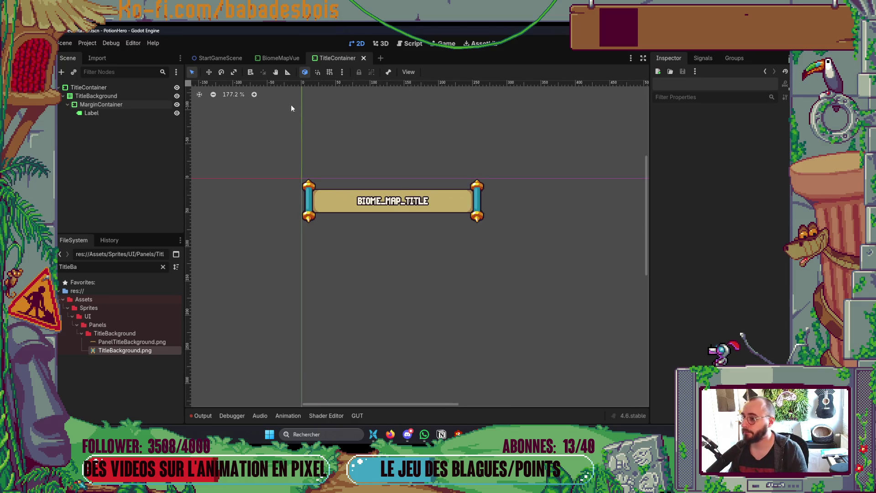
{"action": "left_click", "coordinate": [258, 58]}
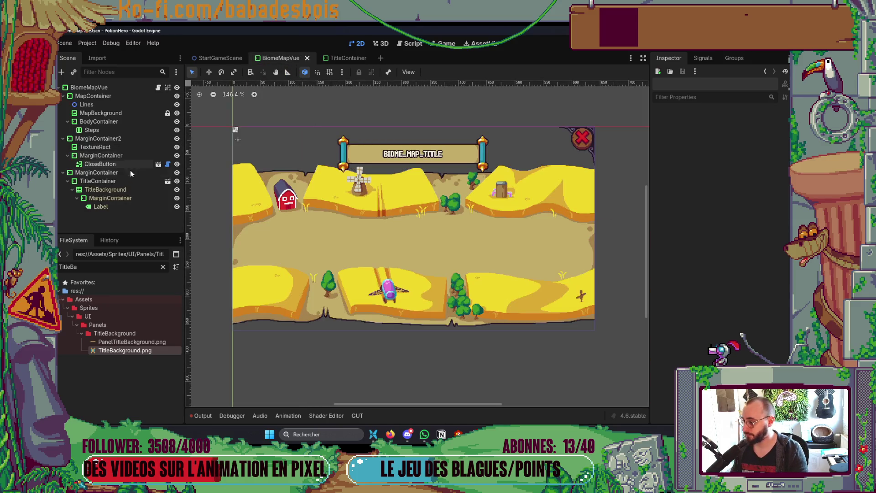
Change the title MarginContainer's Margin Top from 15 to 5.
{"action": "left_click", "coordinate": [126, 181]}
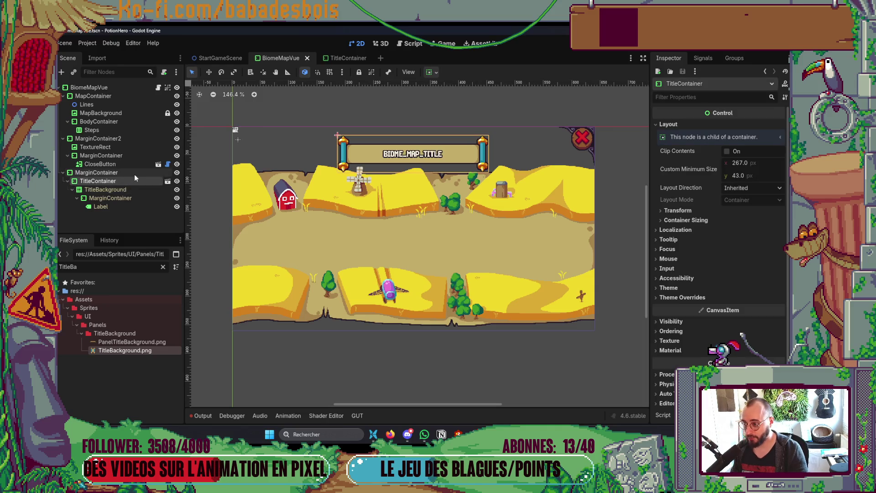
{"action": "left_click", "coordinate": [134, 173]}
{"action": "left_click", "coordinate": [739, 232]}
{"action": "type", "text": "5"}
{"action": "key", "text": "Return"}
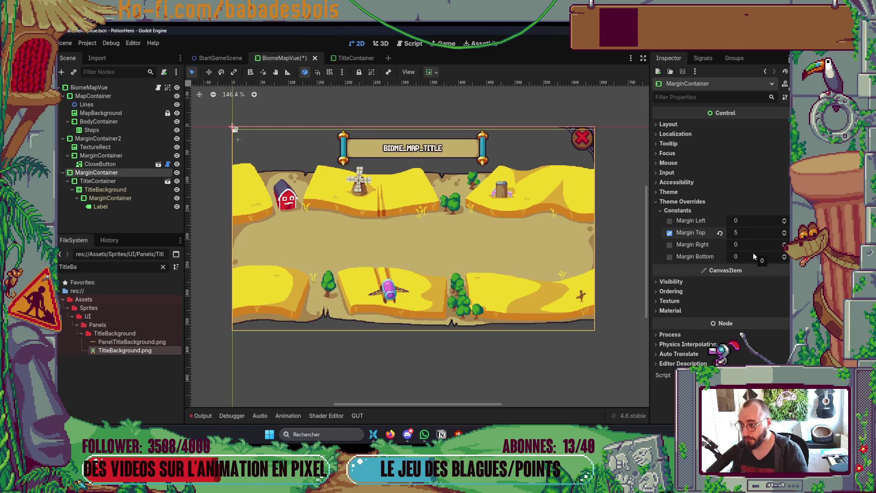
{"action": "left_click", "coordinate": [631, 190]}
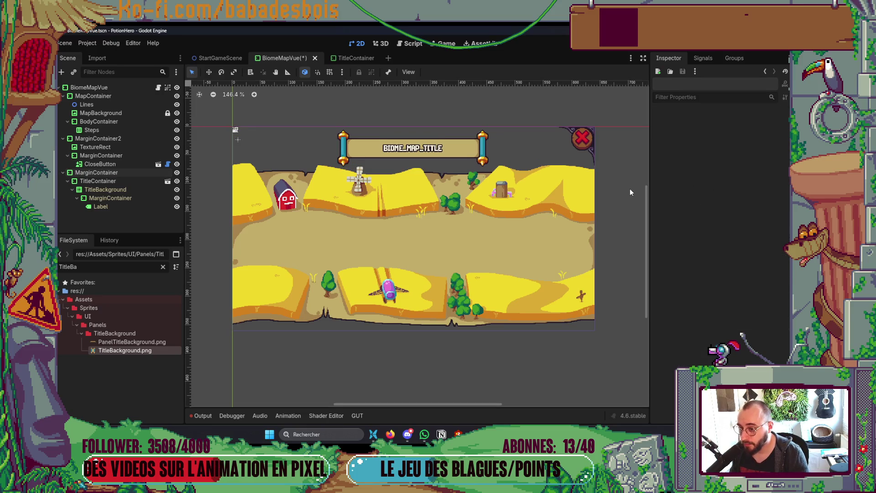
Glance at Aseprite and return to the Godot editor.
{"action": "key", "text": "alt+Tab"}
{"action": "key", "text": "Tab"}
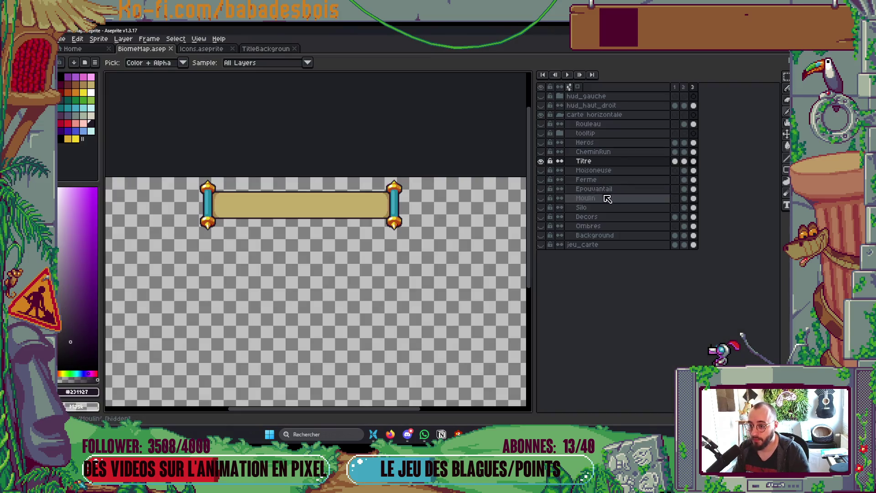
{"action": "scroll", "coordinate": [196, 105], "scroll_direction": "up", "scroll_amount": 4}
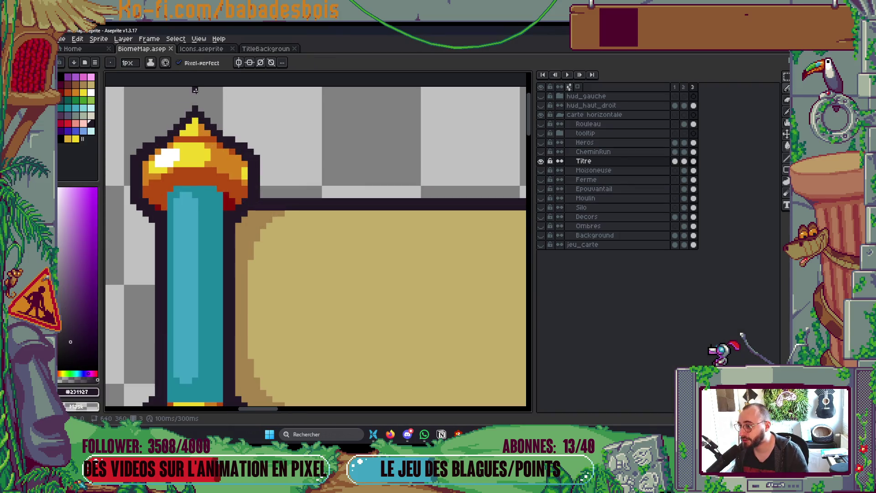
{"action": "key", "text": "alt+Tab"}
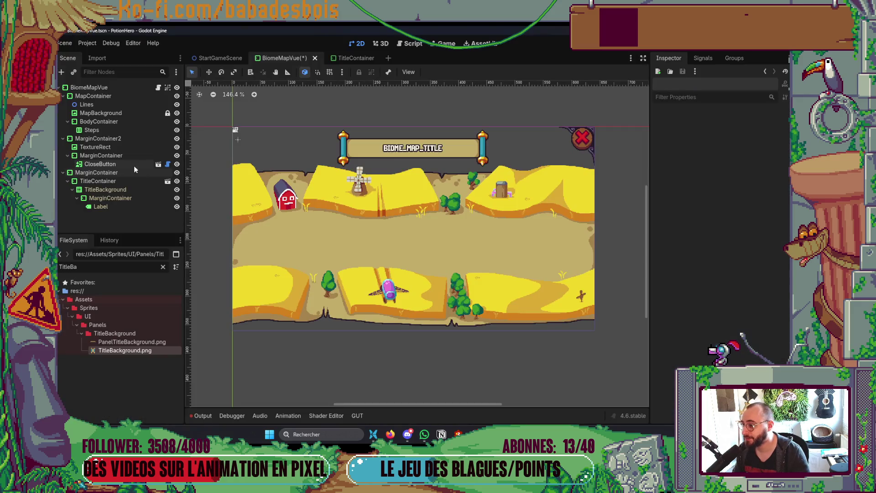
Set the title MarginContainer's Margin Top constant to 3.
{"action": "left_click", "coordinate": [117, 174]}
{"action": "left_click", "coordinate": [742, 234]}
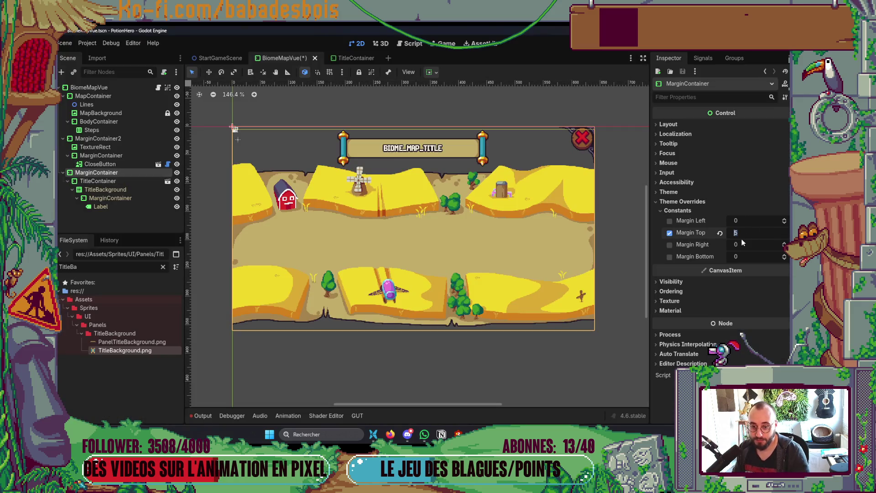
{"action": "type", "text": "3"}
{"action": "key", "text": "Return"}
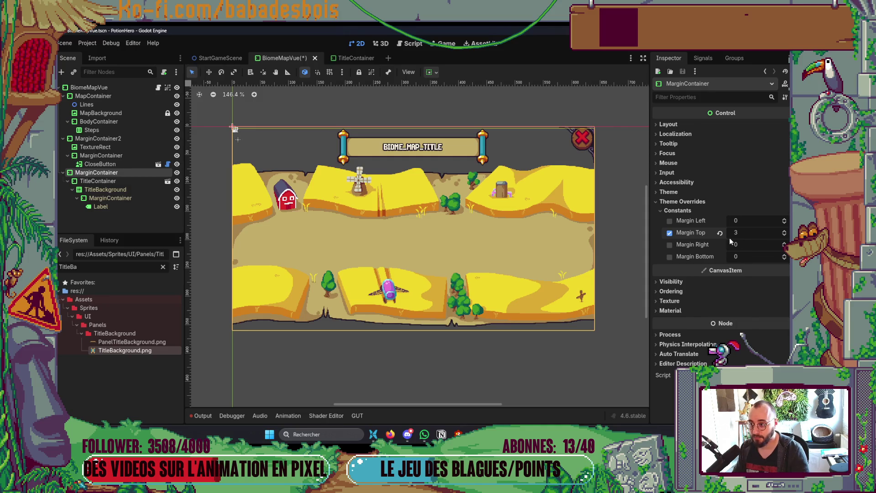
Deselect the node and save the BiomeMapVue scene.
{"action": "left_click", "coordinate": [519, 136]}
{"action": "scroll", "coordinate": [554, 220], "scroll_direction": "down", "scroll_amount": 2}
{"action": "key", "text": "ctrl+s"}
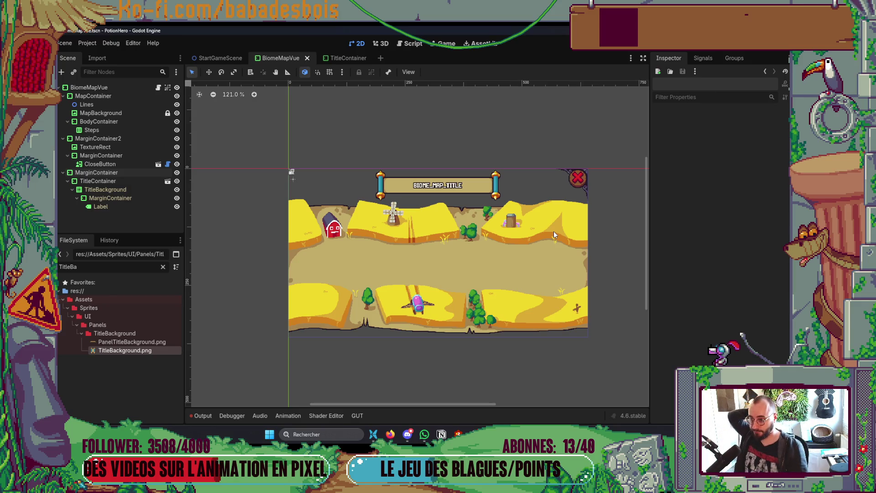
{"action": "scroll", "coordinate": [514, 232], "scroll_direction": "down", "scroll_amount": 1}
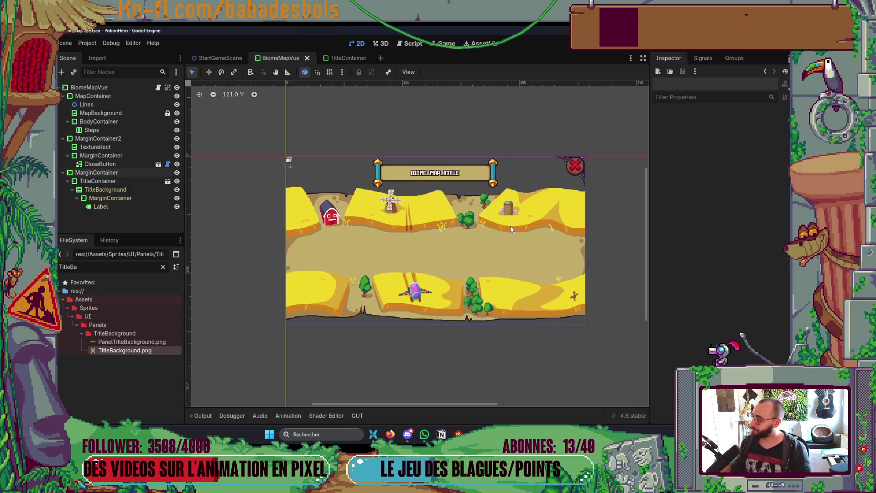
{"action": "scroll", "coordinate": [478, 262], "scroll_direction": "up", "scroll_amount": 1}
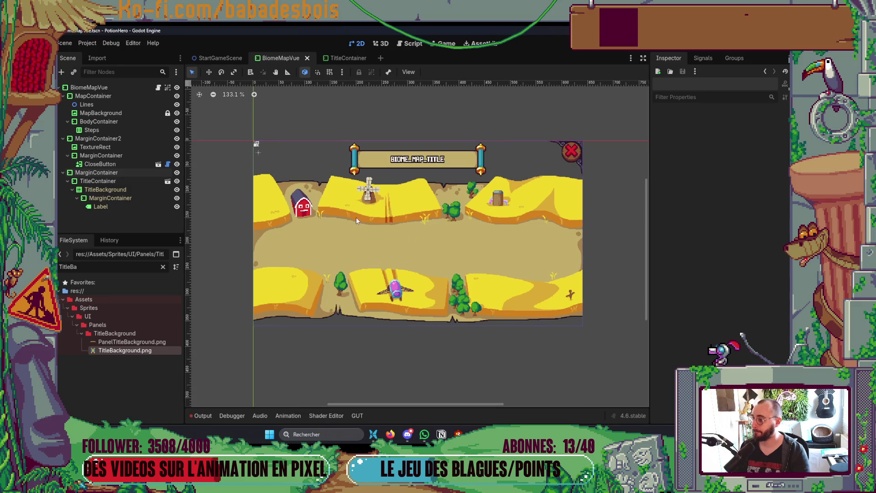
Select MapBackground, locate Roll_BiomeMap.png in FileSystem, and cancel an Add Child Node attempt there.
{"action": "left_click", "coordinate": [67, 121]}
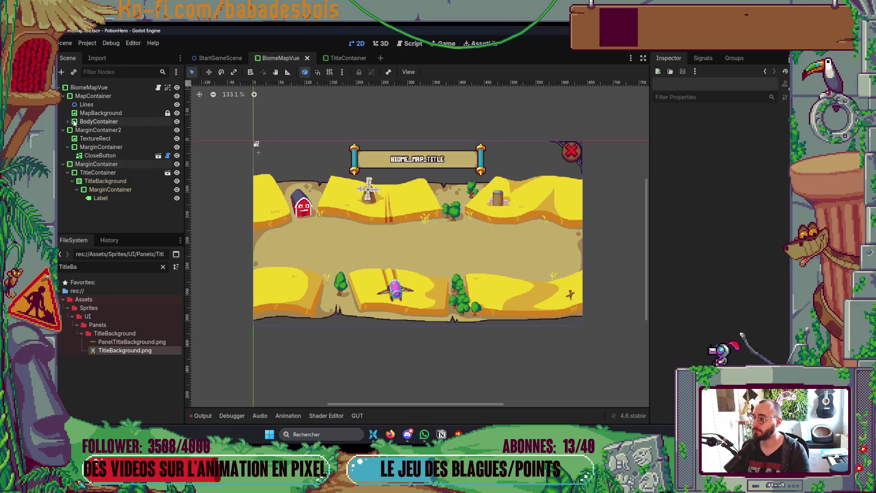
{"action": "left_click", "coordinate": [121, 114]}
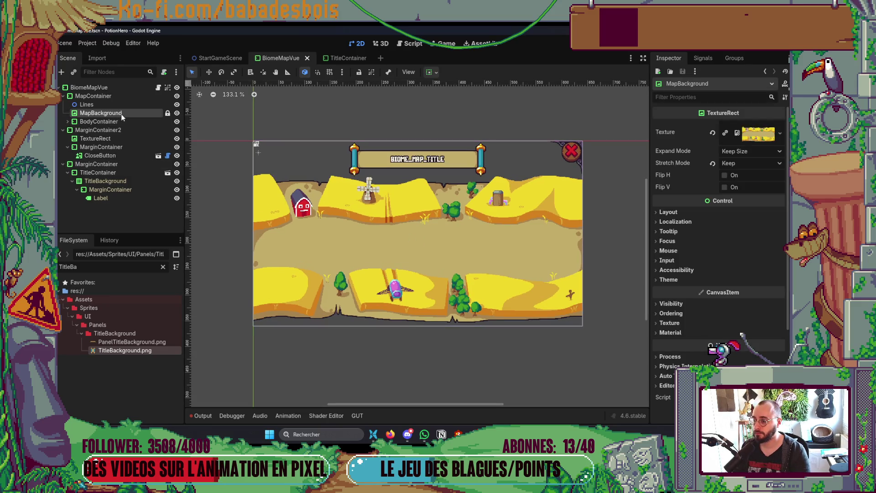
{"action": "left_click", "coordinate": [163, 267]}
{"action": "scroll", "coordinate": [133, 363], "scroll_direction": "up", "scroll_amount": 5}
{"action": "scroll", "coordinate": [137, 370], "scroll_direction": "up", "scroll_amount": 3}
{"action": "left_click", "coordinate": [120, 372]}
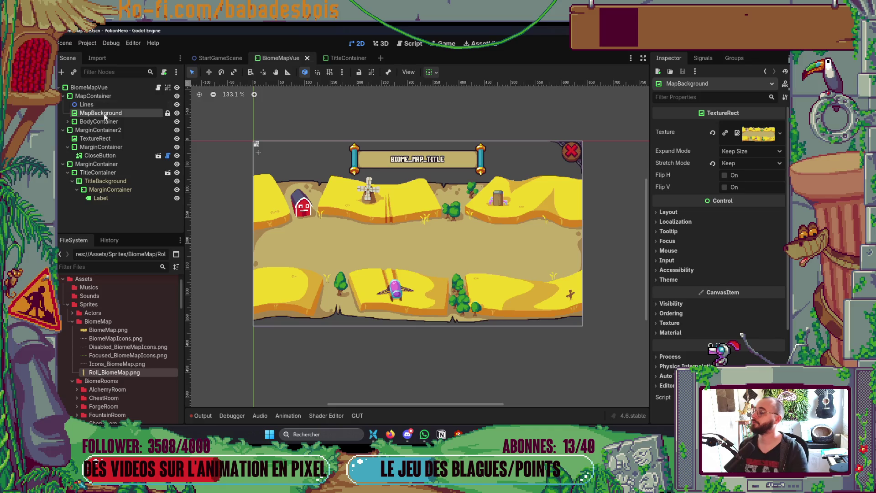
{"action": "right_click", "coordinate": [105, 113]}
{"action": "left_click", "coordinate": [135, 133]}
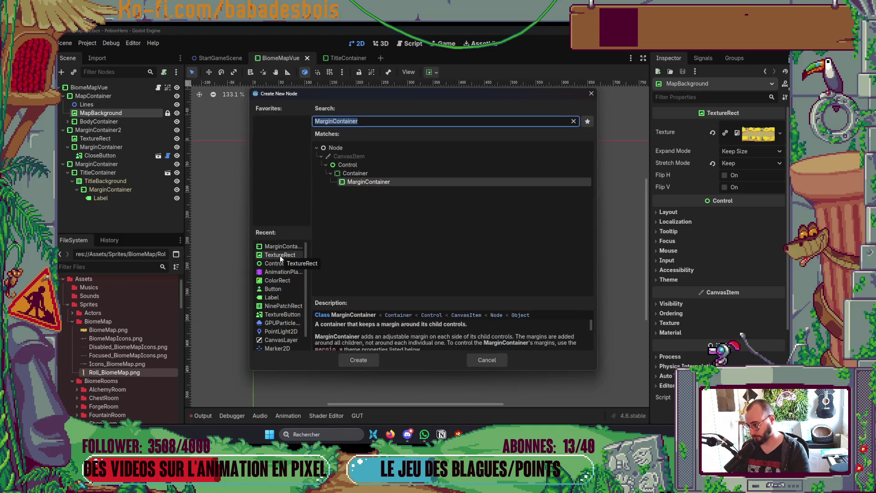
{"action": "left_click", "coordinate": [106, 121]}
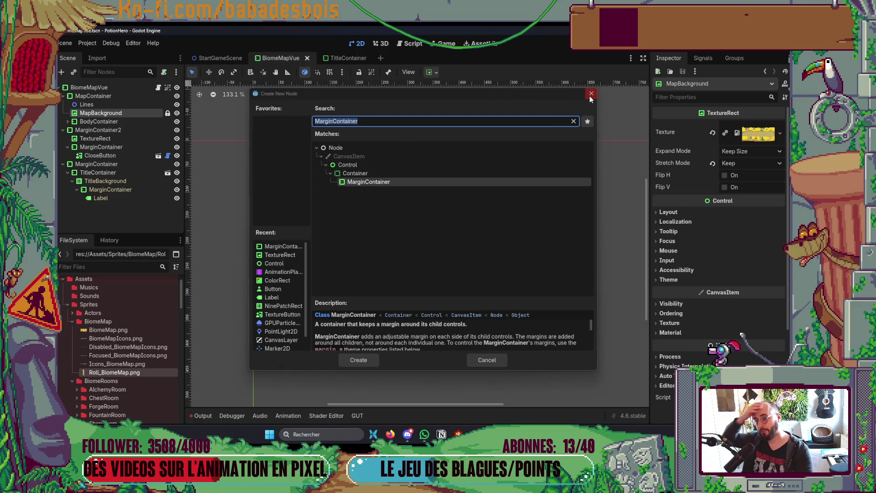
{"action": "left_click", "coordinate": [592, 94]}
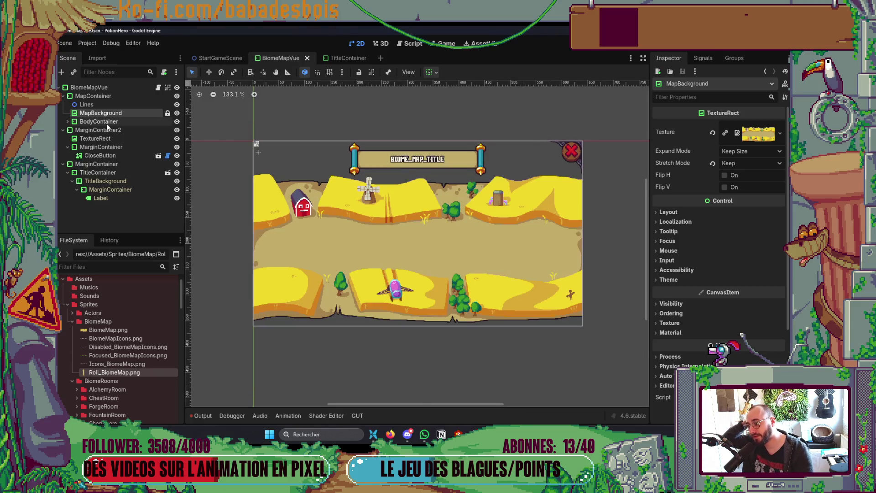
Move through BodyContainer and MapContainer to Lines and choose Add Child Node on it.
{"action": "left_click", "coordinate": [106, 123]}
{"action": "left_click", "coordinate": [116, 98]}
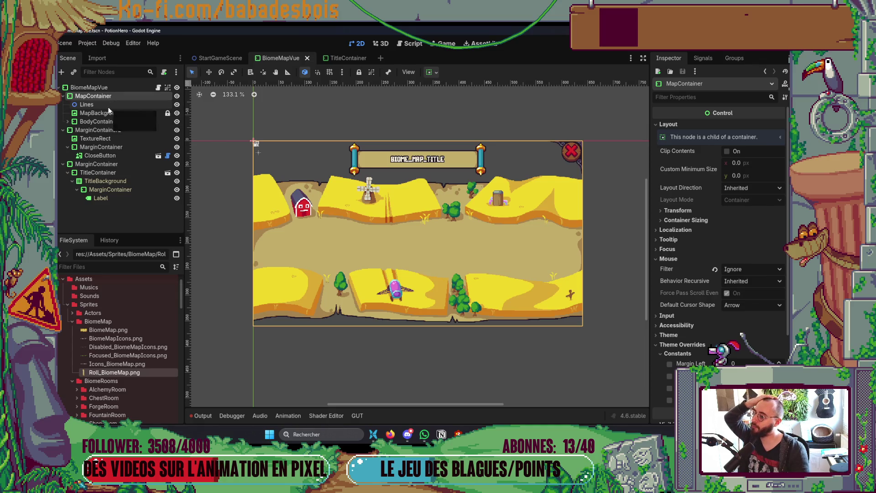
{"action": "right_click", "coordinate": [108, 108]}
{"action": "left_click", "coordinate": [142, 114]}
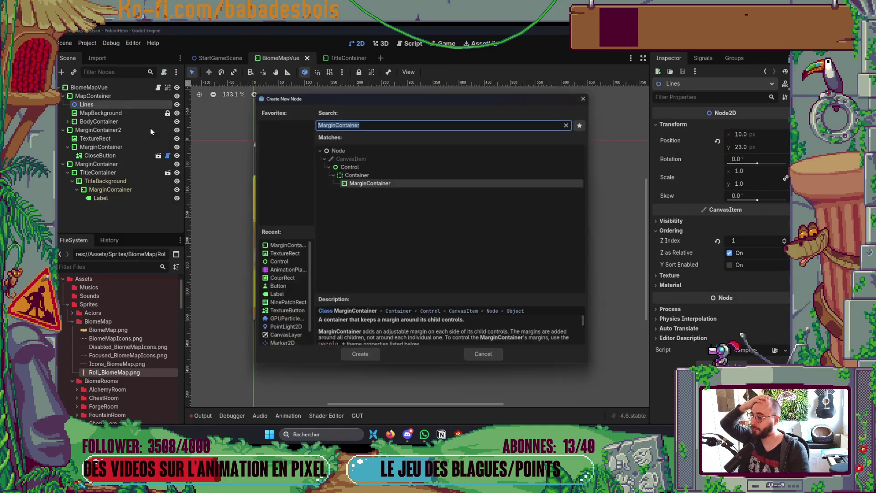
Create a Control under MapContainer and rename it Mask.
{"action": "double_click", "coordinate": [343, 165]}
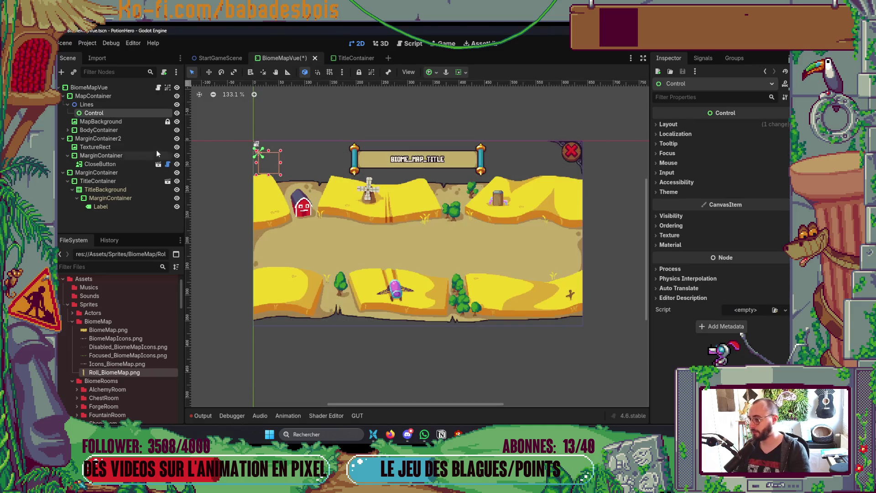
{"action": "left_click_drag", "start_coordinate": [109, 115], "coordinate": [113, 97]}
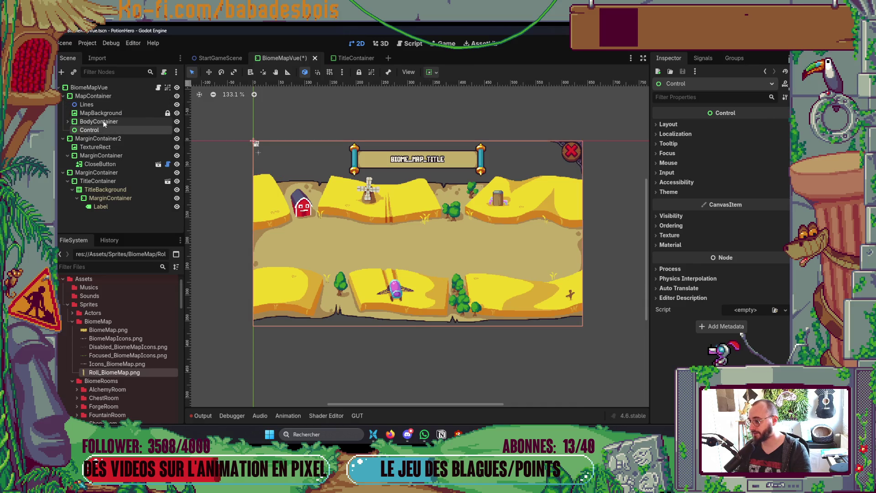
{"action": "left_click", "coordinate": [103, 122]}
{"action": "double_click", "coordinate": [91, 130]}
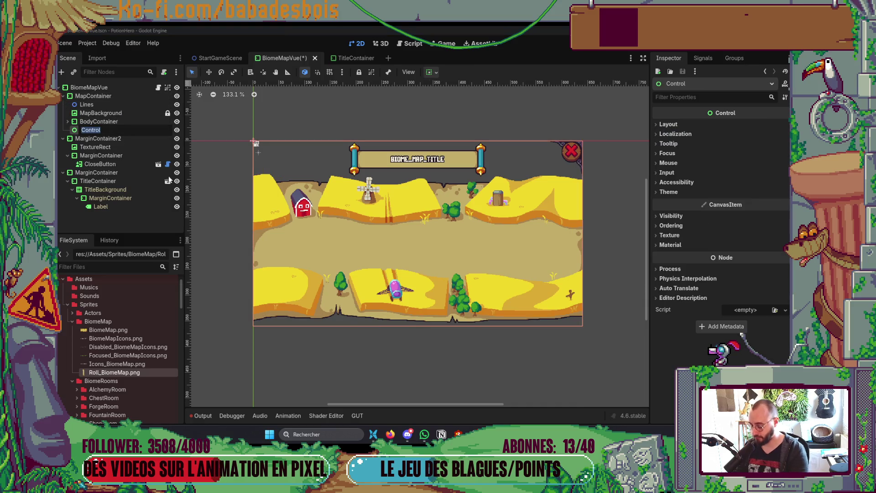
{"action": "type", "text": "Mas"}
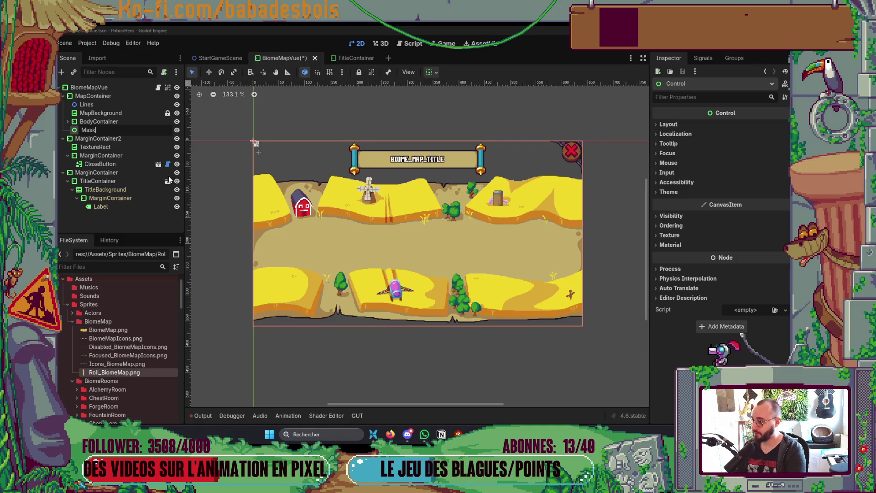
{"action": "type", "text": "k"}
{"action": "key", "text": "Return"}
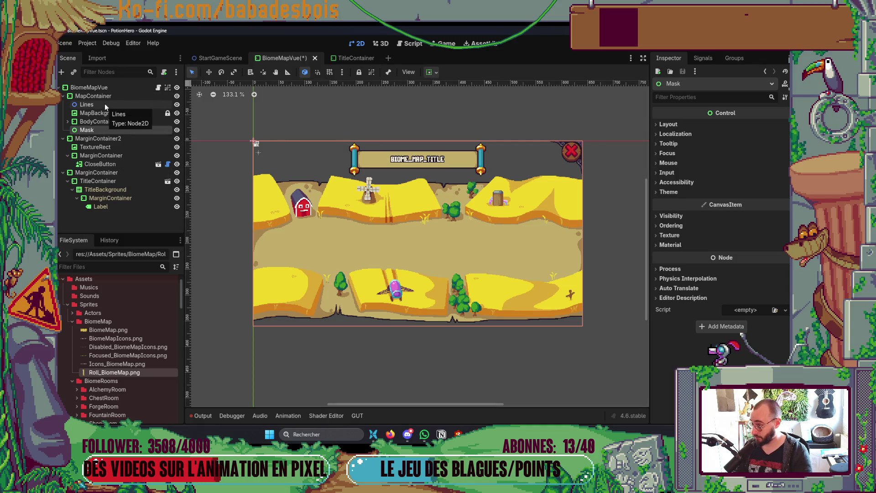
Reparent Lines, MapBackground and BodyContainer into Mask.
{"action": "left_click", "coordinate": [105, 105]}
{"action": "left_click", "coordinate": [109, 121], "text": "shift"}
{"action": "left_click_drag", "start_coordinate": [103, 107], "coordinate": [94, 130]}
{"action": "left_click", "coordinate": [89, 104]}
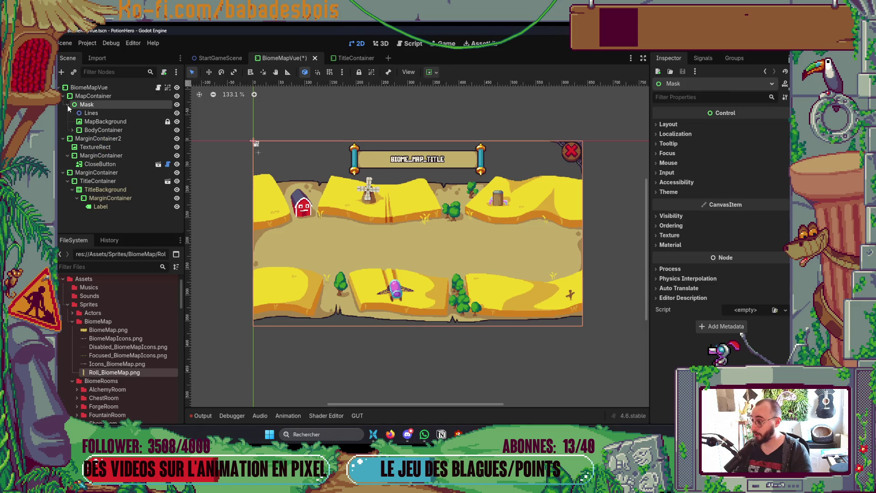
Set Mask's Visibility > Clip Children to Clip Only.
{"action": "left_click", "coordinate": [68, 105]}
{"action": "left_click", "coordinate": [88, 105]}
{"action": "key", "text": "Escape"}
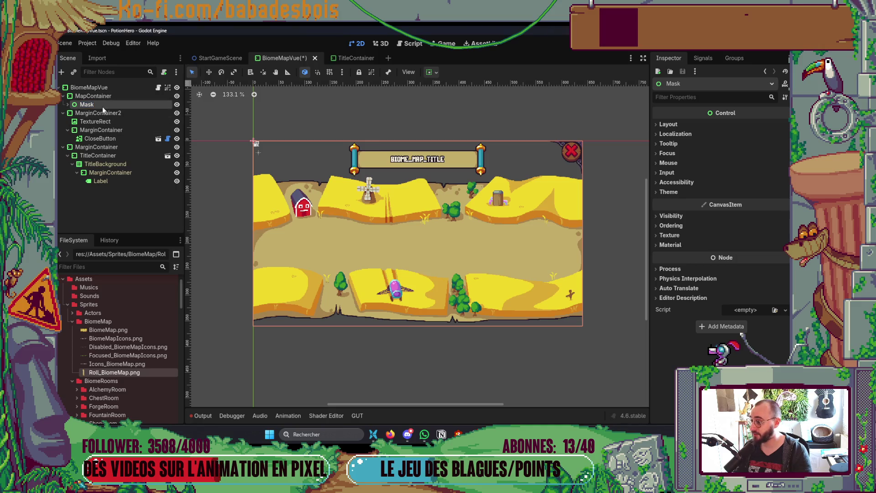
{"action": "left_click", "coordinate": [662, 217]}
{"action": "scroll", "coordinate": [692, 285], "scroll_direction": "down", "scroll_amount": 2}
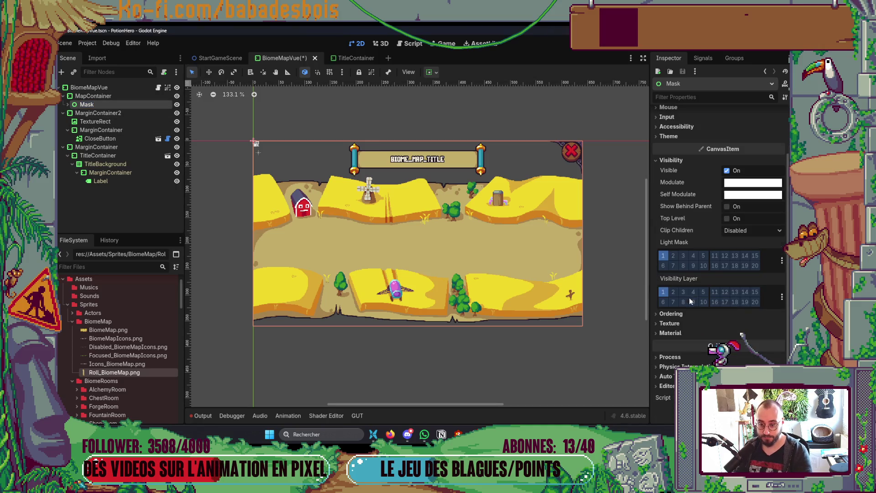
{"action": "left_click", "coordinate": [746, 234]}
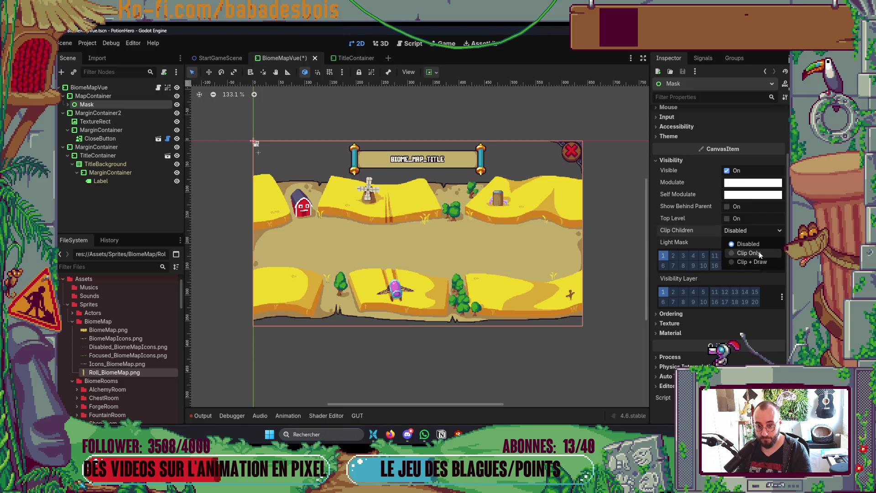
{"action": "left_click", "coordinate": [759, 254]}
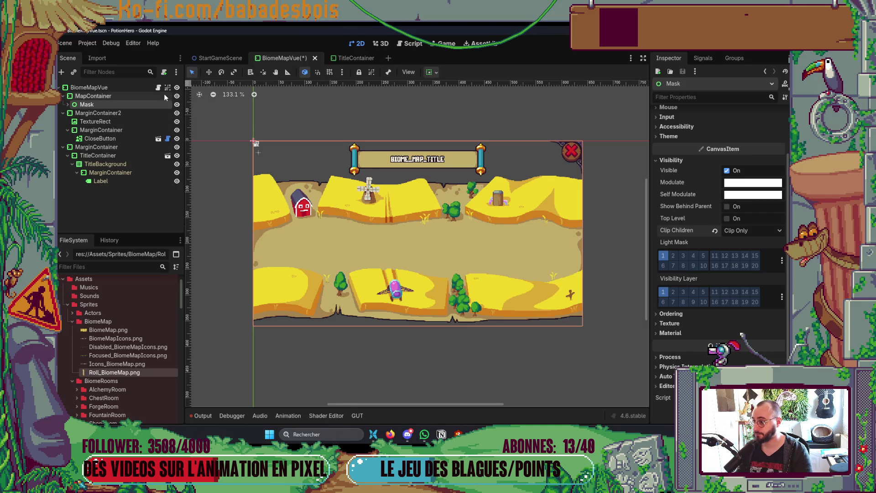
Add another Control node as a child of MapContainer.
{"action": "left_click", "coordinate": [93, 96]}
{"action": "right_click", "coordinate": [122, 96]}
{"action": "left_click", "coordinate": [155, 105]}
{"action": "double_click", "coordinate": [354, 165]}
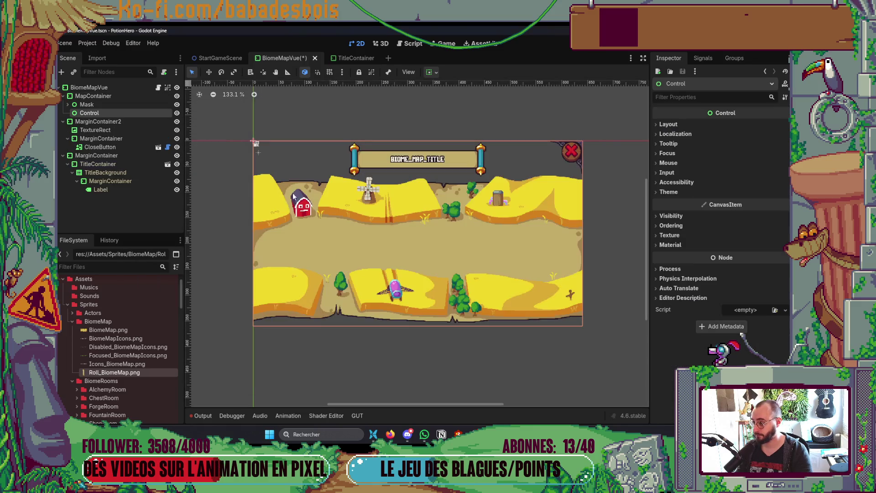
Rename the new Control to Pivot and drag Mask inside it.
{"action": "left_click", "coordinate": [114, 106]}
{"action": "left_click", "coordinate": [106, 113]}
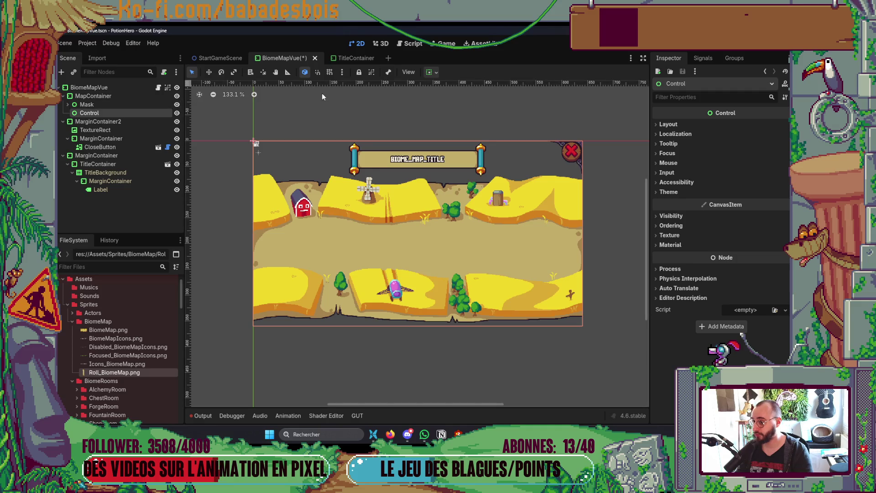
{"action": "left_click", "coordinate": [131, 111]}
{"action": "type", "text": "P"}
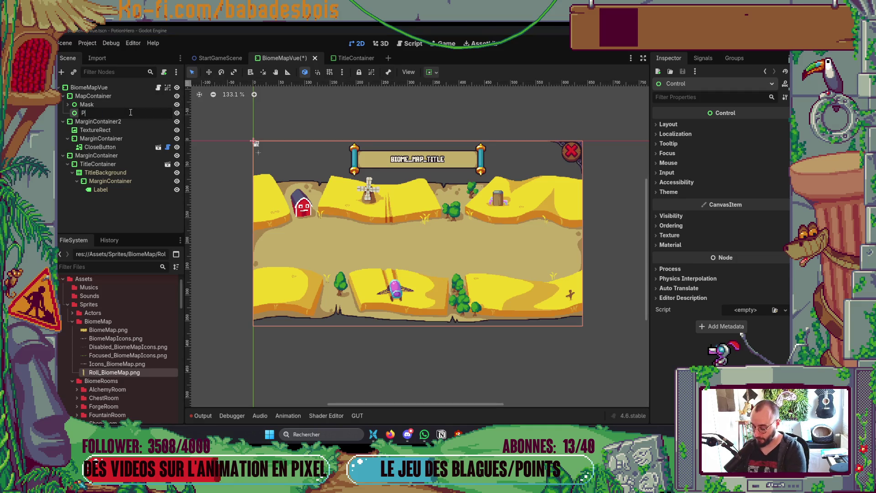
{"action": "type", "text": "ivot"}
{"action": "left_click_drag", "start_coordinate": [130, 105], "coordinate": [128, 115]}
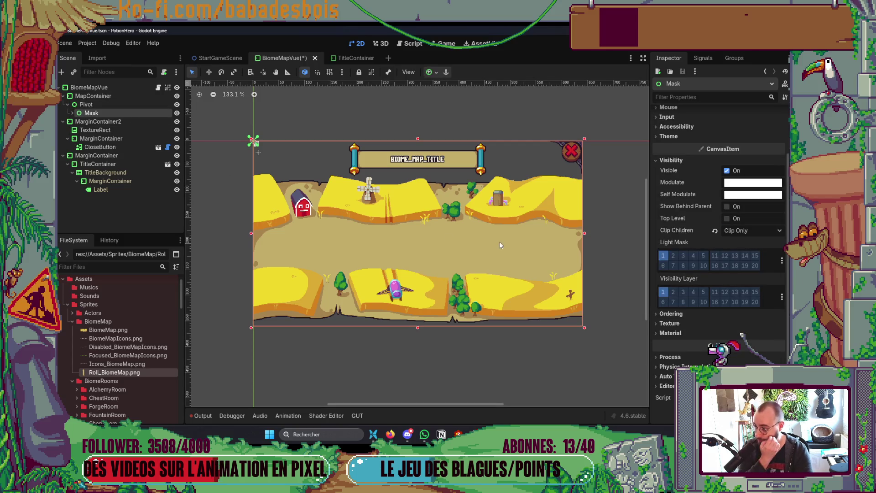
Try narrowing Mask from its right edge, restore Mask after an accidental delete, and save.
{"action": "left_click_drag", "start_coordinate": [585, 238], "coordinate": [397, 254]}
{"action": "key", "text": "Delete"}
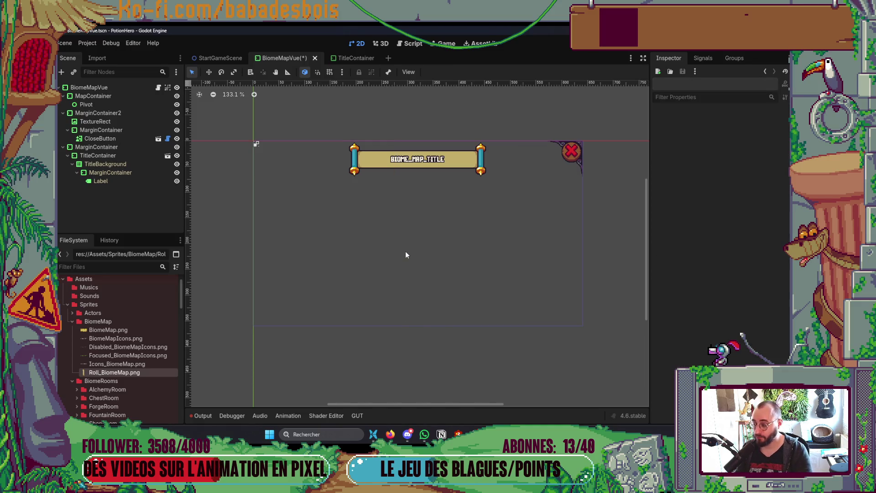
{"action": "key", "text": "ctrl+z"}
{"action": "left_click", "coordinate": [92, 114]}
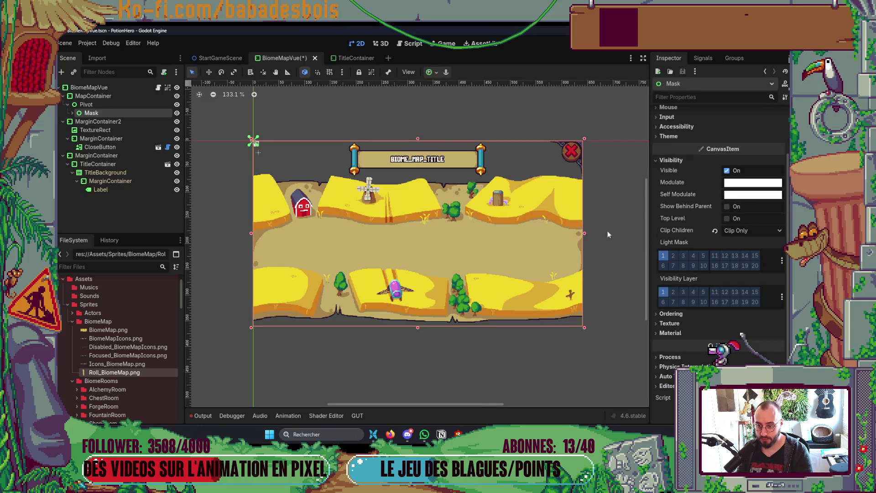
{"action": "left_click_drag", "start_coordinate": [585, 233], "coordinate": [510, 240]}
{"action": "key", "text": "ctrl+s"}
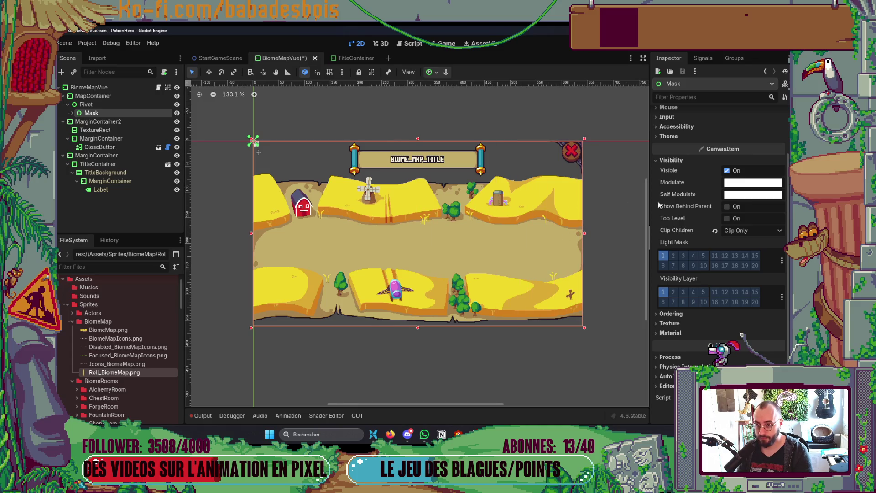
{"action": "mouse_move", "coordinate": [684, 231]}
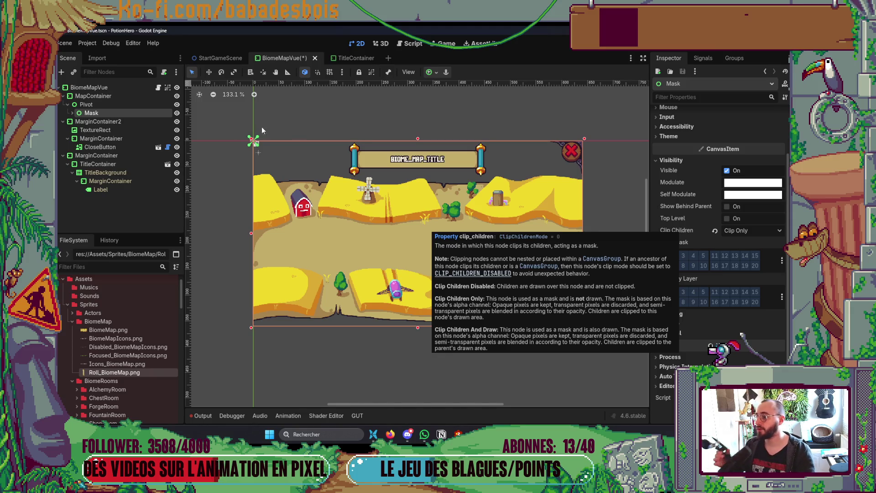
{"action": "left_click", "coordinate": [73, 113]}
{"action": "left_click", "coordinate": [133, 131]}
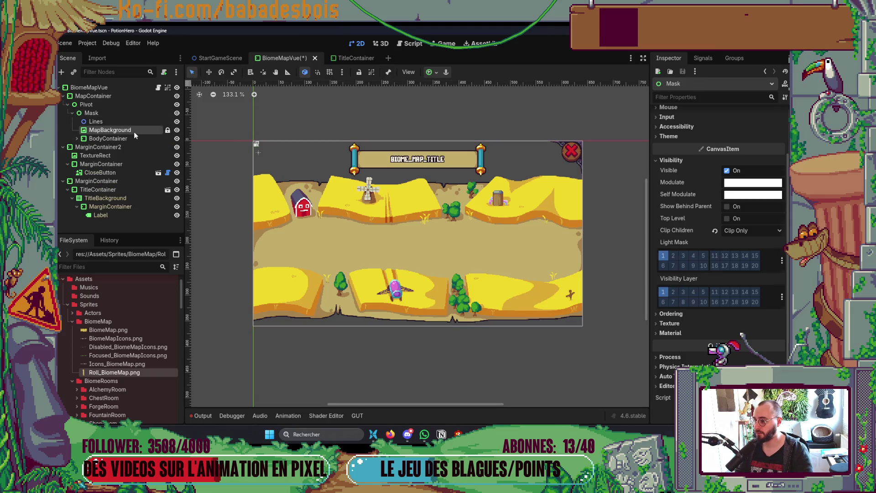
{"action": "left_click", "coordinate": [144, 113]}
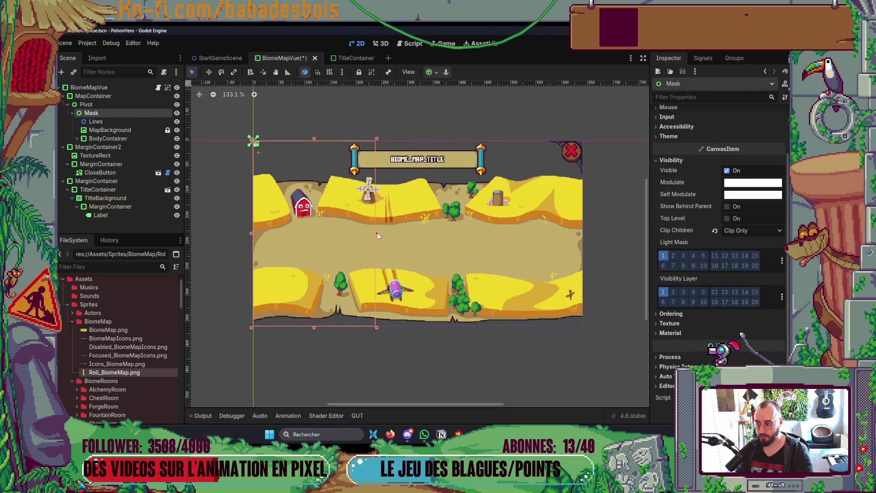
{"action": "left_click", "coordinate": [748, 231]}
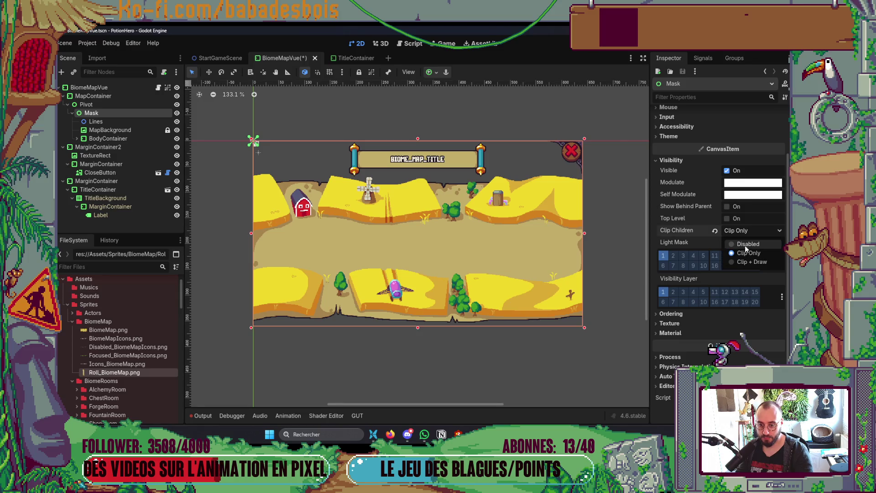
{"action": "left_click", "coordinate": [744, 263]}
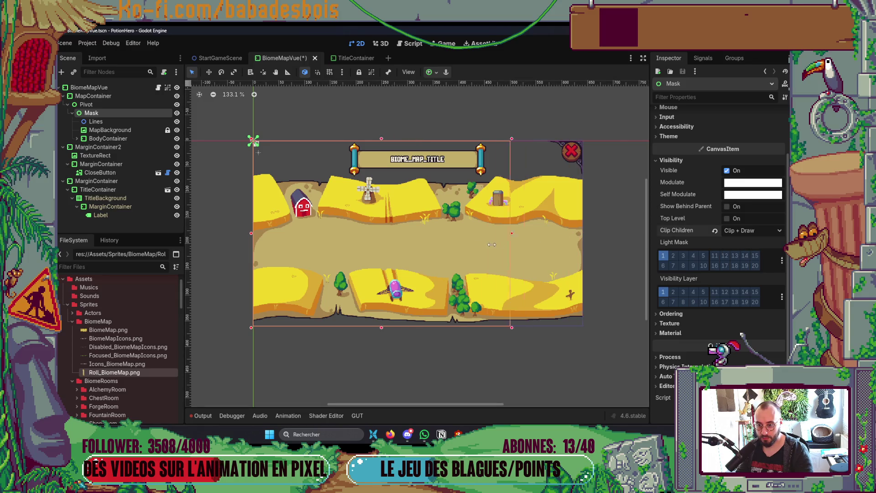
{"action": "left_click", "coordinate": [747, 244]}
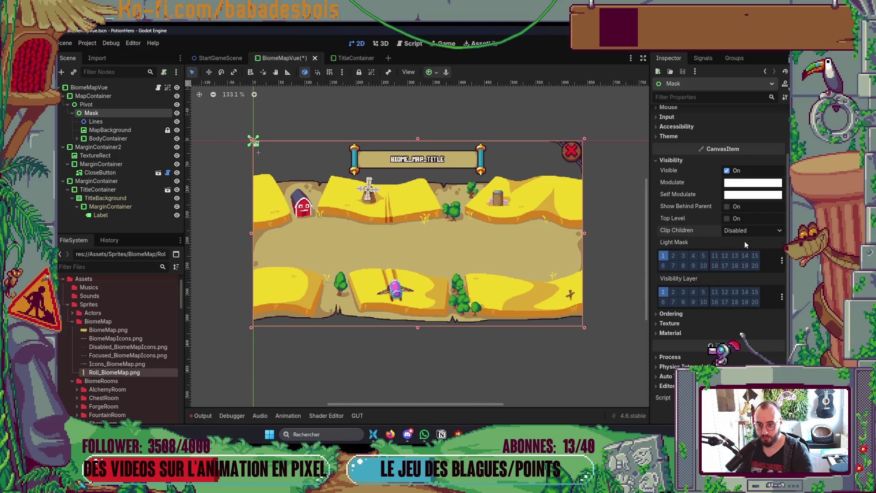
{"action": "left_click", "coordinate": [744, 232]}
{"action": "left_click", "coordinate": [746, 253]}
{"action": "scroll", "coordinate": [730, 247], "scroll_direction": "up", "scroll_amount": 3}
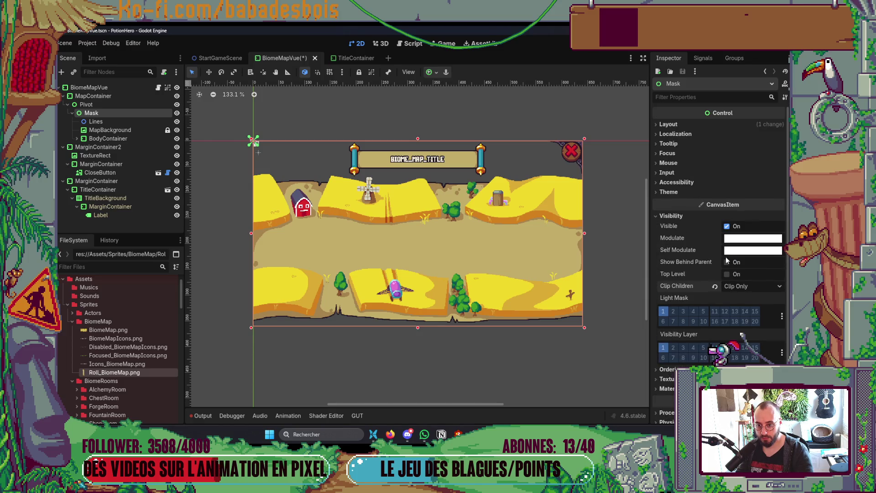
{"action": "left_click", "coordinate": [683, 217]}
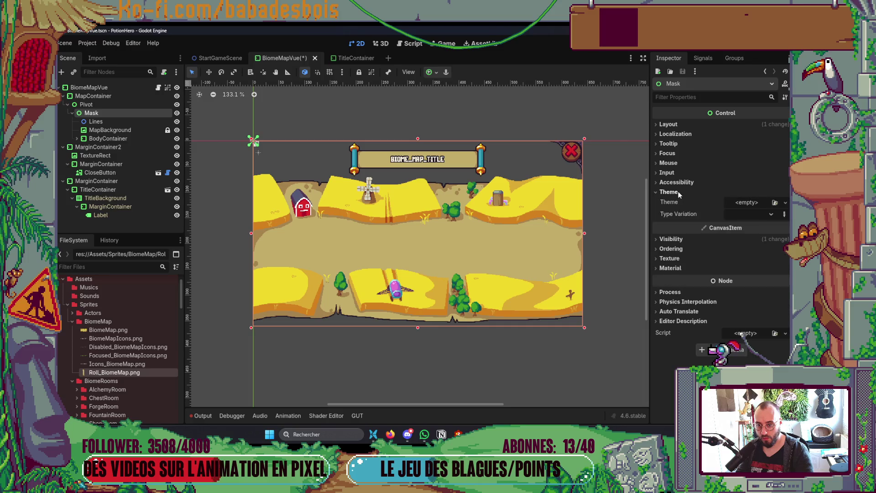
{"action": "left_click", "coordinate": [678, 125]}
{"action": "left_click", "coordinate": [678, 125]}
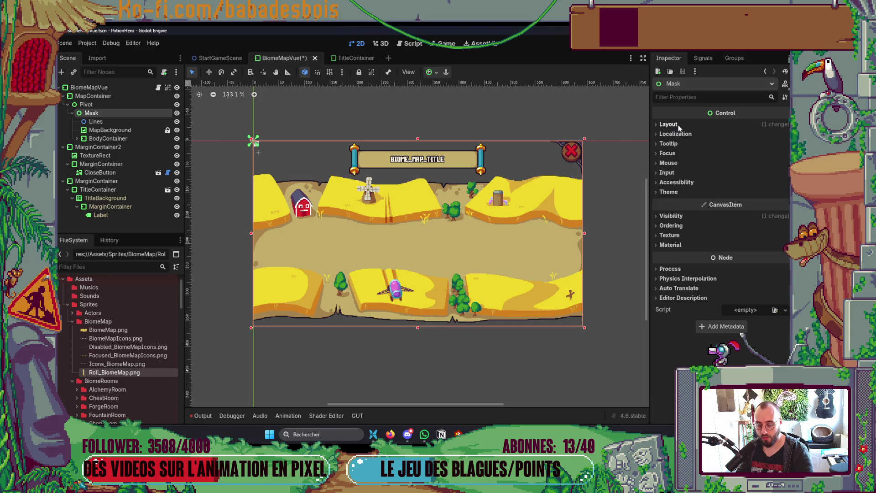
{"action": "scroll", "coordinate": [597, 174], "scroll_direction": "down", "scroll_amount": 1}
{"action": "mouse_move", "coordinate": [413, 315]}
{"action": "left_mouse_down"}
{"action": "mouse_move", "coordinate": [417, 242]}
{"action": "mouse_move", "coordinate": [424, 300]}
{"action": "mouse_move", "coordinate": [433, 312]}
{"action": "left_mouse_up"}
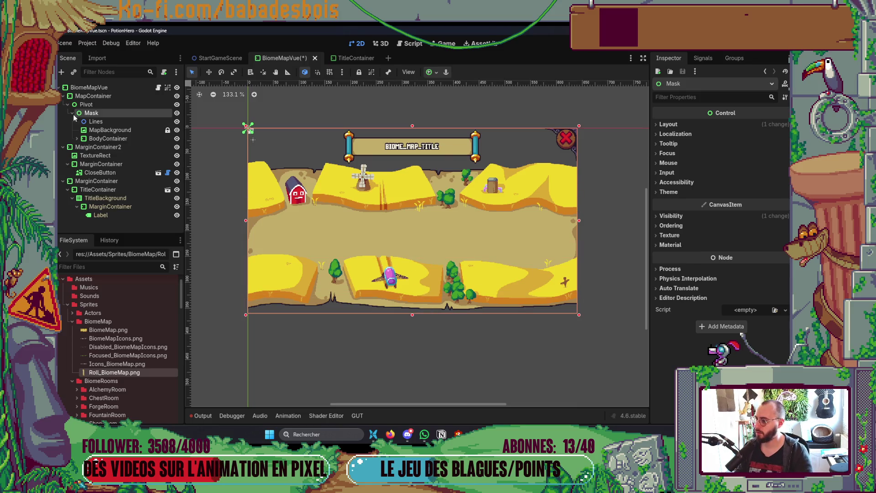
{"action": "left_click", "coordinate": [102, 130]}
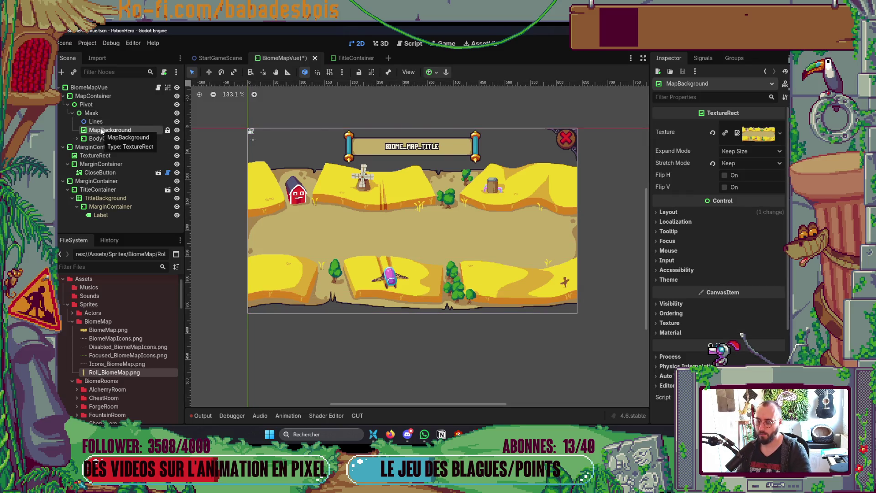
Inspect BodyContainer's Visibility settings, save BiomeMapVue, then select Pivot.
{"action": "left_click", "coordinate": [118, 139]}
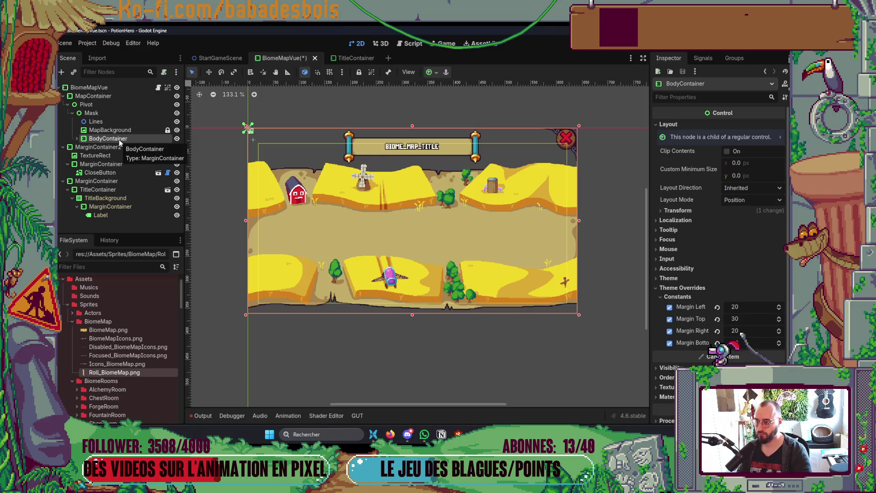
{"action": "scroll", "coordinate": [712, 305], "scroll_direction": "down", "scroll_amount": 3}
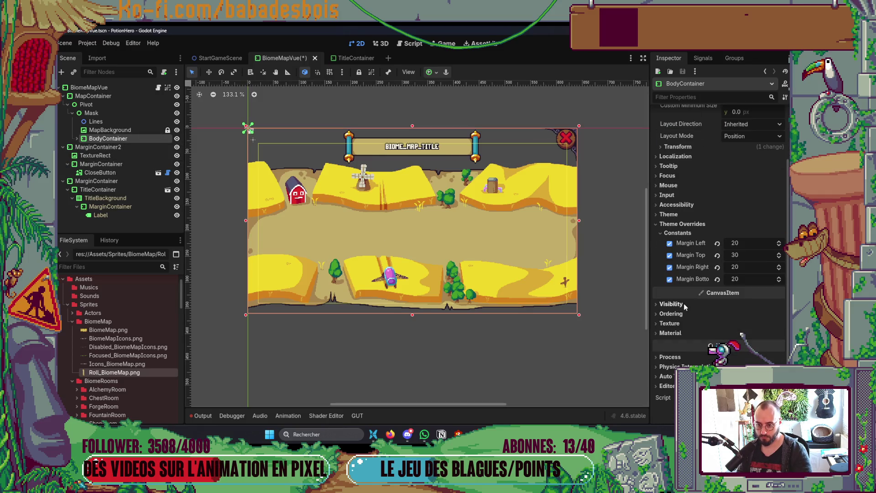
{"action": "left_click", "coordinate": [684, 304]}
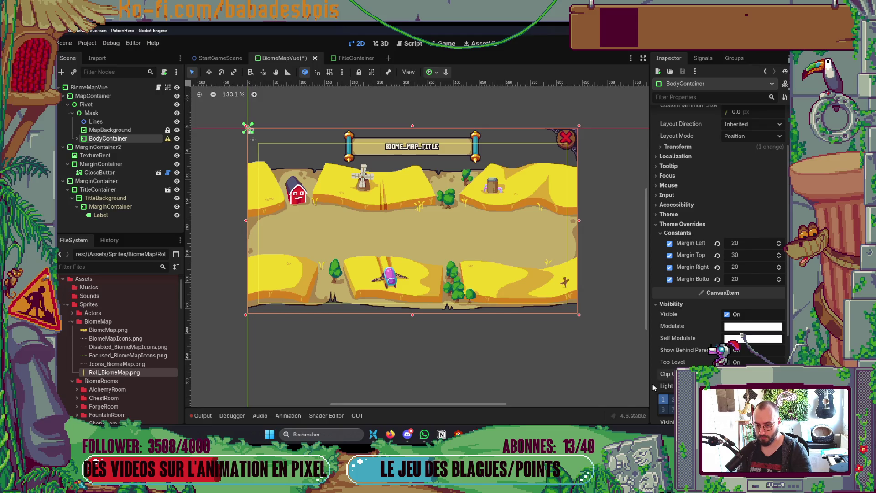
{"action": "key", "text": "ctrl+s"}
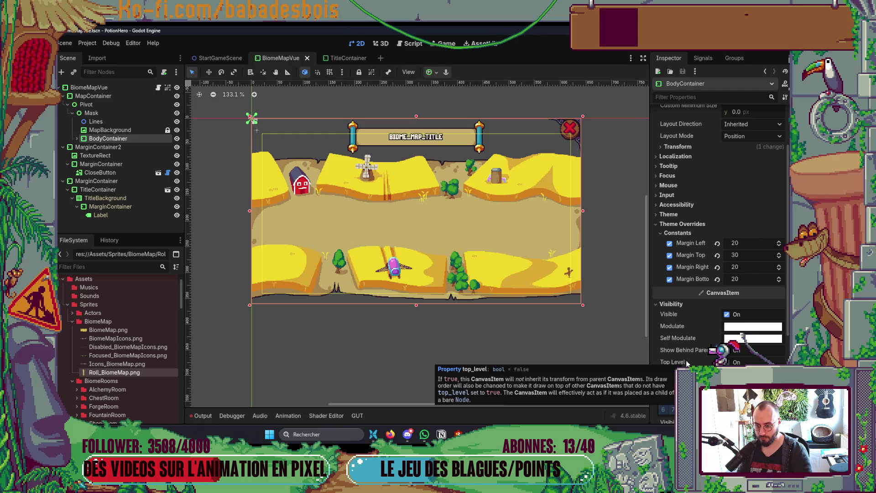
{"action": "scroll", "coordinate": [700, 355], "scroll_direction": "down", "scroll_amount": 3}
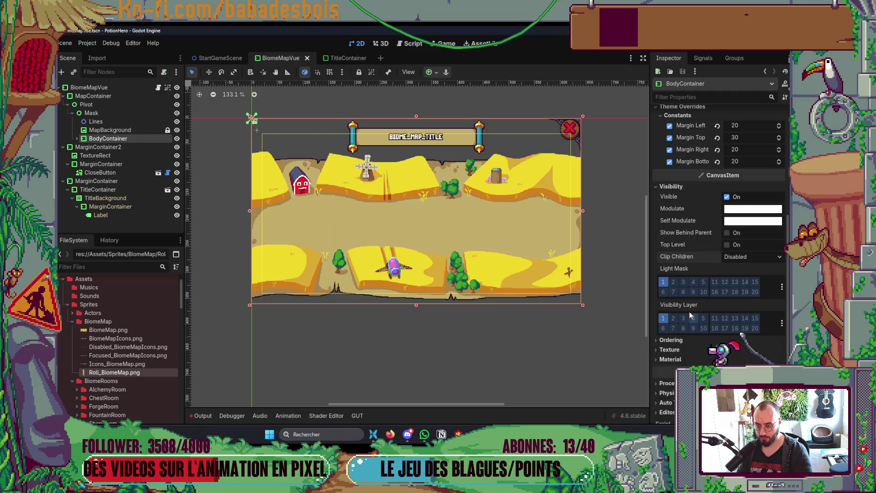
{"action": "left_click", "coordinate": [94, 114]}
{"action": "left_click", "coordinate": [86, 104]}
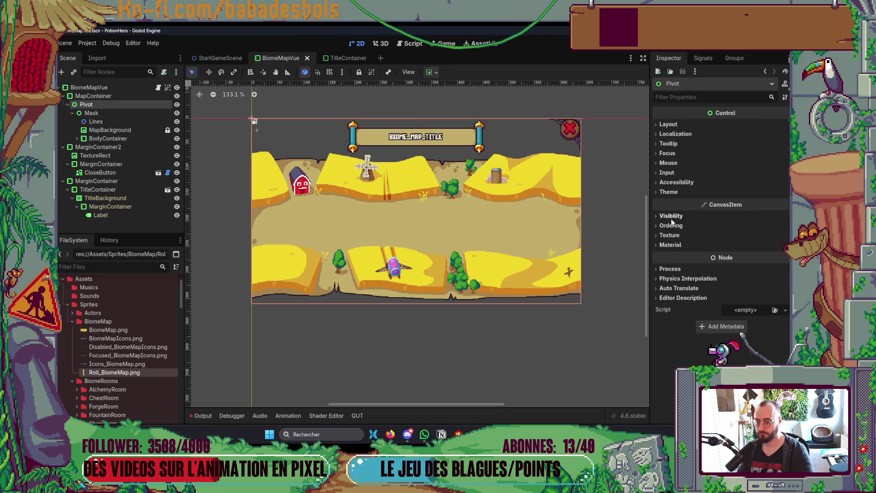
Set Pivot's Visibility > Clip Children to Clip Only.
{"action": "left_click", "coordinate": [684, 216]}
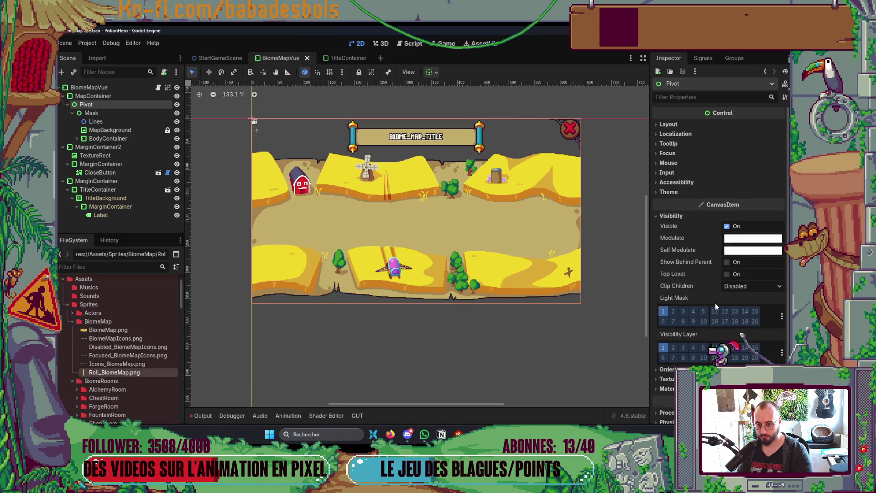
{"action": "left_click", "coordinate": [752, 290]}
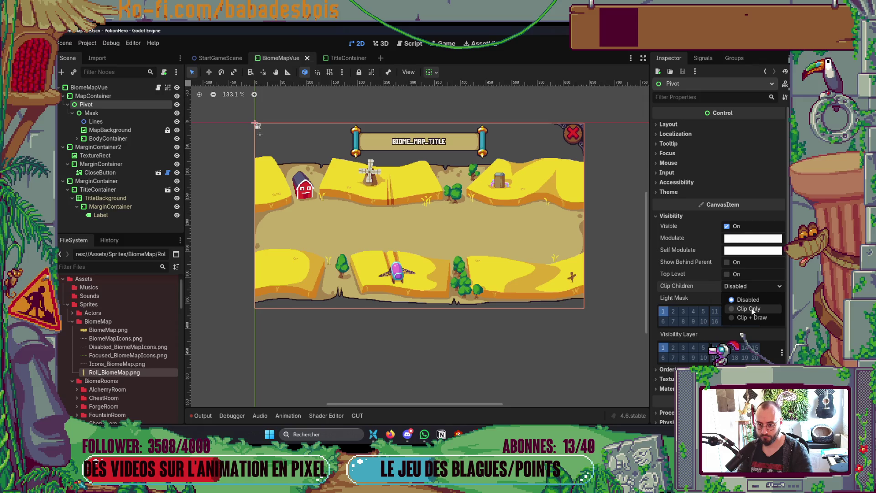
{"action": "left_click", "coordinate": [753, 299]}
{"action": "left_click", "coordinate": [752, 291]}
{"action": "left_click", "coordinate": [754, 309]}
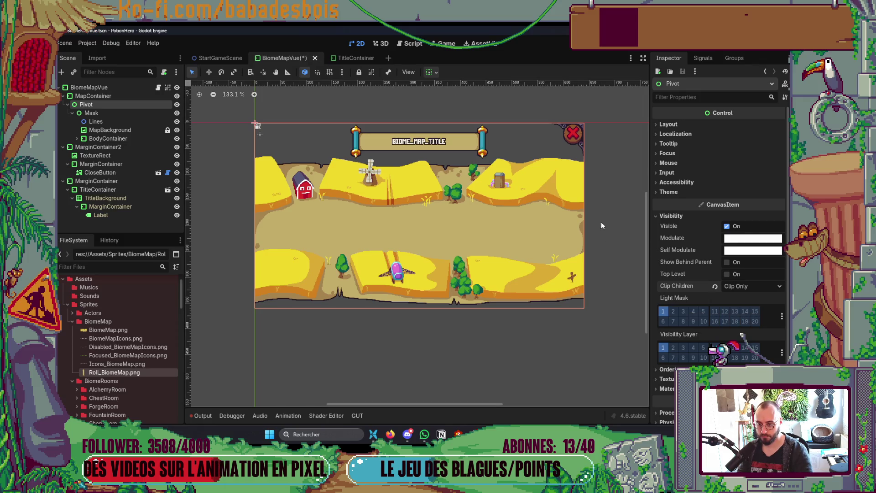
Widen the Mask to the map's right edge and check the close-button container.
{"action": "left_click", "coordinate": [100, 112]}
{"action": "left_click_drag", "start_coordinate": [434, 213], "coordinate": [572, 215]}
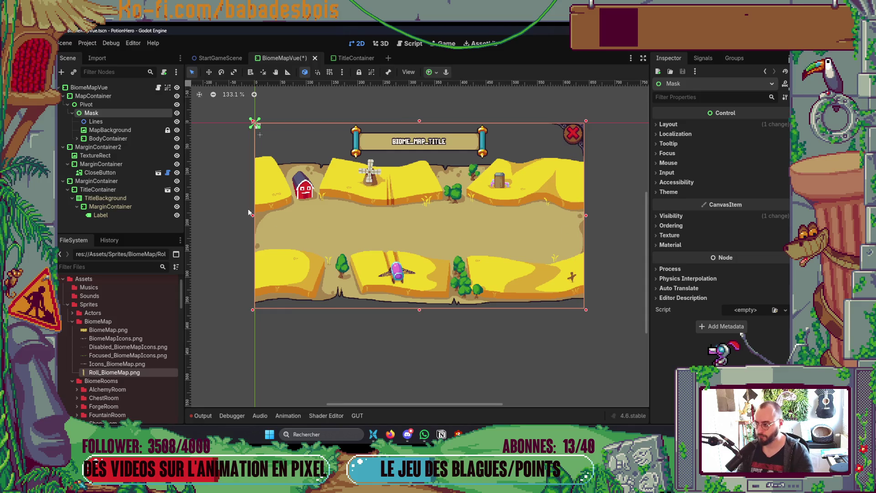
{"action": "left_click", "coordinate": [176, 147]}
{"action": "left_click", "coordinate": [177, 147]}
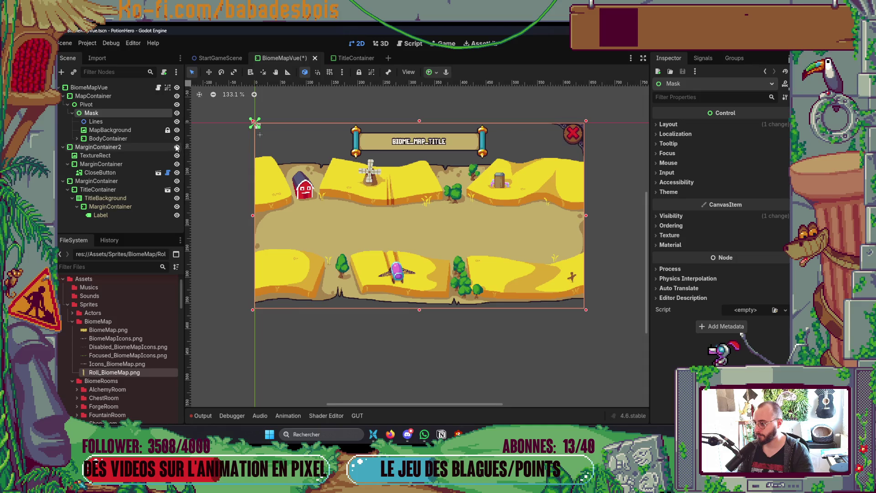
{"action": "left_click", "coordinate": [100, 157]}
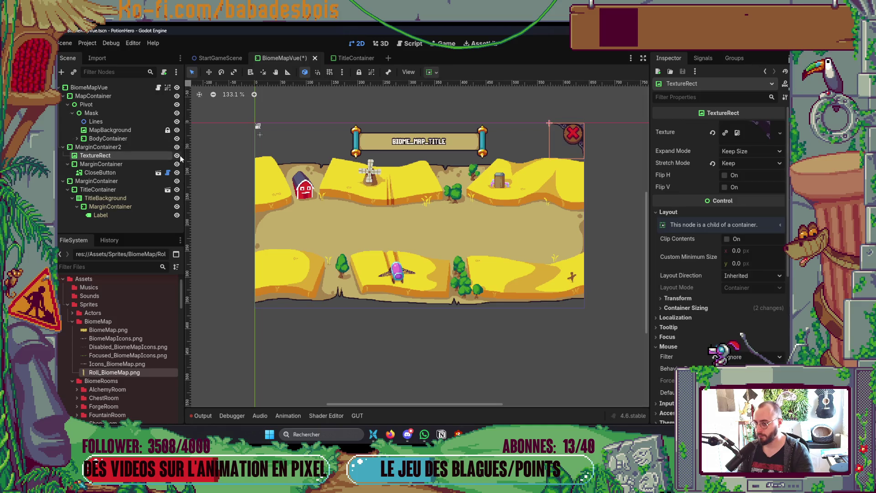
{"action": "key", "text": "f"}
{"action": "left_click_drag", "start_coordinate": [393, 219], "coordinate": [461, 166]}
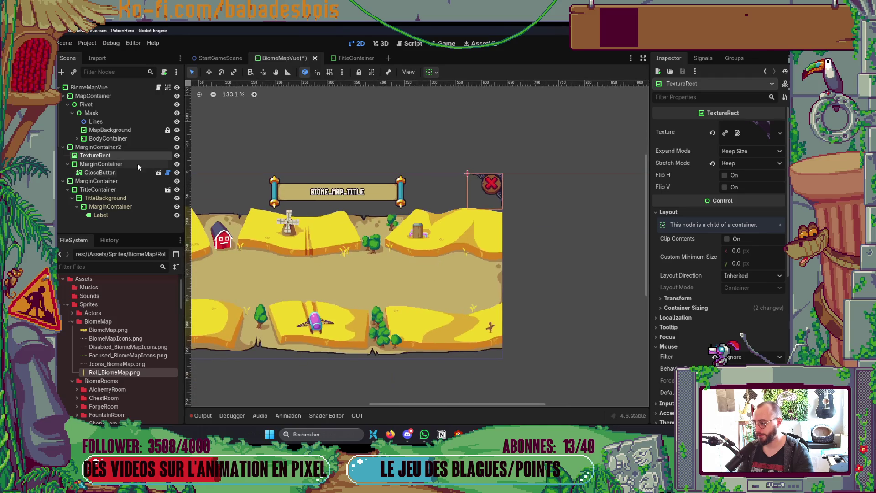
Rename MarginContainer2 to CancelButtonContainer and its TextureRect to MetalDecorations.
{"action": "left_click", "coordinate": [121, 147]}
{"action": "type", "text": "Cance"}
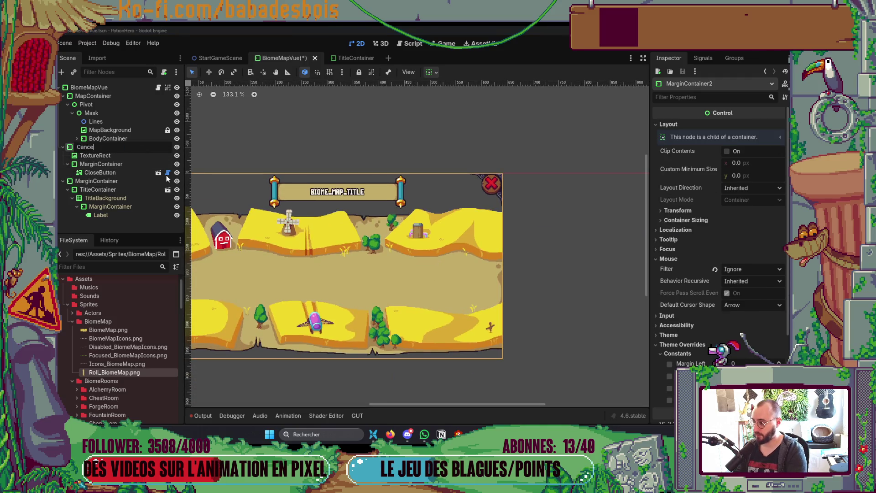
{"action": "type", "text": "lButto"}
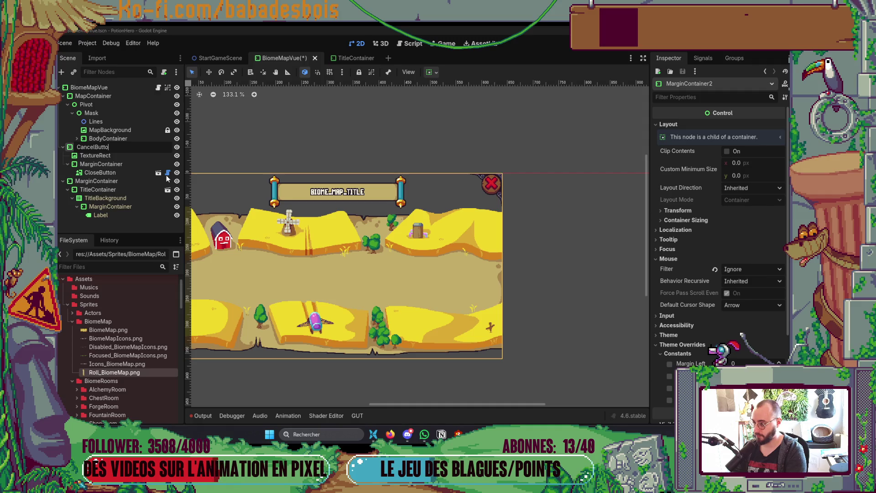
{"action": "type", "text": "nContainer"}
{"action": "key", "text": "Return"}
{"action": "double_click", "coordinate": [117, 155]}
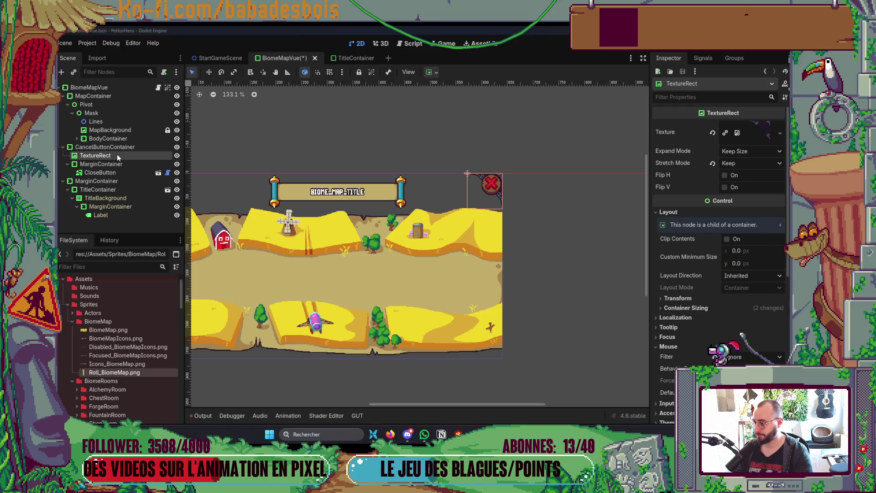
{"action": "type", "text": "Metal"}
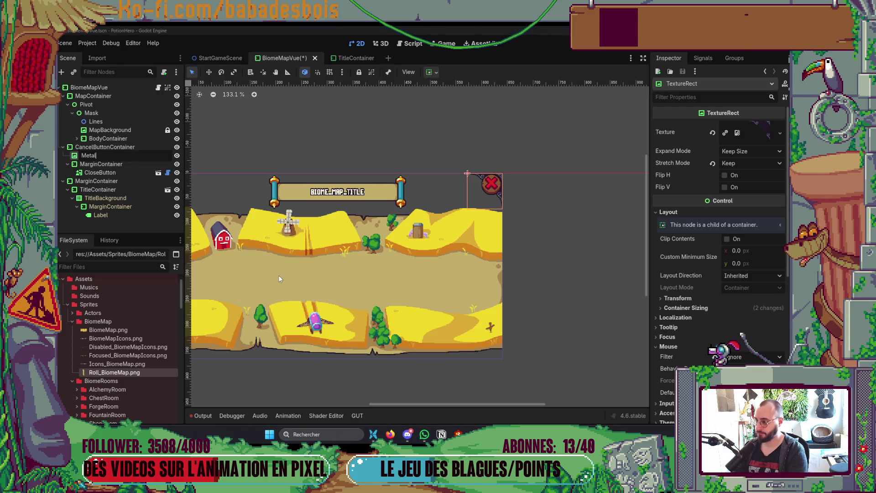
{"action": "type", "text": "Decoratiopn"}
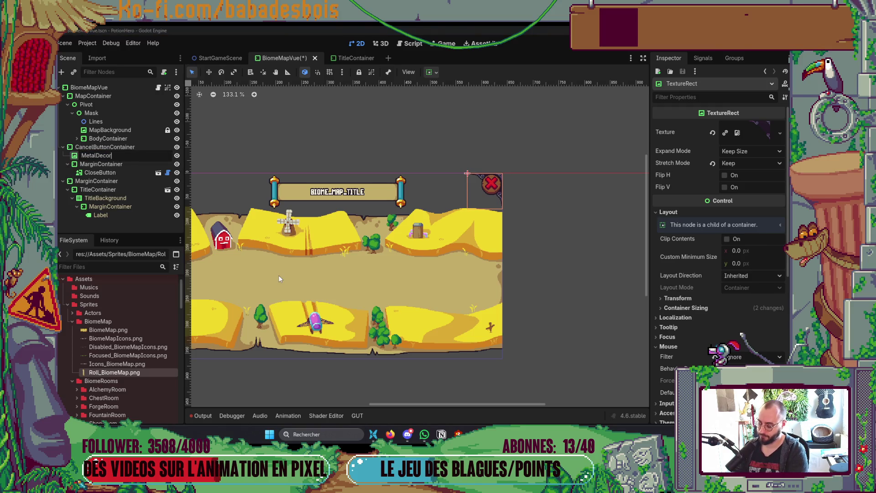
{"action": "key", "text": "BackSpace"}
{"action": "key", "text": "BackSpace"}
{"action": "type", "text": "ns"}
{"action": "key", "text": "Return"}
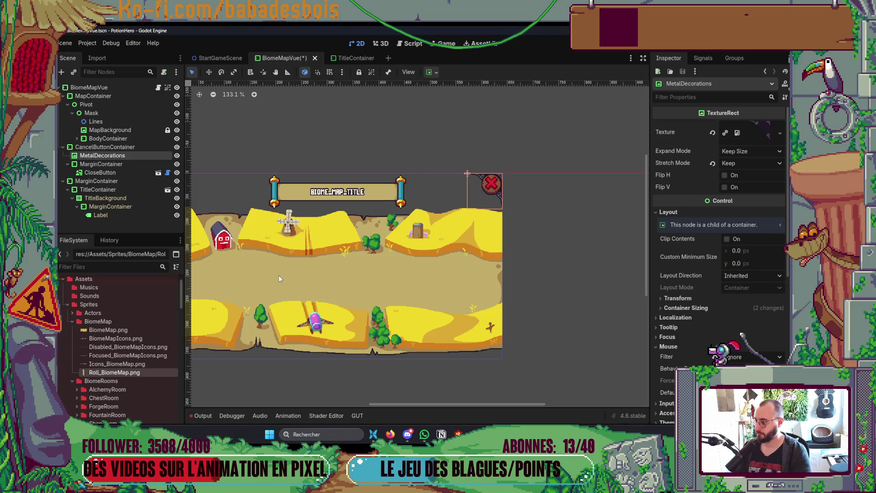
Rename CloseButton to CancelButton.
{"action": "double_click", "coordinate": [128, 165]}
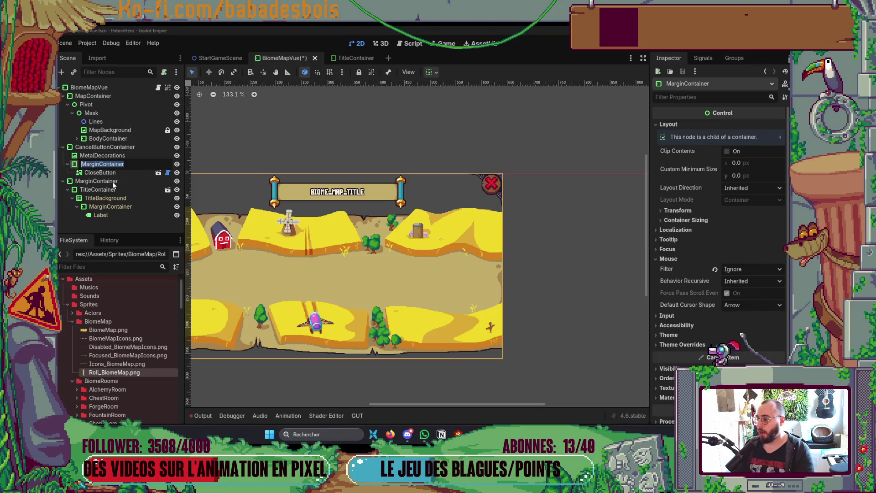
{"action": "left_click", "coordinate": [115, 173]}
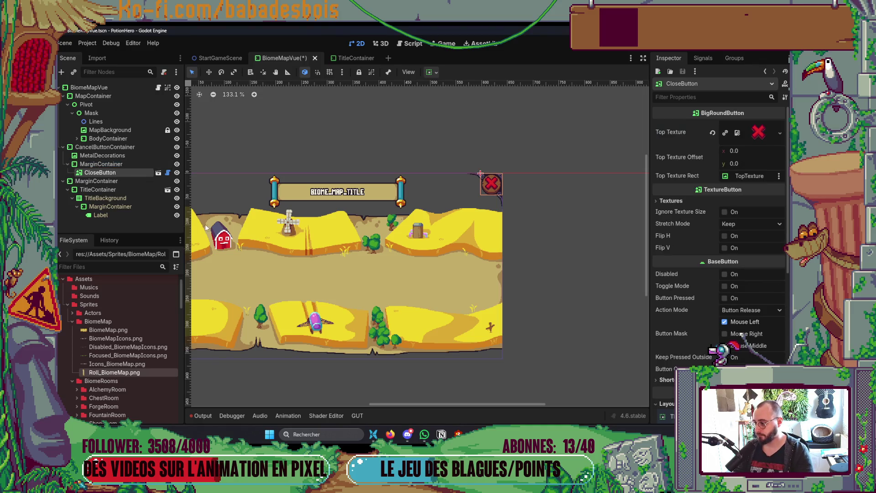
{"action": "key", "text": "Home"}
{"action": "key", "text": "shift+Right"}
{"action": "key", "text": "shift+Right"}
{"action": "key", "text": "shift+Right"}
{"action": "type", "text": "Cancel"}
{"action": "key", "text": "Return"}
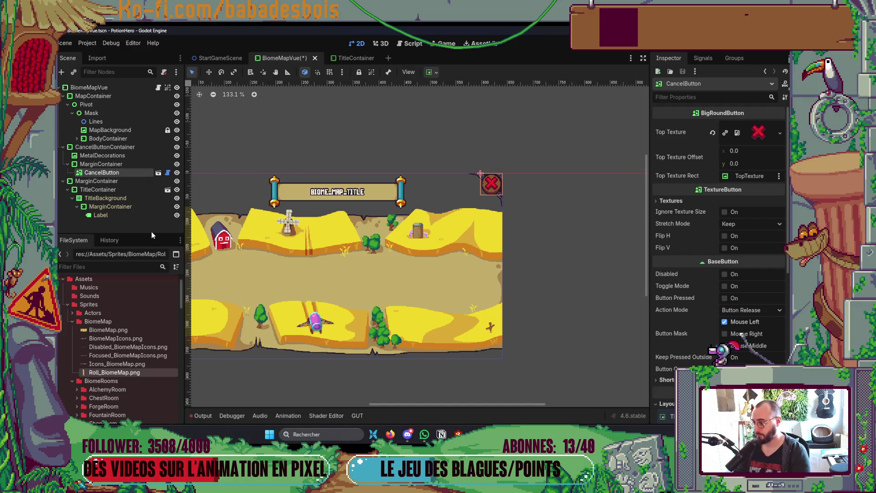
{"action": "left_click", "coordinate": [102, 165]}
{"action": "left_click_drag", "start_coordinate": [219, 204], "coordinate": [350, 191]}
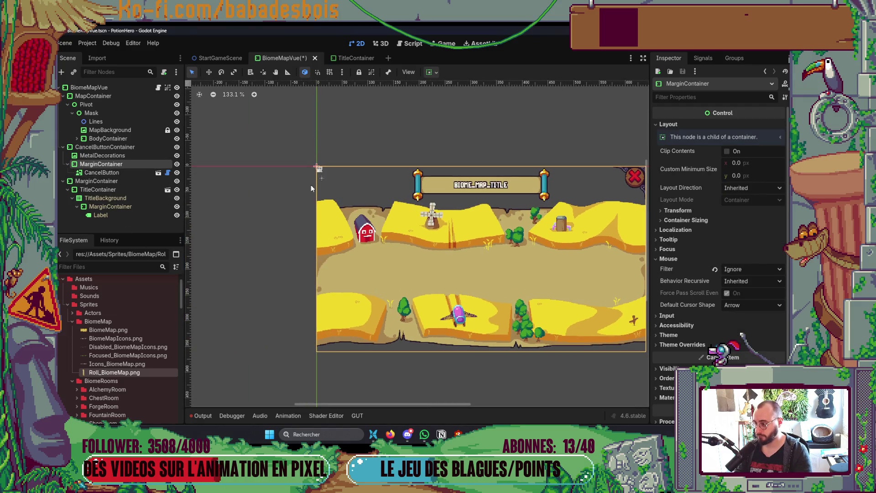
Drag TitleContainer out of its MarginContainer to sit directly under BiomeMapVue.
{"action": "left_click", "coordinate": [68, 164]}
{"action": "left_click", "coordinate": [63, 147]}
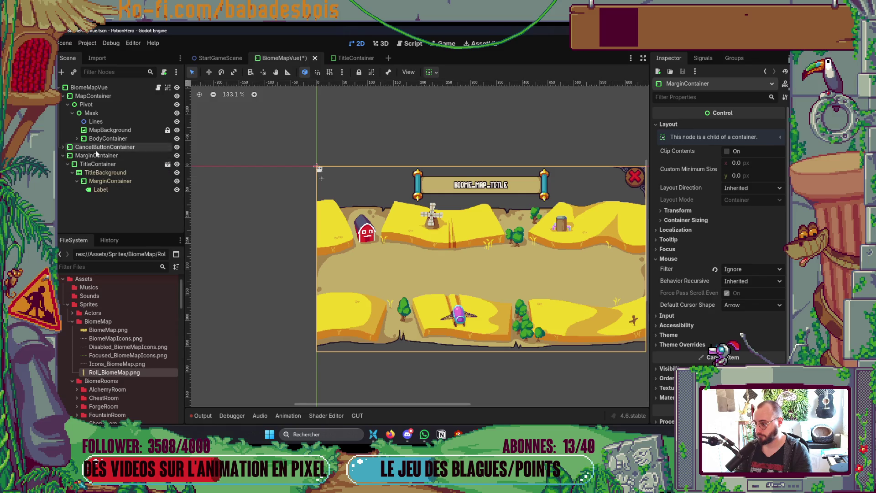
{"action": "left_click", "coordinate": [96, 155]}
{"action": "left_click", "coordinate": [80, 155]}
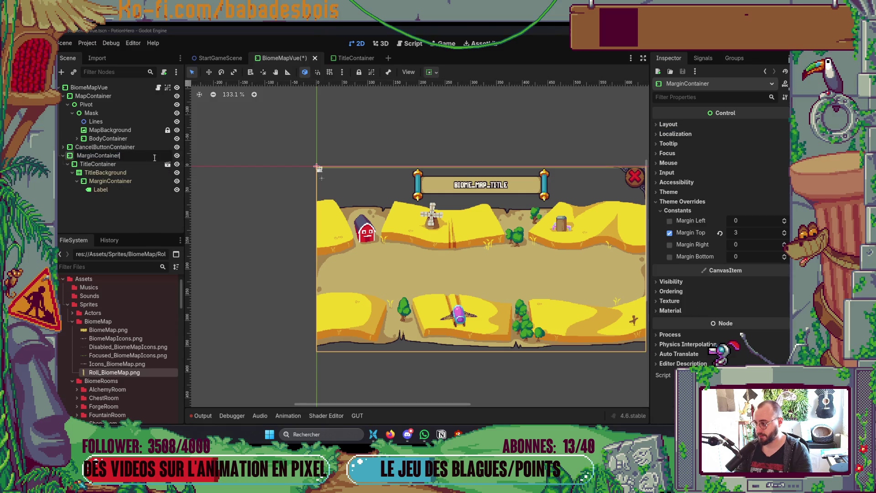
{"action": "type", "text": "Tuit"}
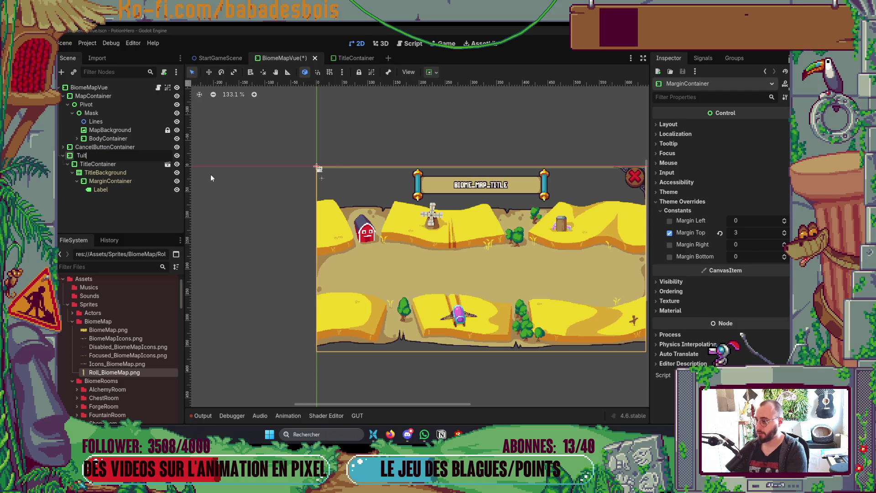
{"action": "key", "text": "BackSpace"}
{"action": "key", "text": "BackSpace"}
{"action": "key", "text": "Escape"}
{"action": "left_click", "coordinate": [98, 164]}
{"action": "left_click", "coordinate": [112, 188], "text": "shift"}
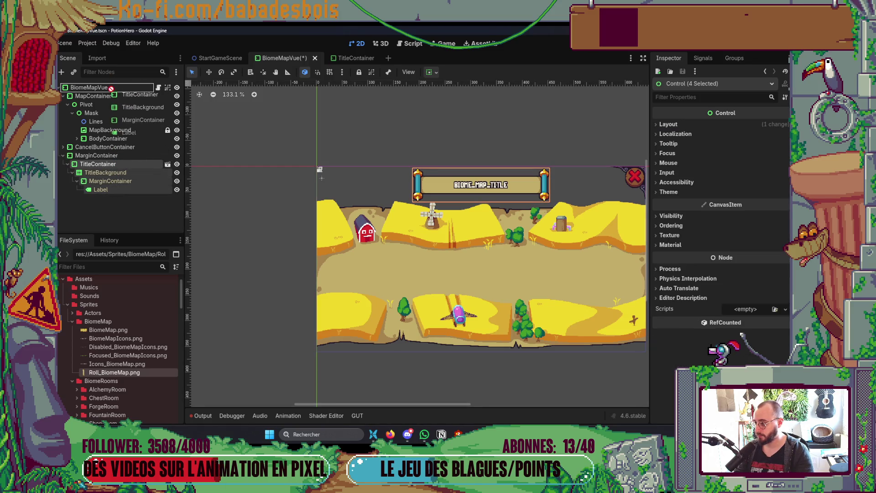
{"action": "left_click", "coordinate": [68, 164]}
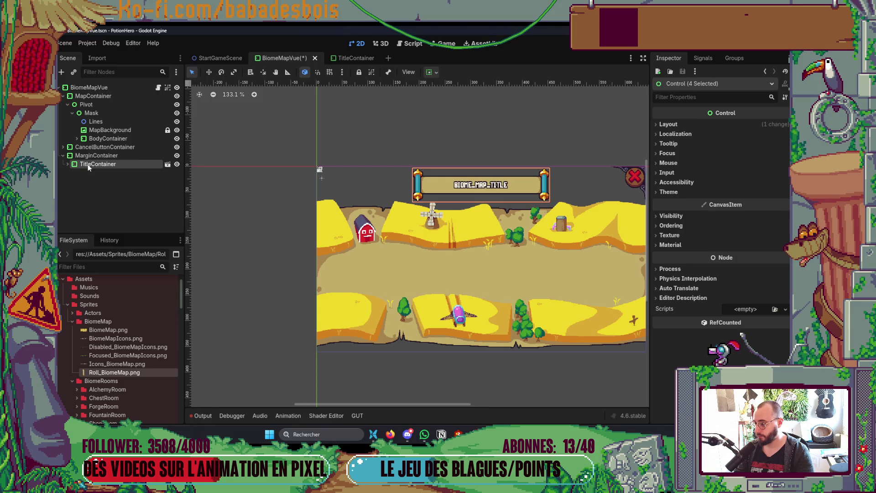
{"action": "left_click_drag", "start_coordinate": [93, 164], "coordinate": [110, 89]}
Delete the now-empty MarginContainer via Delete Node and confirm.
{"action": "left_click", "coordinate": [96, 156]}
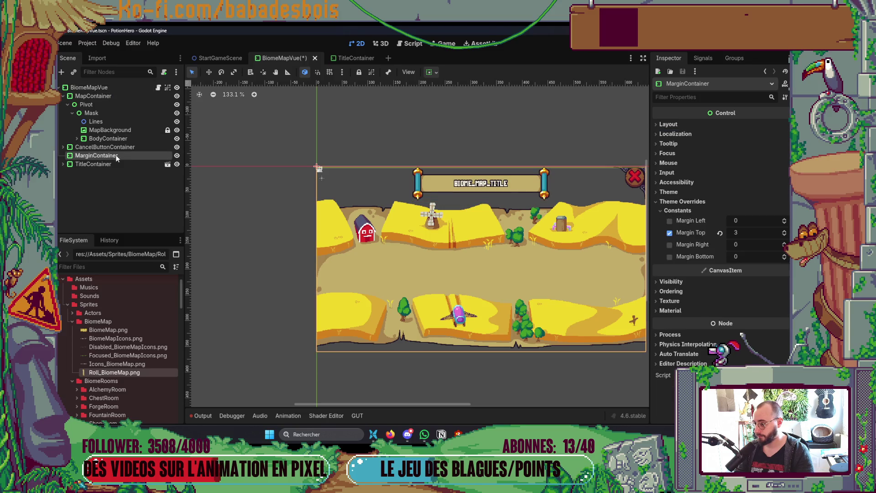
{"action": "right_click", "coordinate": [117, 157]}
{"action": "left_click", "coordinate": [162, 369]}
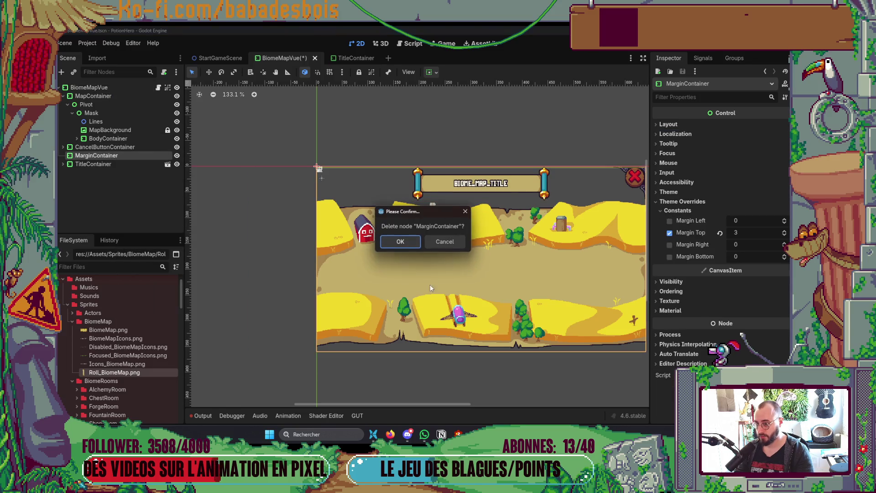
{"action": "left_click", "coordinate": [396, 242]}
{"action": "scroll", "coordinate": [443, 192], "scroll_direction": "up", "scroll_amount": 3}
{"action": "key", "text": "ctrl+z"}
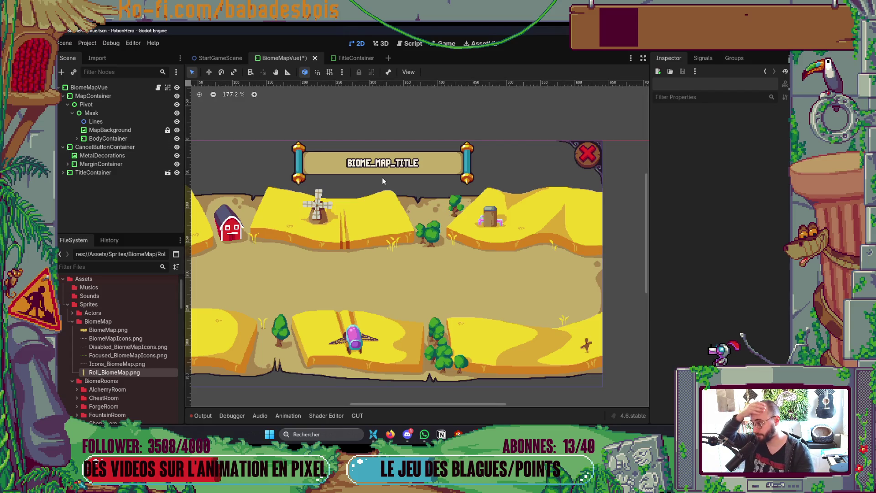
{"action": "scroll", "coordinate": [382, 181], "scroll_direction": "down", "scroll_amount": 2}
{"action": "left_click", "coordinate": [92, 113]}
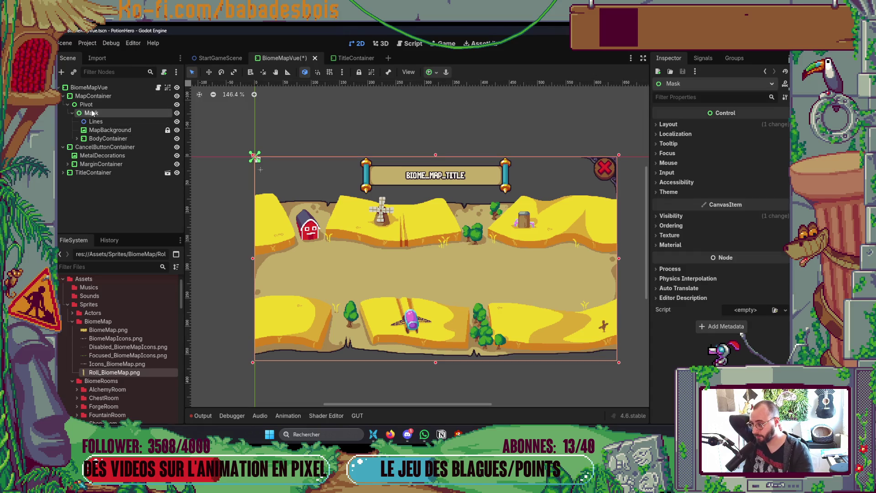
{"action": "scroll", "coordinate": [529, 246], "scroll_direction": "down", "scroll_amount": 1}
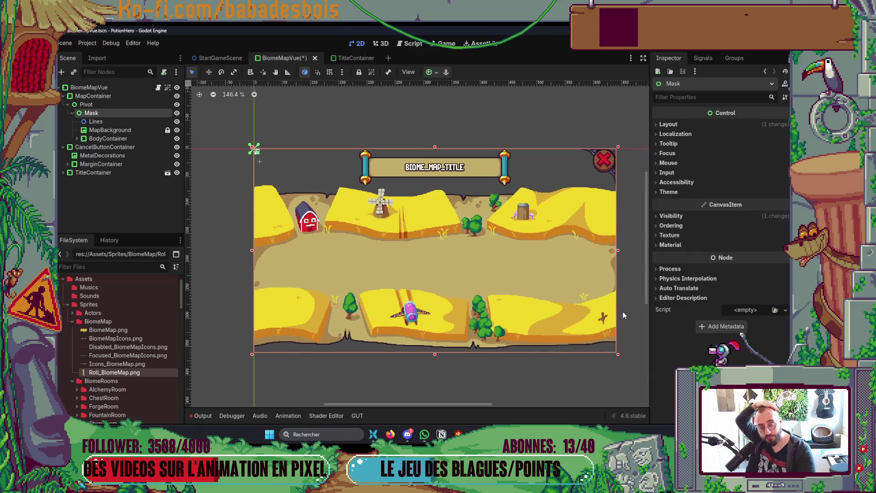
{"action": "left_click", "coordinate": [684, 216]}
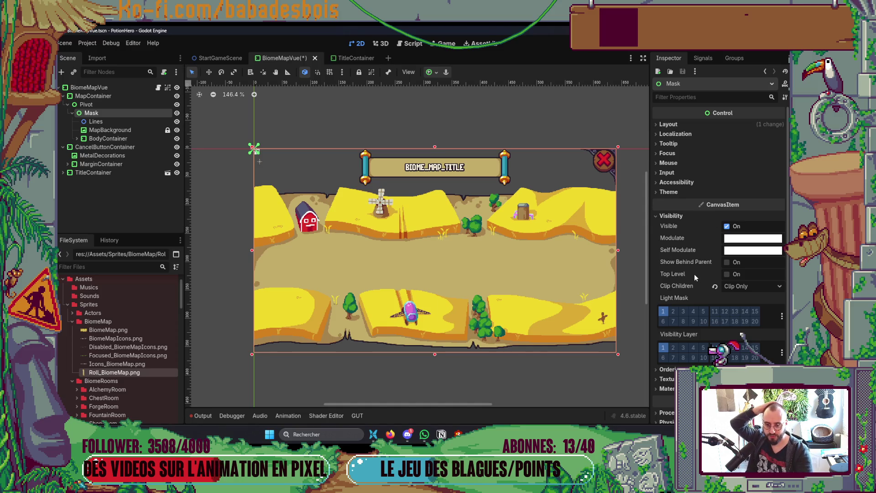
{"action": "left_click", "coordinate": [667, 370]}
{"action": "scroll", "coordinate": [681, 347], "scroll_direction": "down", "scroll_amount": 3}
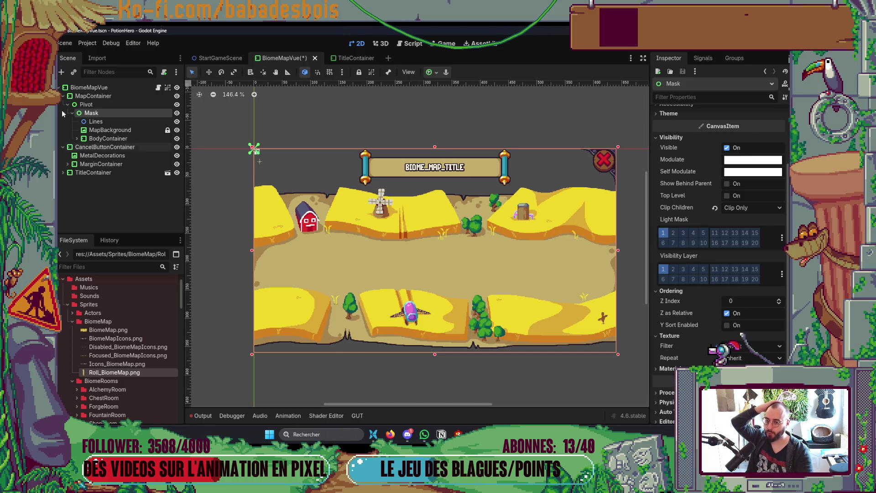
{"action": "left_click", "coordinate": [130, 131]}
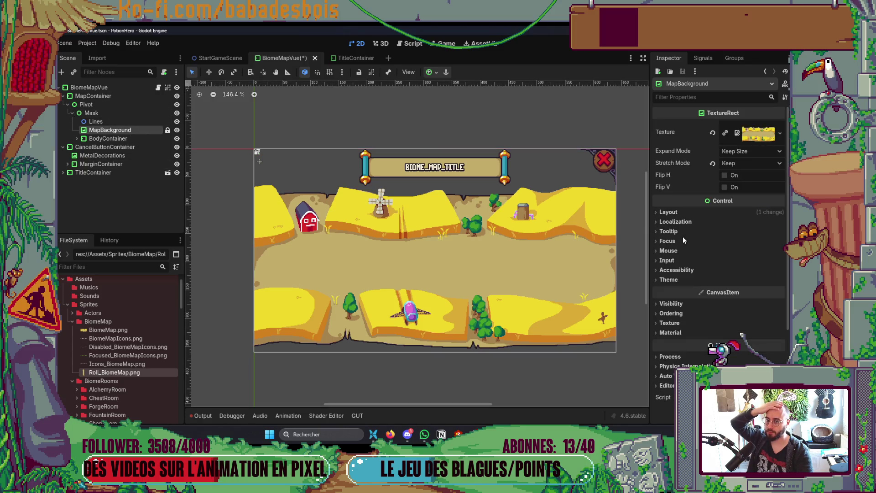
{"action": "left_click", "coordinate": [680, 212]}
{"action": "left_click", "coordinate": [679, 212]}
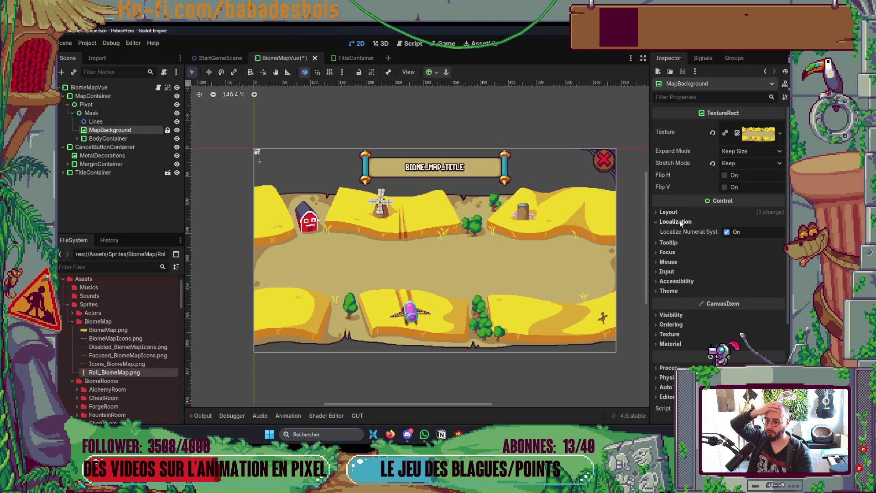
{"action": "left_click", "coordinate": [676, 232]}
{"action": "left_click", "coordinate": [674, 232]}
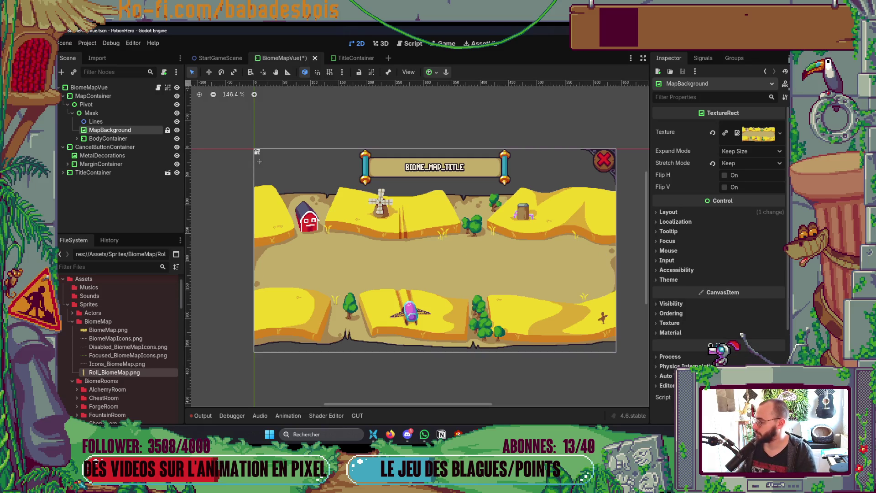
{"action": "key", "text": "ctrl+s"}
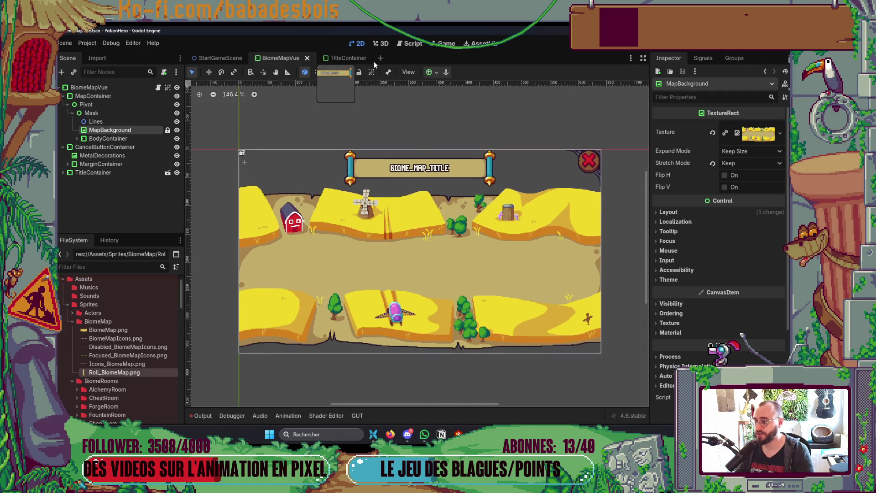
Start a new scene with a Control root and add a TextureRect child.
{"action": "left_click", "coordinate": [382, 58]}
{"action": "left_click", "coordinate": [129, 128]}
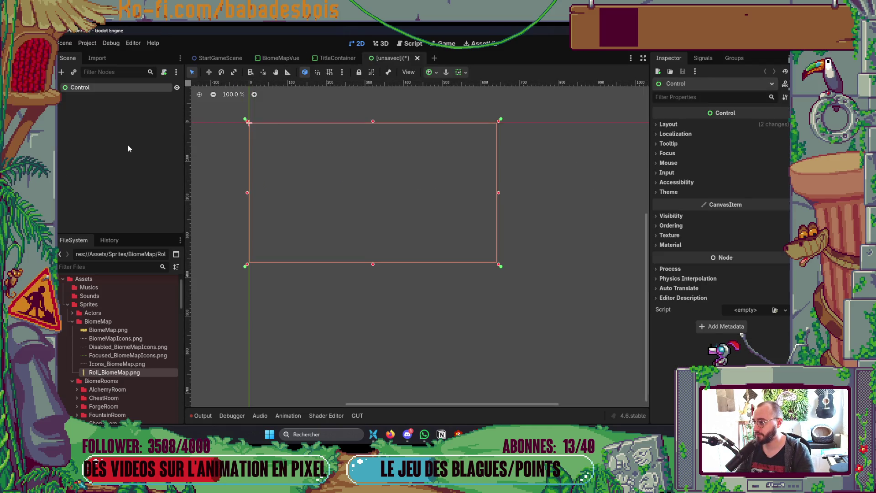
{"action": "right_click", "coordinate": [97, 90]}
{"action": "left_click", "coordinate": [97, 87]}
{"action": "right_click", "coordinate": [98, 88]}
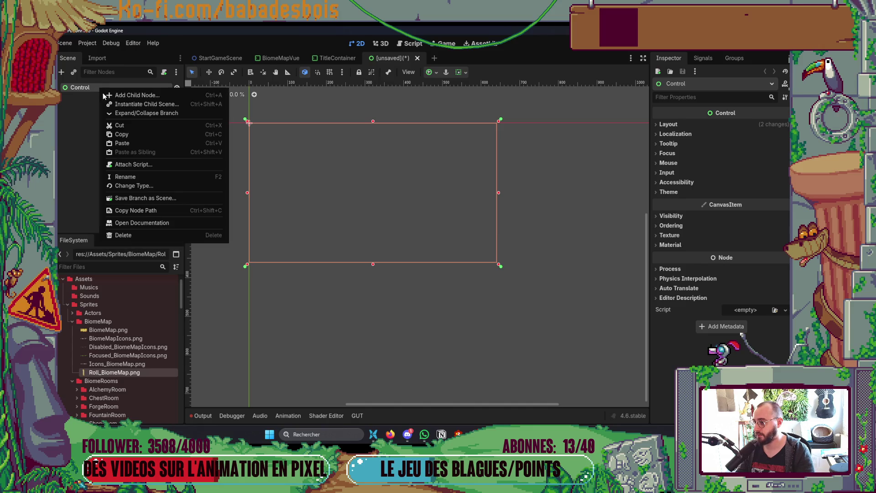
{"action": "left_click", "coordinate": [106, 101]}
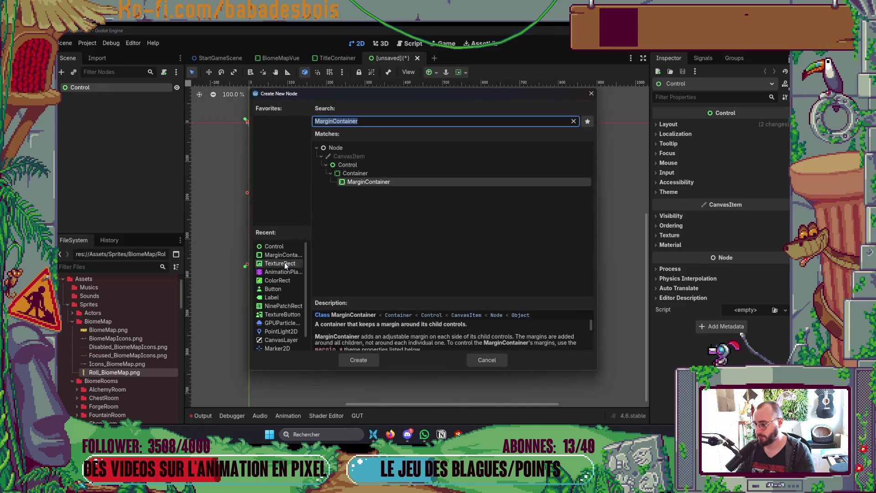
{"action": "double_click", "coordinate": [282, 263]}
Try dragging icon.svg onto the TextureRect's Texture slot.
{"action": "scroll", "coordinate": [105, 347], "scroll_direction": "down", "scroll_amount": 3}
{"action": "scroll", "coordinate": [105, 347], "scroll_direction": "down", "scroll_amount": 10}
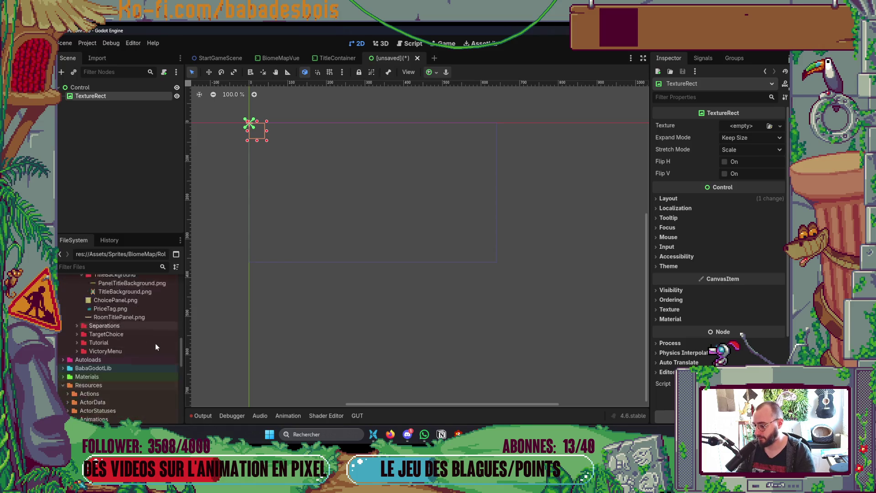
{"action": "mouse_move", "coordinate": [91, 415]}
{"action": "left_mouse_down"}
{"action": "mouse_move", "coordinate": [256, 361]}
{"action": "mouse_move", "coordinate": [741, 123]}
{"action": "left_mouse_up"}
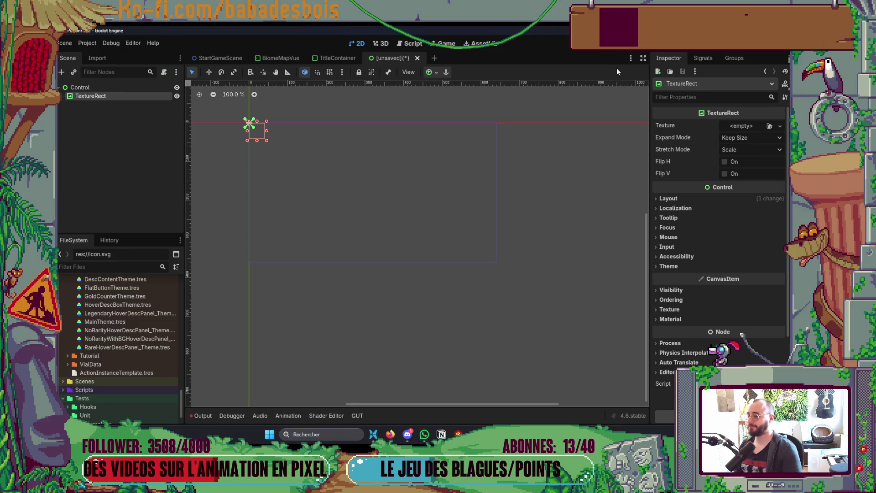
Assign icon.svg as the TextureRect's texture.
{"action": "scroll", "coordinate": [182, 349], "scroll_direction": "down", "scroll_amount": 3}
{"action": "scroll", "coordinate": [188, 351], "scroll_direction": "down", "scroll_amount": 2}
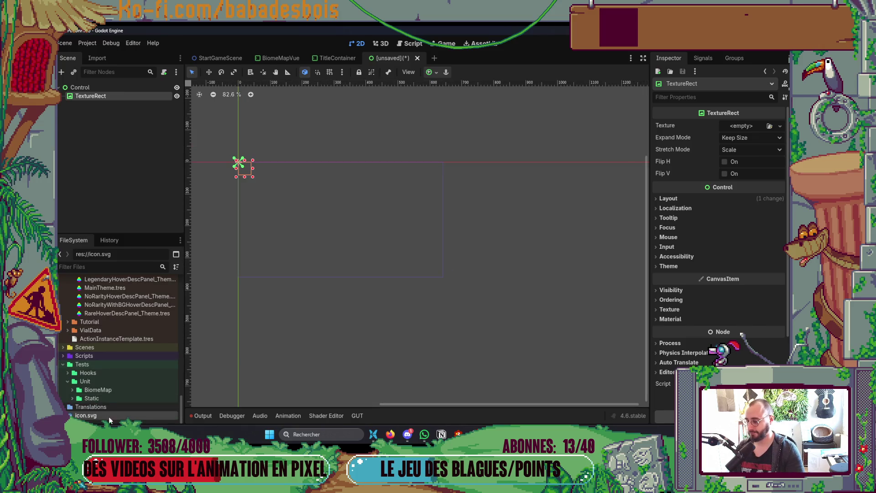
{"action": "mouse_move", "coordinate": [121, 418]}
{"action": "left_mouse_down"}
{"action": "mouse_move", "coordinate": [625, 172]}
{"action": "mouse_move", "coordinate": [754, 126]}
{"action": "left_mouse_up"}
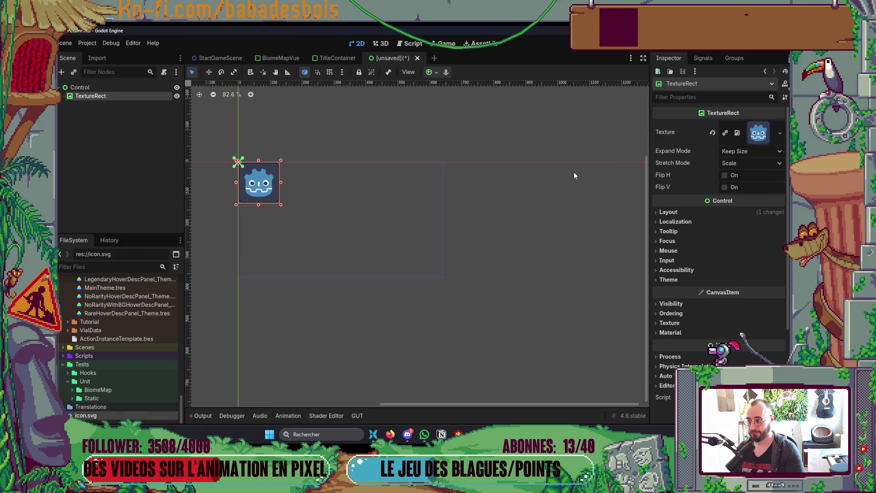
{"action": "scroll", "coordinate": [257, 187], "scroll_direction": "up", "scroll_amount": 2}
Set the Control root's Clip Children to Clip Only and shrink it around the icon.
{"action": "left_click", "coordinate": [108, 87]}
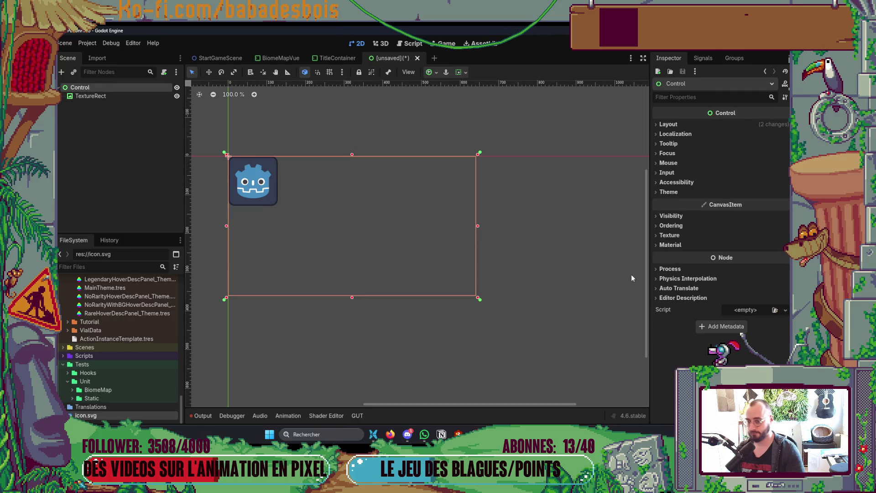
{"action": "left_click", "coordinate": [671, 216]}
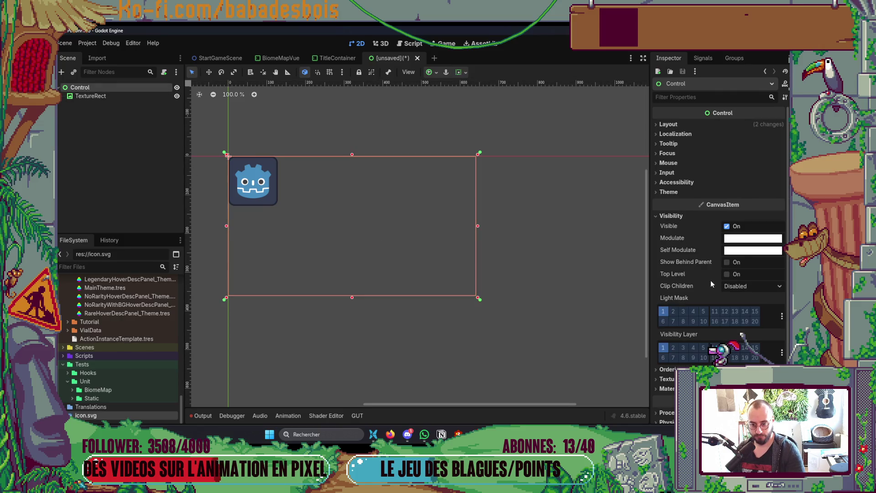
{"action": "left_click", "coordinate": [742, 286]}
{"action": "left_click", "coordinate": [749, 309]}
{"action": "mouse_move", "coordinate": [479, 299]}
{"action": "left_mouse_down"}
{"action": "mouse_move", "coordinate": [267, 210]}
{"action": "mouse_move", "coordinate": [253, 188]}
{"action": "left_mouse_up"}
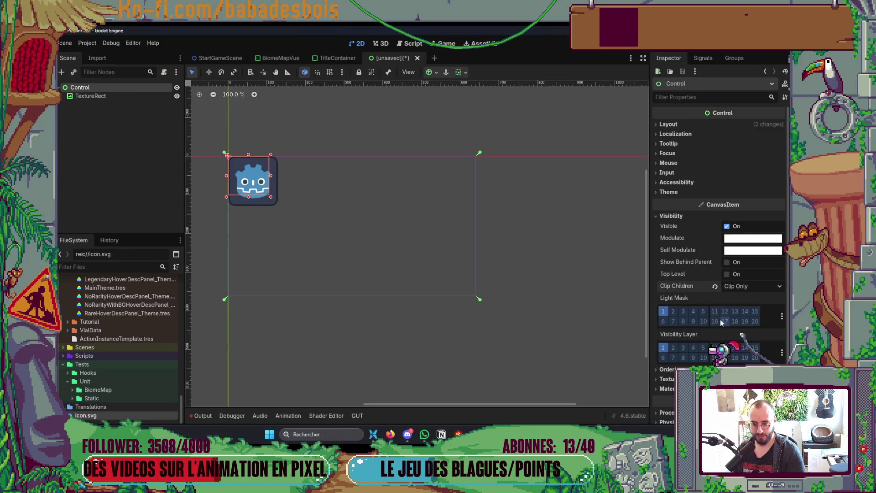
{"action": "mouse_move", "coordinate": [695, 287]}
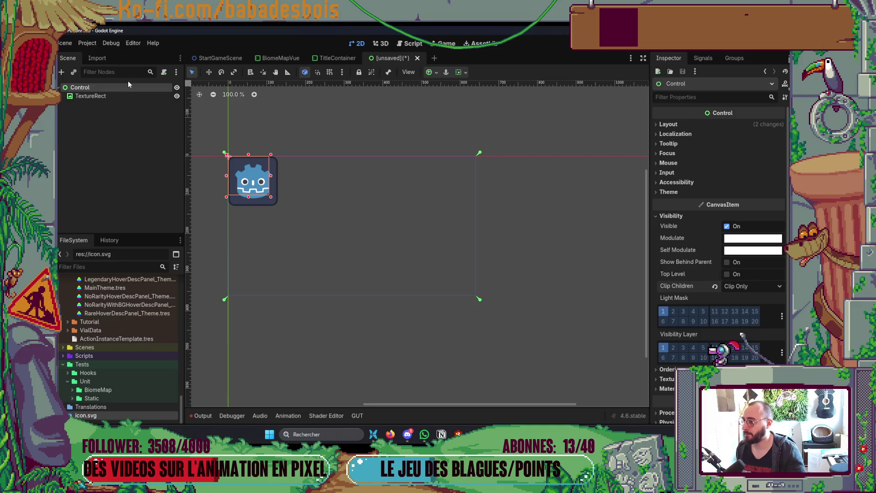
Turn the Control root into a TextureRect and give it the icon.svg texture.
{"action": "right_click", "coordinate": [108, 87]}
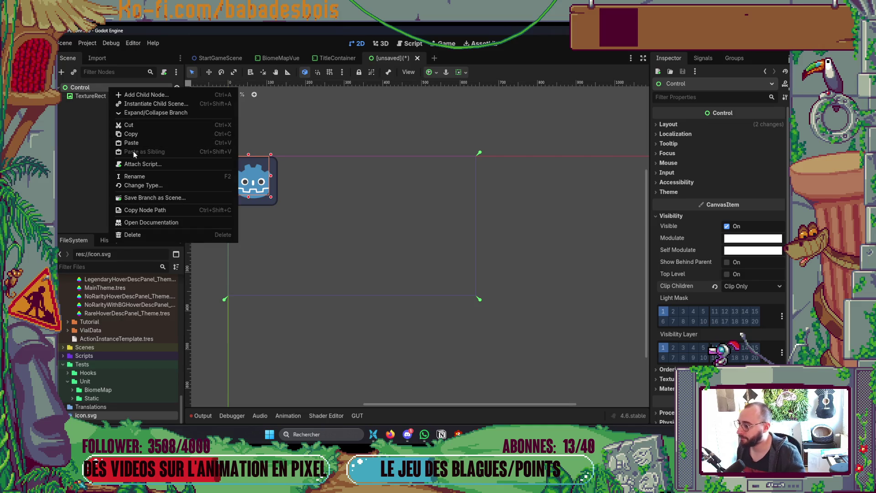
{"action": "left_click", "coordinate": [131, 185]}
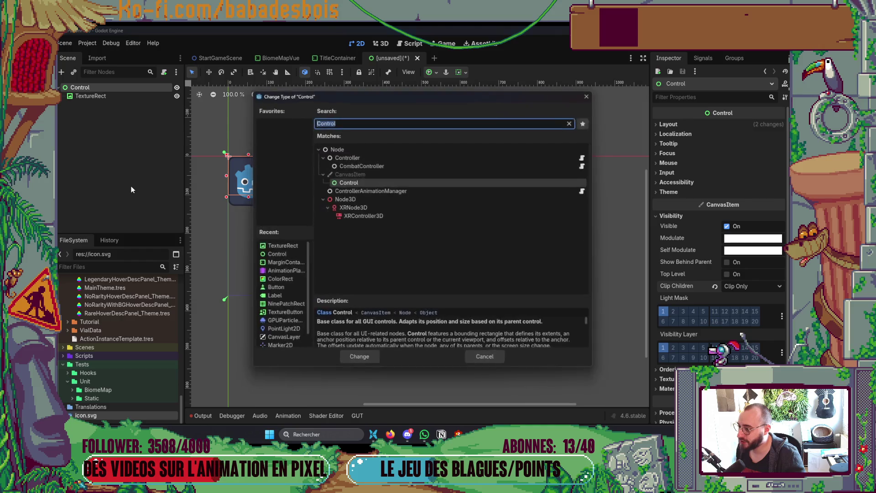
{"action": "left_click", "coordinate": [283, 248]}
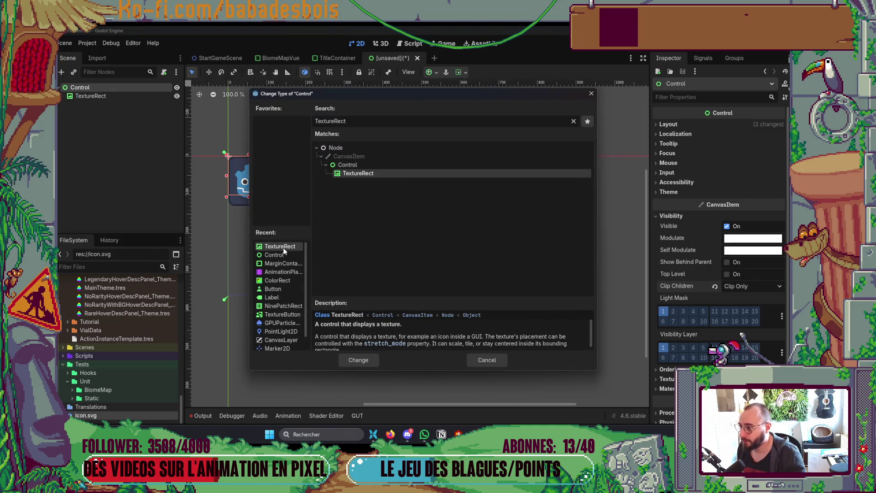
{"action": "double_click", "coordinate": [288, 247]}
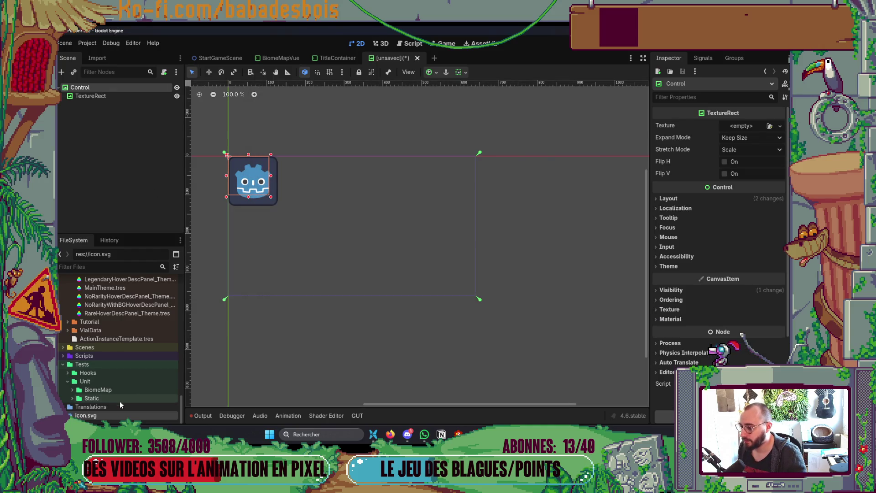
{"action": "mouse_move", "coordinate": [119, 414]}
{"action": "left_mouse_down"}
{"action": "mouse_move", "coordinate": [457, 283]}
{"action": "mouse_move", "coordinate": [736, 130]}
{"action": "left_mouse_up"}
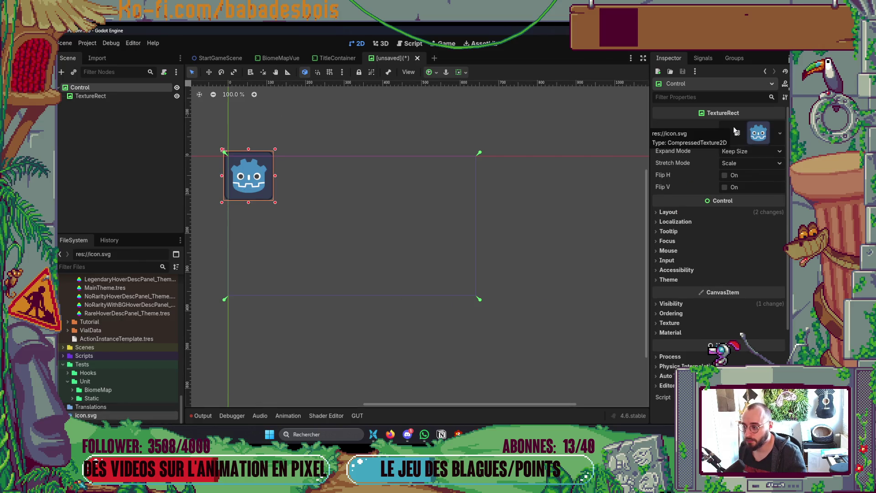
{"action": "left_click", "coordinate": [706, 306]}
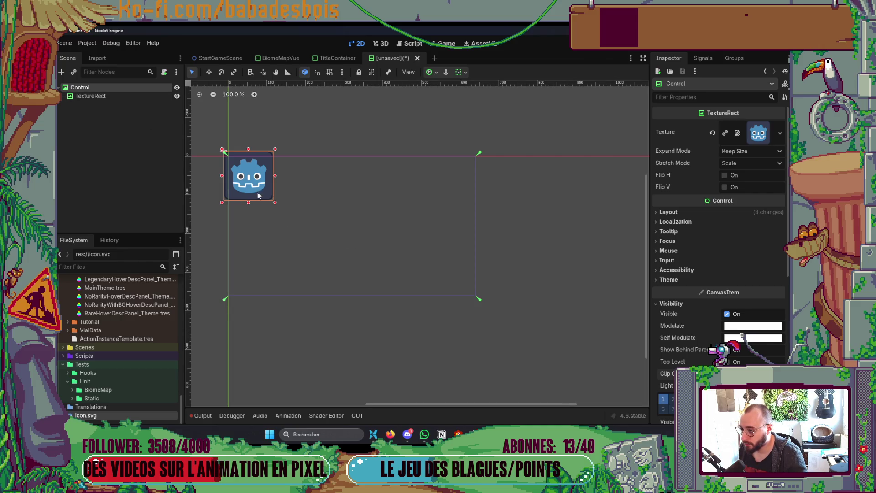
Enlarge the root TextureRect well beyond the icon, keeping its original name.
{"action": "mouse_move", "coordinate": [276, 206]}
{"action": "left_mouse_down"}
{"action": "mouse_move", "coordinate": [363, 241]}
{"action": "mouse_move", "coordinate": [412, 286]}
{"action": "mouse_move", "coordinate": [594, 372]}
{"action": "mouse_move", "coordinate": [279, 278]}
{"action": "mouse_move", "coordinate": [274, 201]}
{"action": "mouse_move", "coordinate": [429, 269]}
{"action": "mouse_move", "coordinate": [409, 272]}
{"action": "mouse_move", "coordinate": [356, 249]}
{"action": "left_mouse_up"}
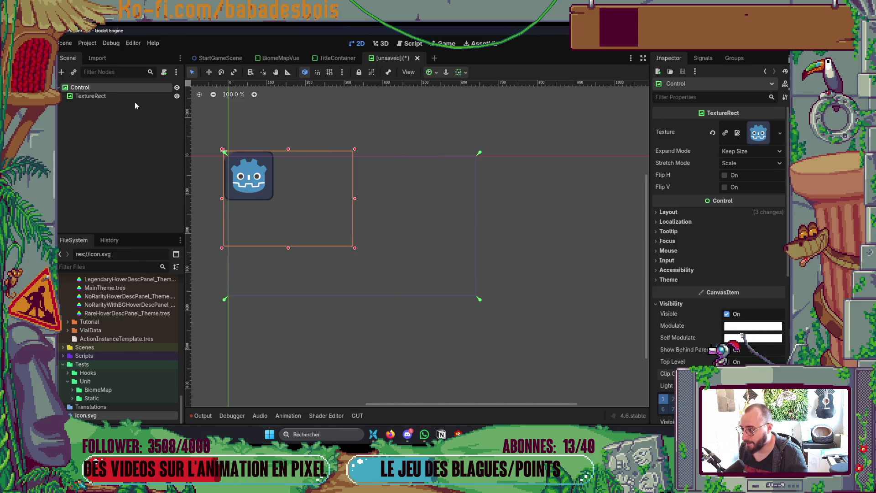
{"action": "left_click", "coordinate": [177, 96]}
{"action": "left_click", "coordinate": [177, 98]}
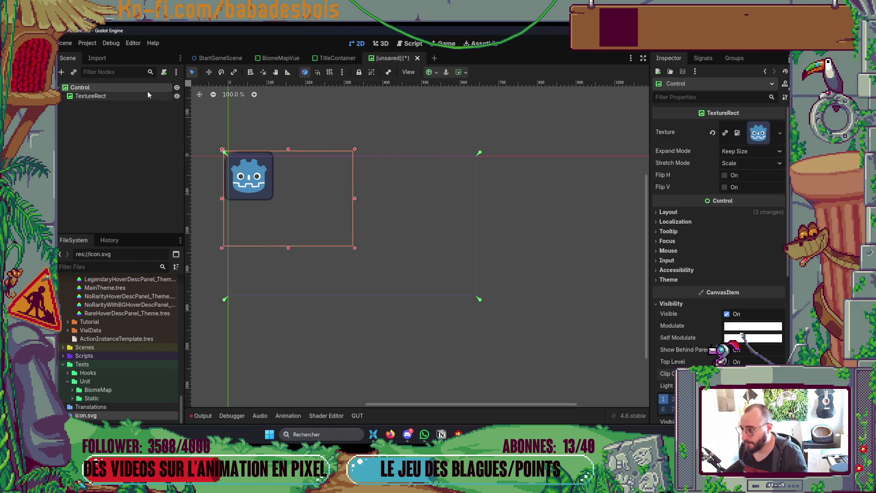
{"action": "key", "text": "F2"}
{"action": "key", "text": "Return"}
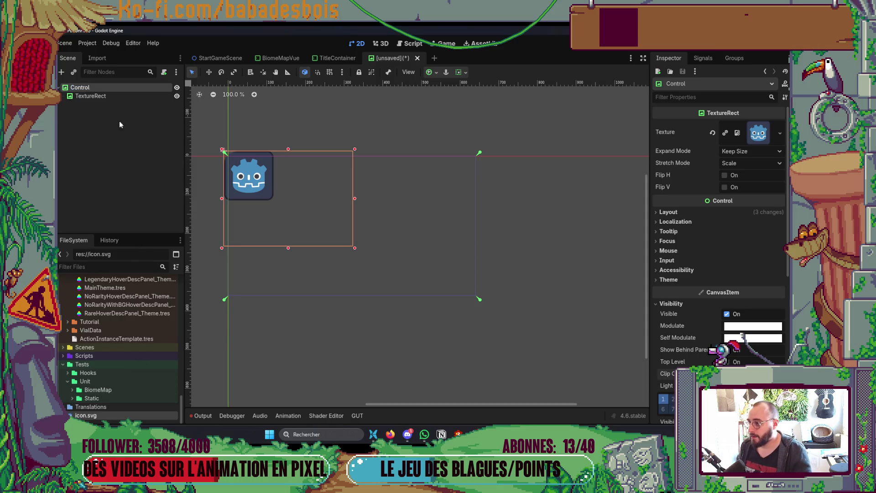
Change the root node's type to ColorRect.
{"action": "right_click", "coordinate": [112, 89]}
{"action": "left_click", "coordinate": [146, 201]}
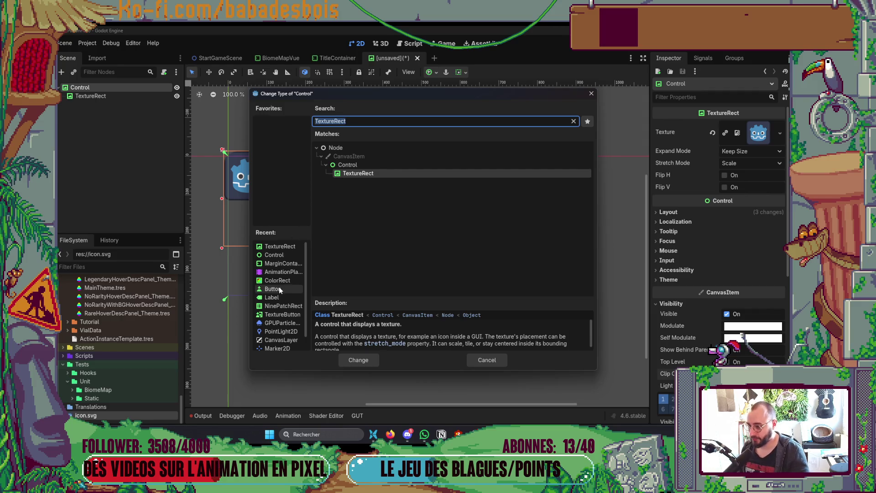
{"action": "double_click", "coordinate": [277, 281]}
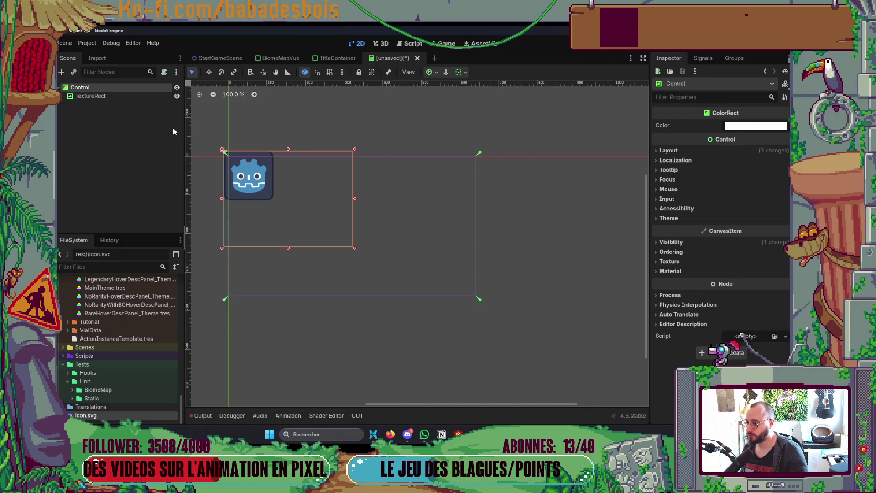
Apply the Full Rect anchor preset to the Control, then shrink it around the icon.
{"action": "left_click", "coordinate": [127, 97]}
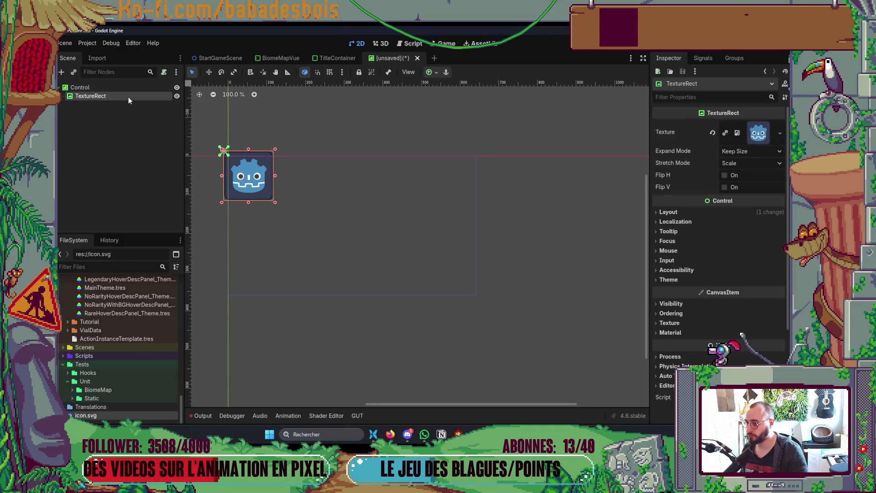
{"action": "left_click", "coordinate": [116, 86]}
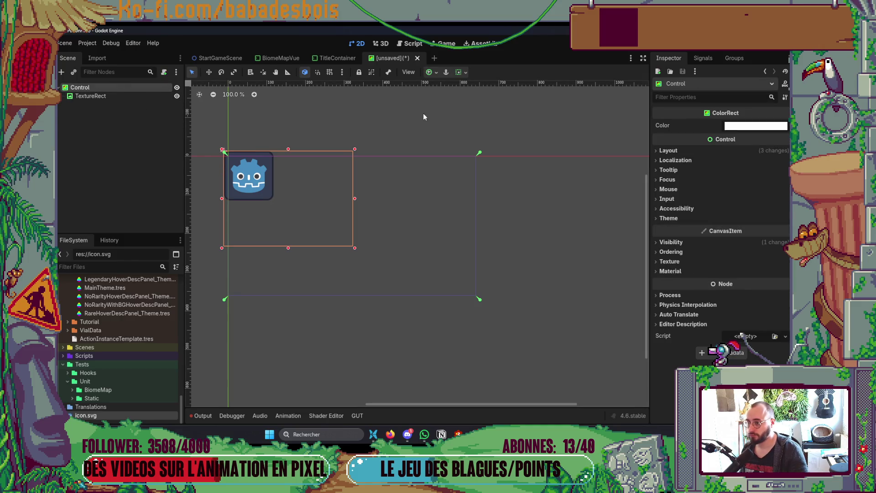
{"action": "left_click", "coordinate": [437, 73]}
{"action": "left_click", "coordinate": [480, 143]}
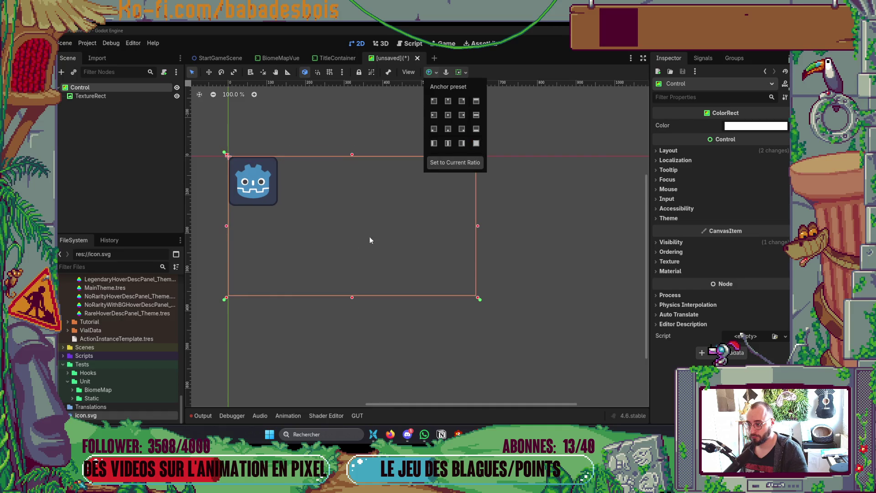
{"action": "mouse_move", "coordinate": [478, 299]}
{"action": "left_mouse_down"}
{"action": "mouse_move", "coordinate": [262, 200]}
{"action": "mouse_move", "coordinate": [493, 268]}
{"action": "left_mouse_up"}
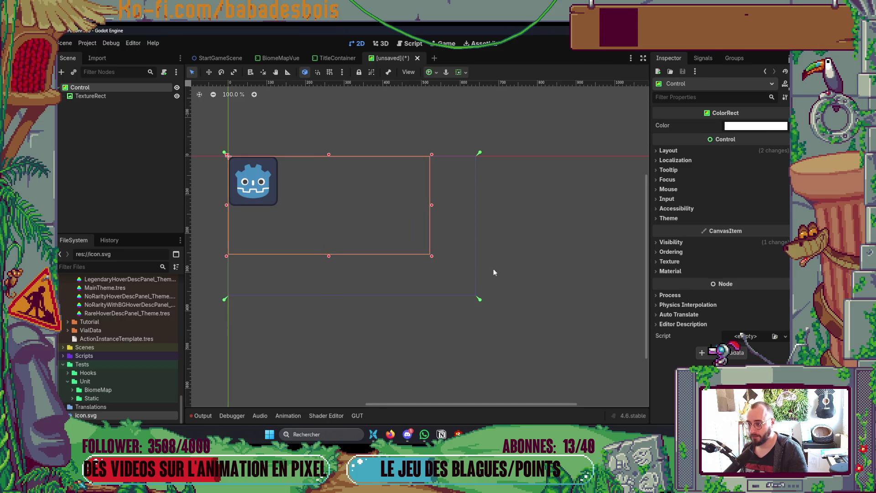
{"action": "left_click", "coordinate": [510, 269]}
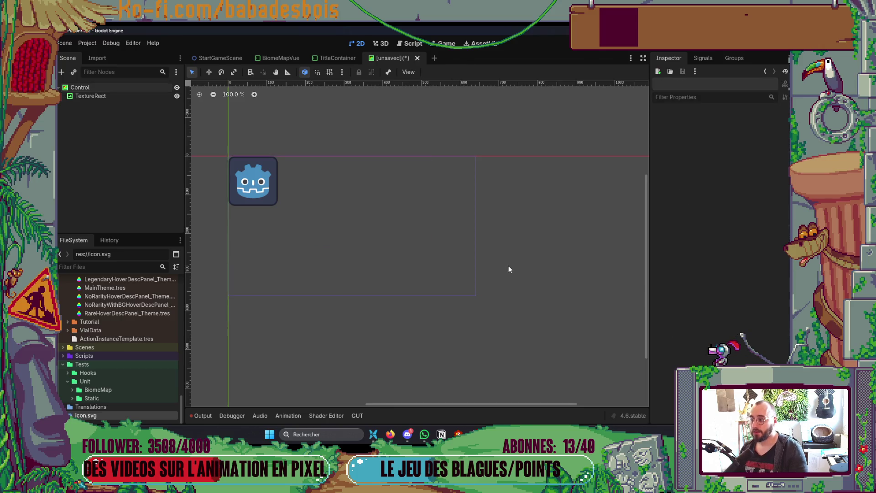
Close the test scene without saving and return to the BiomeMapVue scene.
{"action": "left_click", "coordinate": [418, 59]}
{"action": "left_click", "coordinate": [475, 253]}
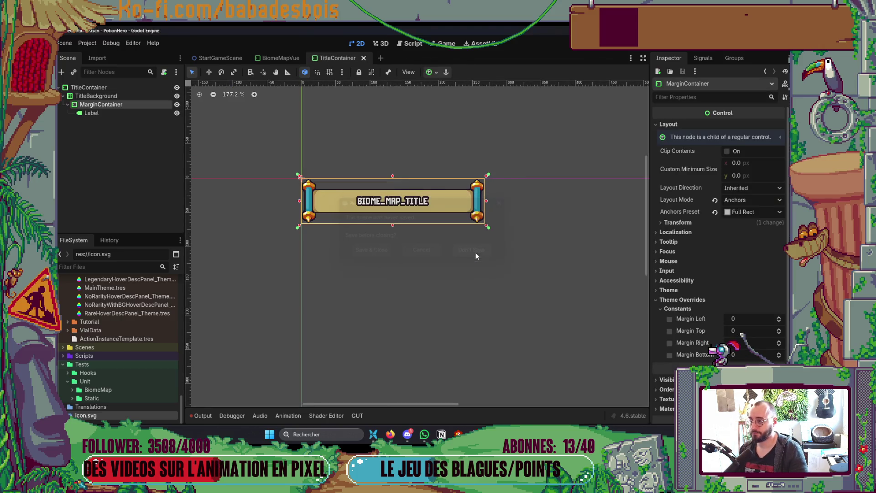
{"action": "left_click", "coordinate": [272, 54]}
Change the Mask node's type to ColorRect.
{"action": "scroll", "coordinate": [319, 212], "scroll_direction": "down", "scroll_amount": 2}
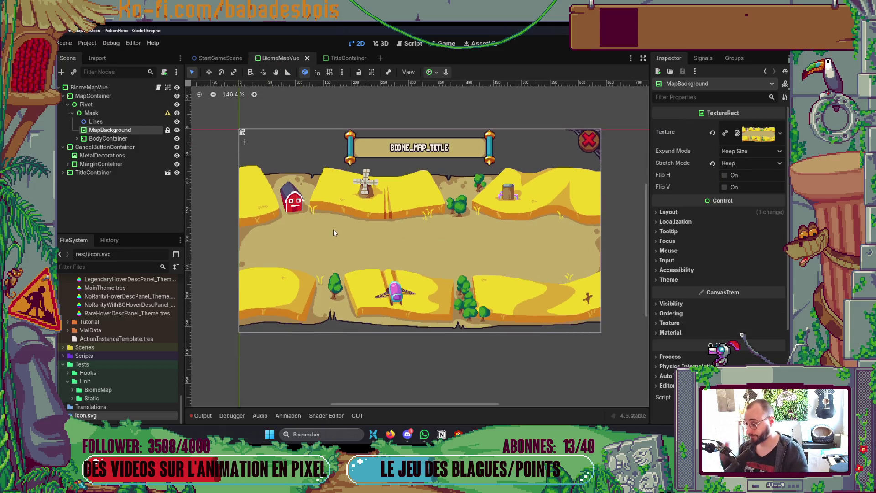
{"action": "left_click", "coordinate": [108, 111]}
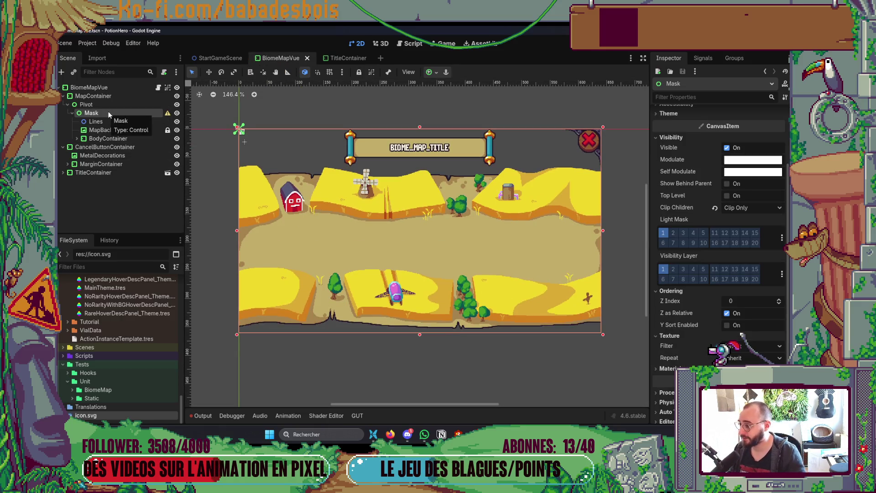
{"action": "right_click", "coordinate": [108, 111]}
{"action": "left_click", "coordinate": [152, 208]}
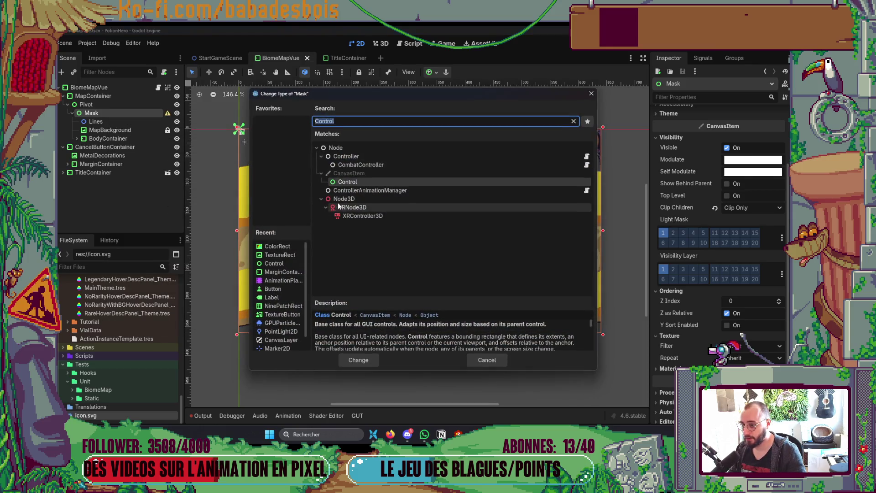
{"action": "double_click", "coordinate": [287, 247]}
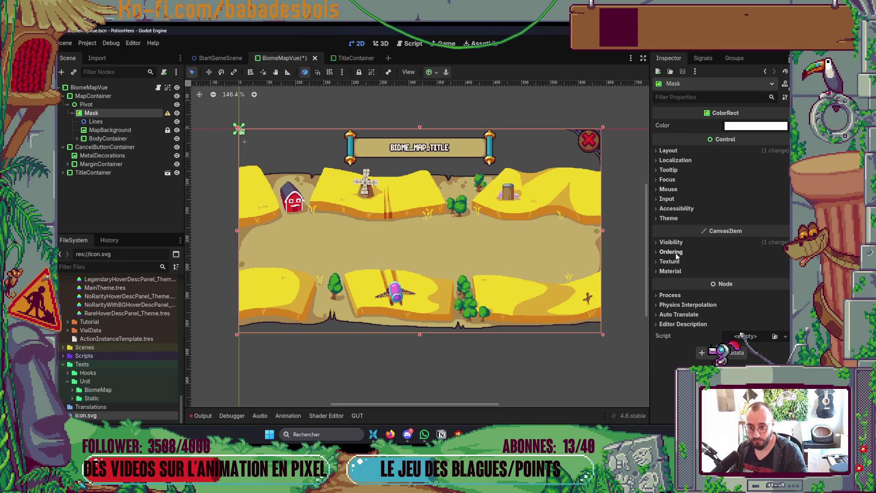
Adjust the Mask rectangle's right edge, then collapse its children and select Pivot.
{"action": "mouse_move", "coordinate": [603, 232]}
{"action": "left_mouse_down"}
{"action": "mouse_move", "coordinate": [236, 261]}
{"action": "mouse_move", "coordinate": [605, 246]}
{"action": "left_mouse_up"}
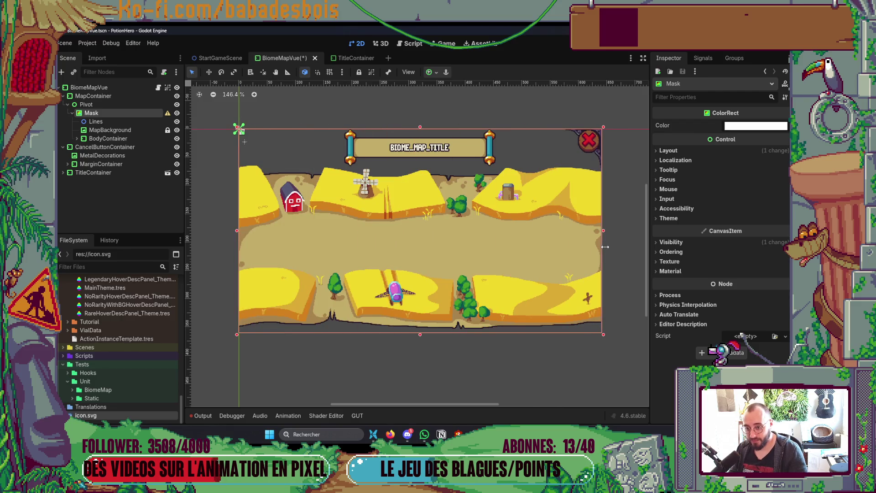
{"action": "scroll", "coordinate": [607, 247], "scroll_direction": "right", "scroll_amount": 5}
{"action": "scroll", "coordinate": [607, 248], "scroll_direction": "down", "scroll_amount": 3}
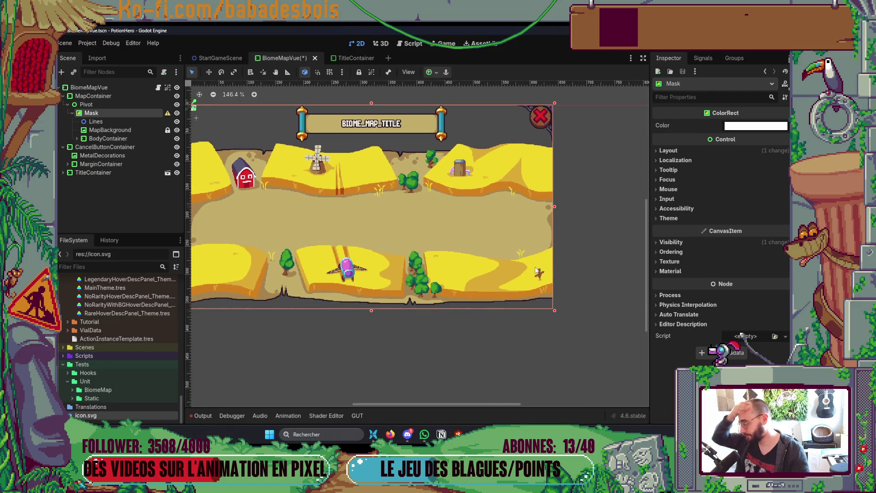
{"action": "scroll", "coordinate": [597, 227], "scroll_direction": "down", "scroll_amount": 2}
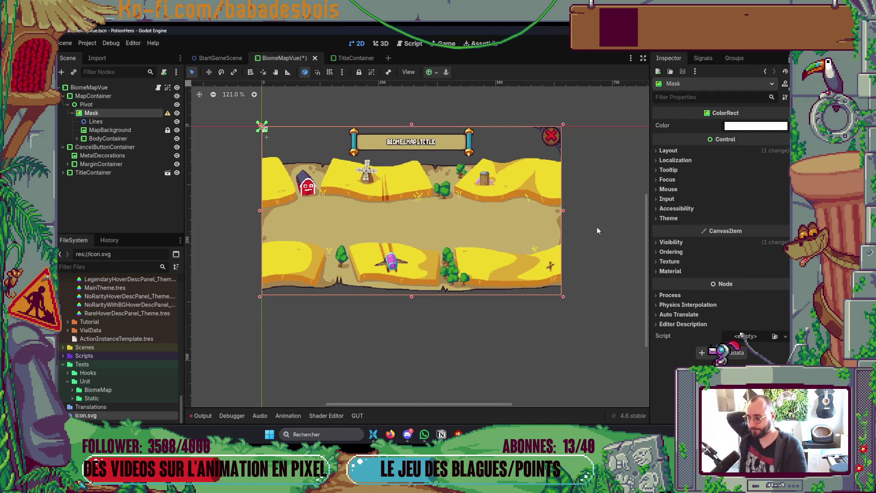
{"action": "left_click", "coordinate": [566, 269]}
{"action": "scroll", "coordinate": [426, 291], "scroll_direction": "down", "scroll_amount": 1}
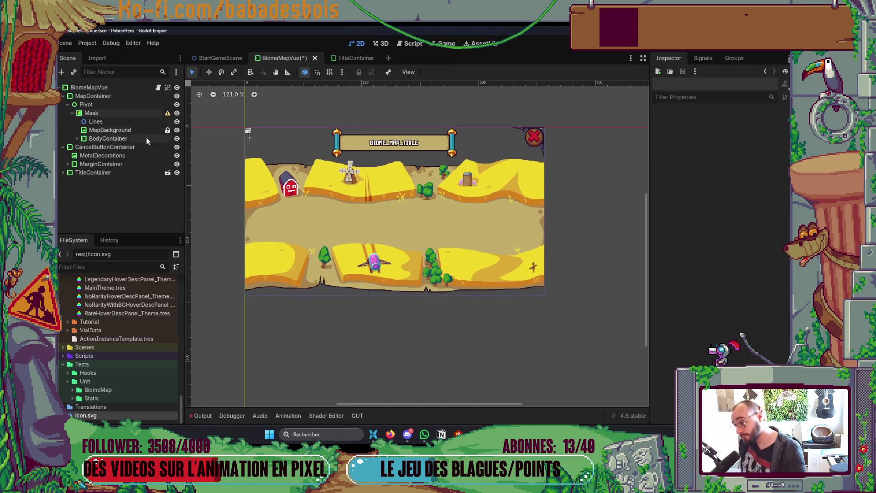
{"action": "left_click", "coordinate": [72, 113]}
{"action": "left_click", "coordinate": [86, 104]}
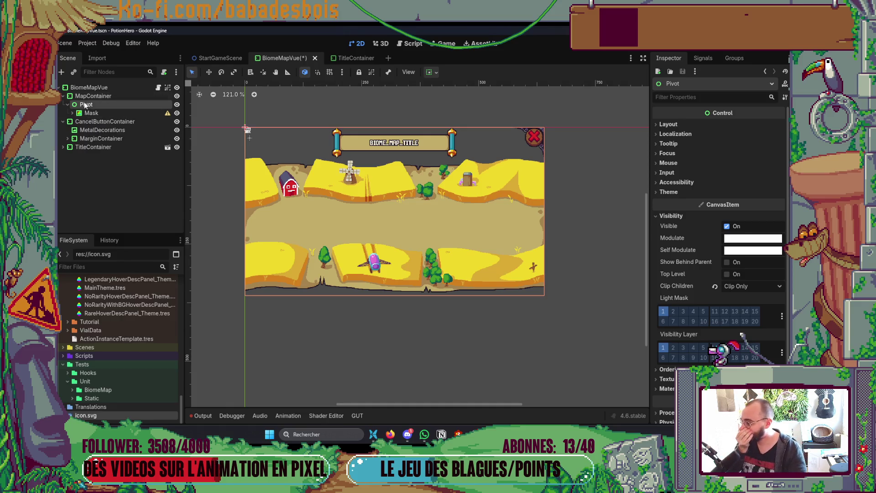
Add a TextureRect under Pivot showing the Roll_BiomeMap.png texture.
{"action": "right_click", "coordinate": [86, 106]}
{"action": "left_click", "coordinate": [105, 112]}
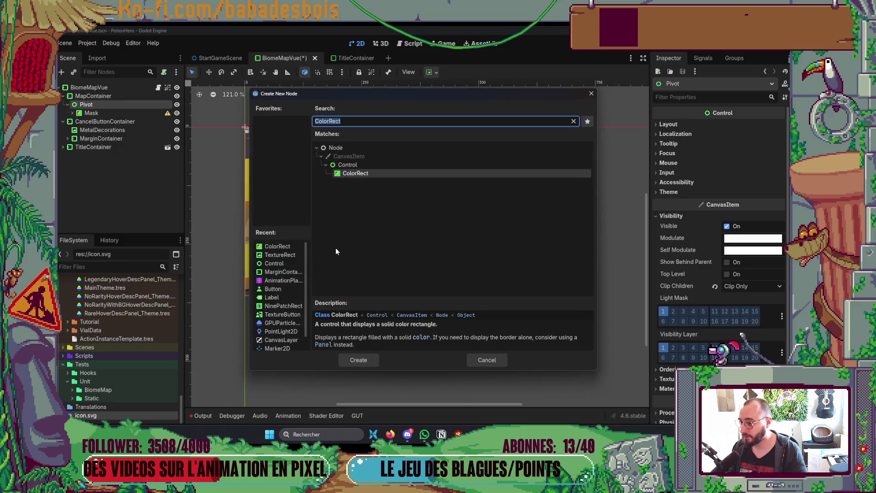
{"action": "double_click", "coordinate": [281, 255]}
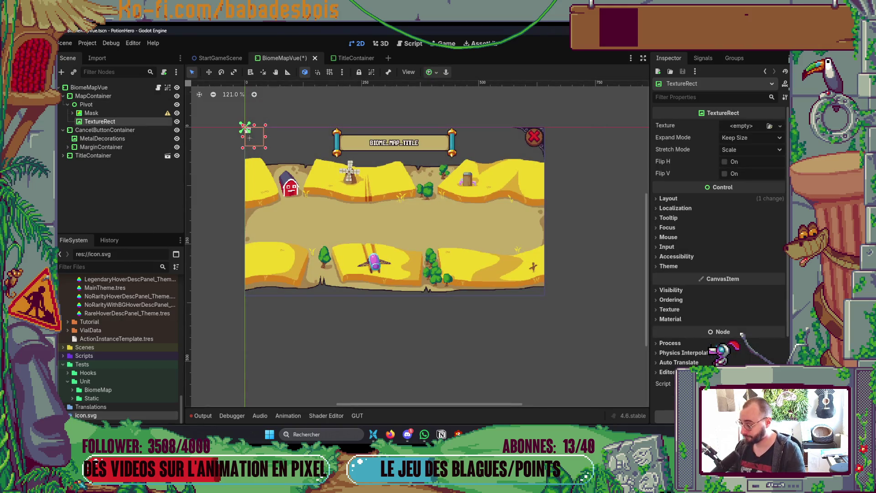
{"action": "scroll", "coordinate": [120, 342], "scroll_direction": "up", "scroll_amount": 10}
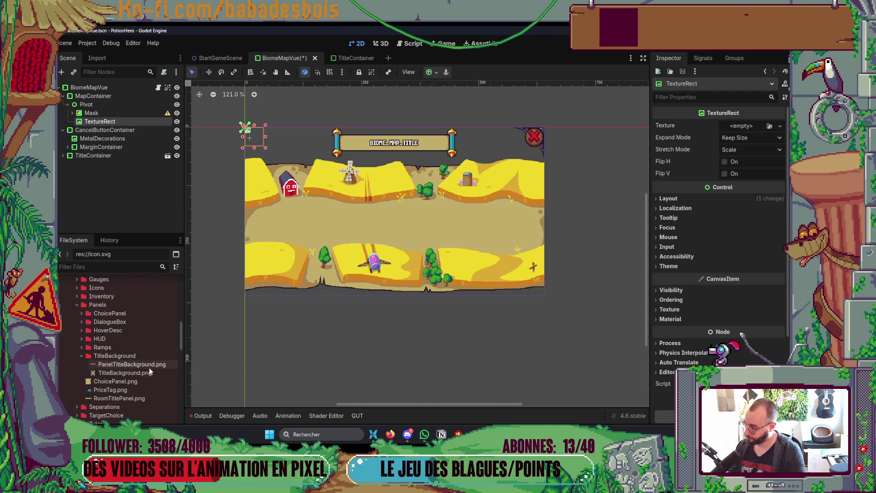
{"action": "scroll", "coordinate": [146, 361], "scroll_direction": "up", "scroll_amount": 5}
{"action": "scroll", "coordinate": [146, 361], "scroll_direction": "up", "scroll_amount": 5}
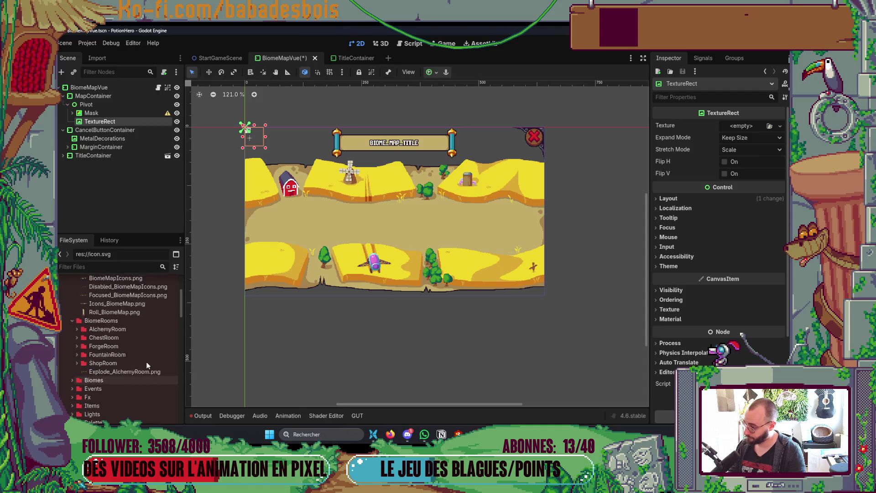
{"action": "mouse_move", "coordinate": [114, 348]}
{"action": "left_mouse_down"}
{"action": "mouse_move", "coordinate": [749, 163]}
{"action": "mouse_move", "coordinate": [742, 126]}
{"action": "left_mouse_up"}
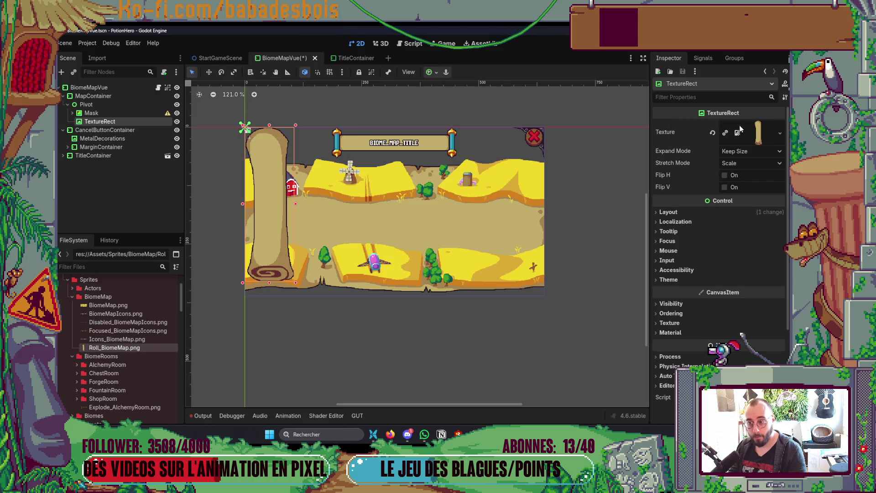
{"action": "left_click", "coordinate": [357, 228]}
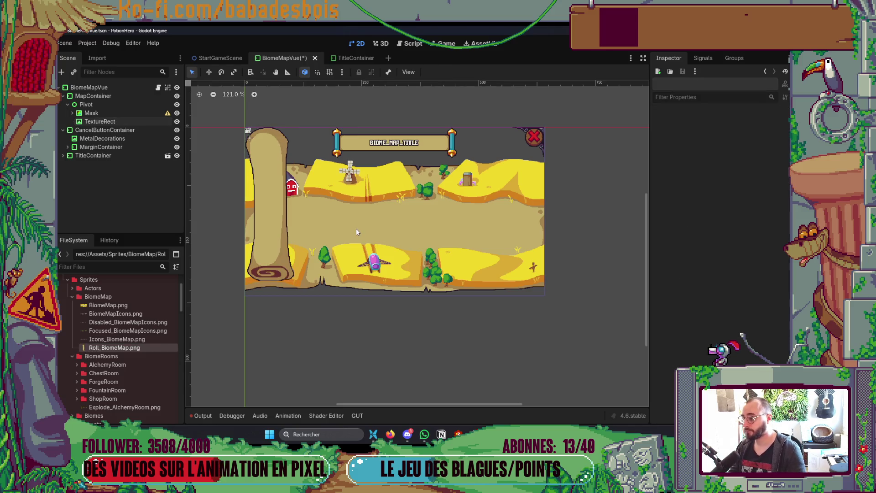
Rename the new TextureRect to 'Roll' and slide it across the map in Move mode.
{"action": "left_click", "coordinate": [100, 121]}
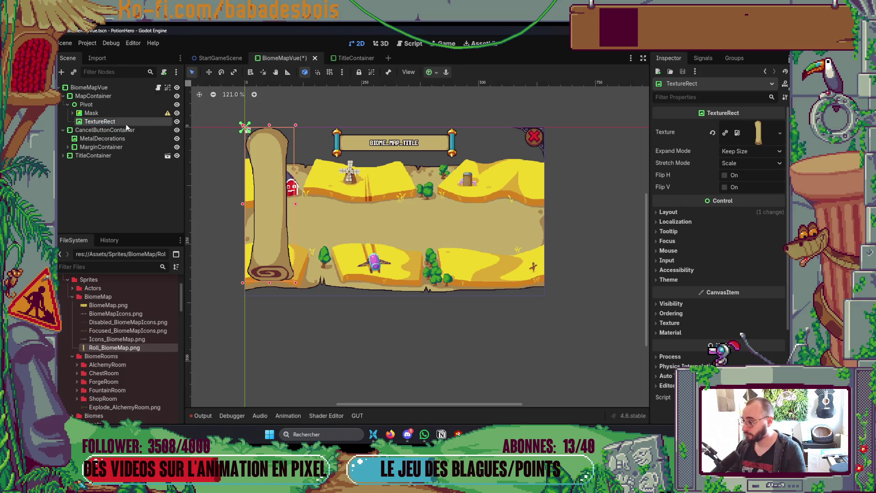
{"action": "key", "text": "F2"}
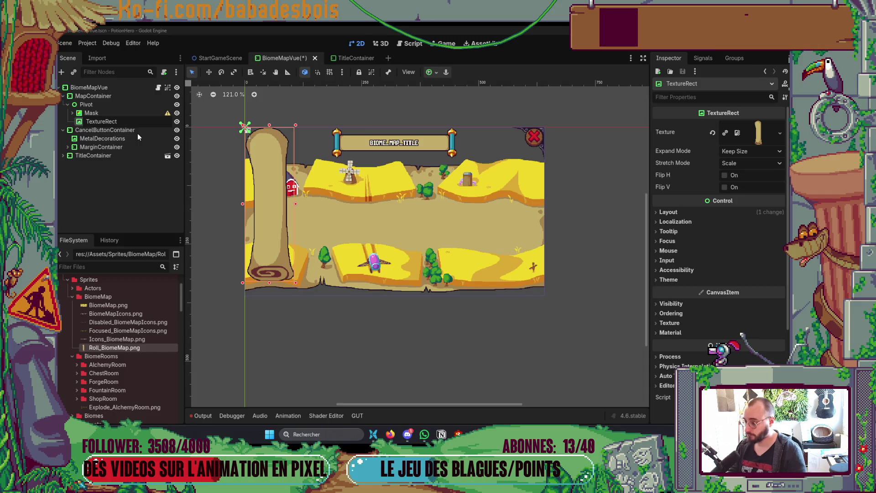
{"action": "double_click", "coordinate": [133, 122]}
{"action": "type", "text": "Rool"}
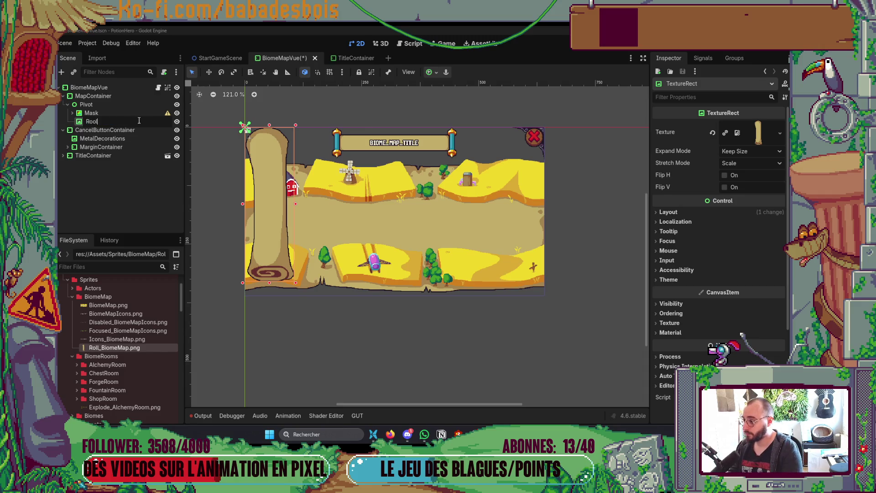
{"action": "key", "text": "Return"}
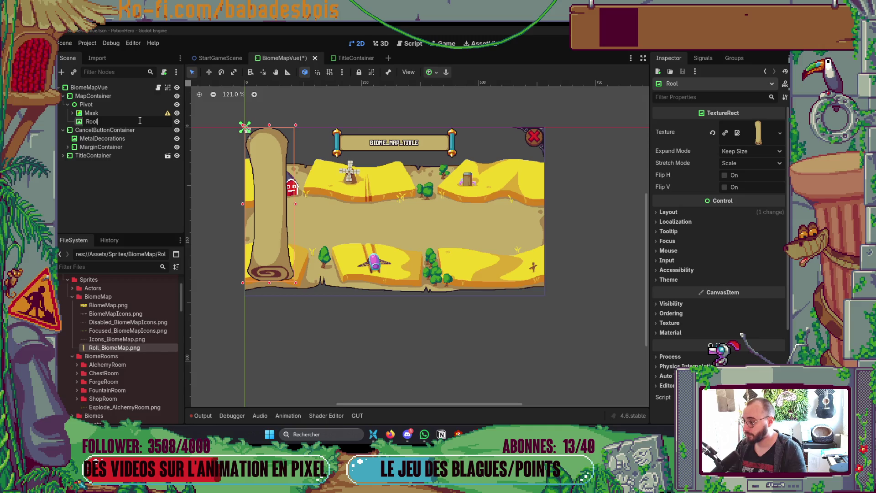
{"action": "type", "text": "l"}
{"action": "key", "text": "Return"}
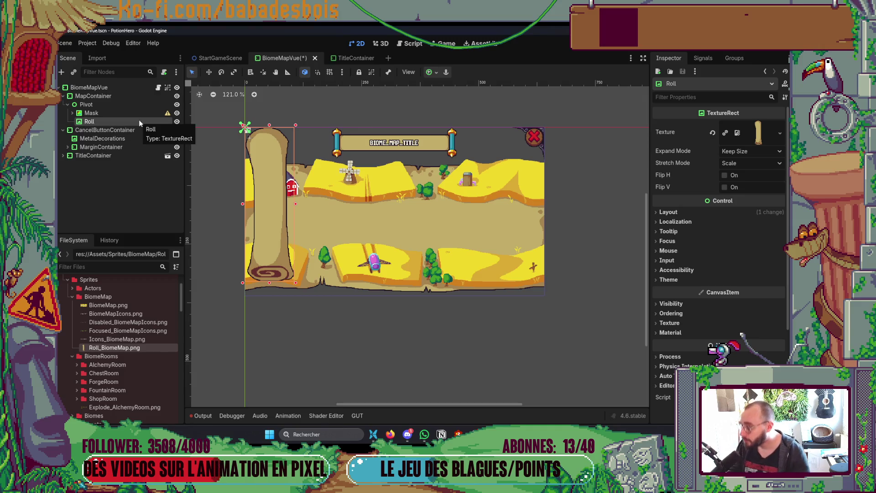
{"action": "key", "text": "w"}
{"action": "mouse_move", "coordinate": [267, 201]}
{"action": "left_mouse_down"}
{"action": "mouse_move", "coordinate": [542, 217]}
{"action": "mouse_move", "coordinate": [216, 220]}
{"action": "left_mouse_up"}
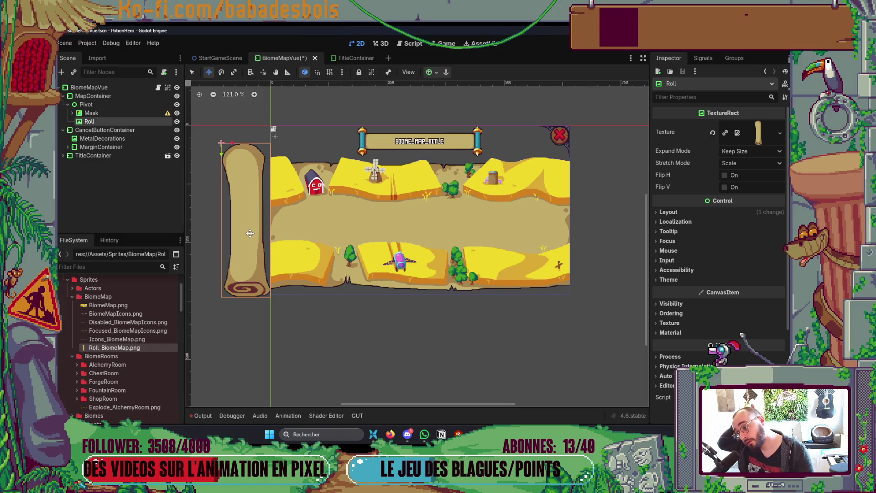
Undo a trial move of the Roll, keeping it snug against the map's left edge.
{"action": "left_click_drag", "start_coordinate": [252, 232], "coordinate": [466, 231]}
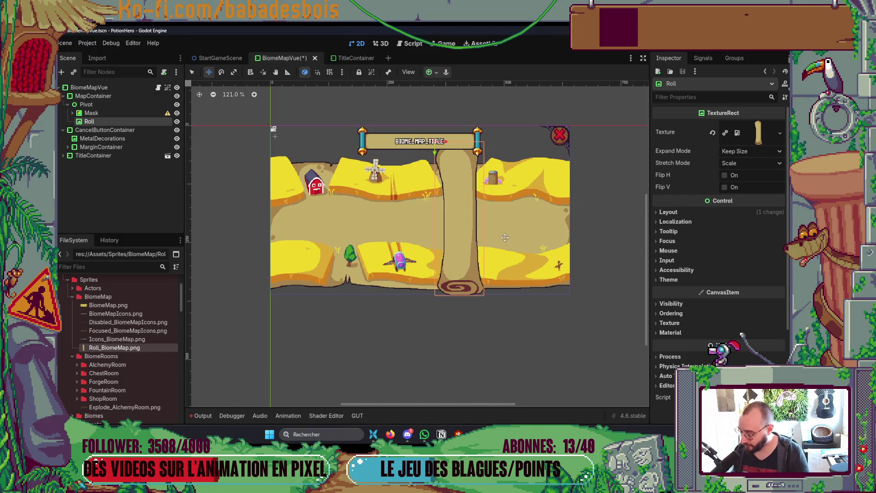
{"action": "key", "text": "ctrl+z"}
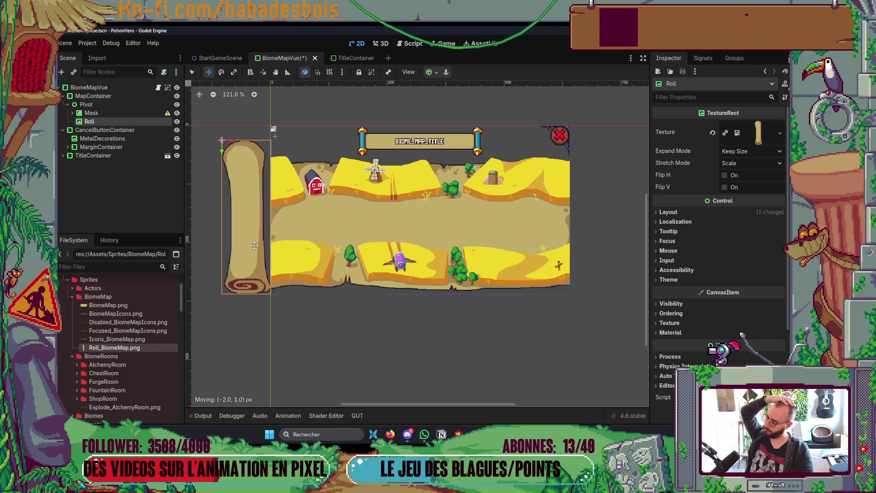
{"action": "scroll", "coordinate": [284, 238], "scroll_direction": "up", "scroll_amount": 2}
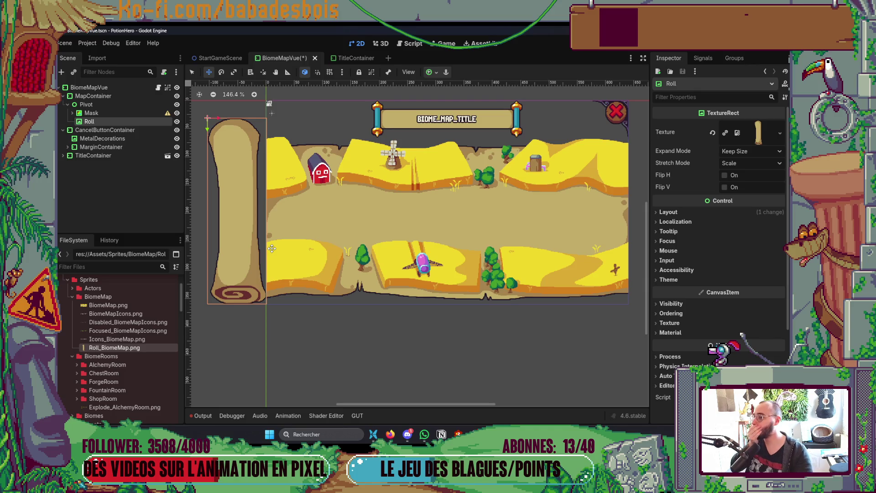
{"action": "left_click_drag", "start_coordinate": [389, 228], "coordinate": [371, 234]}
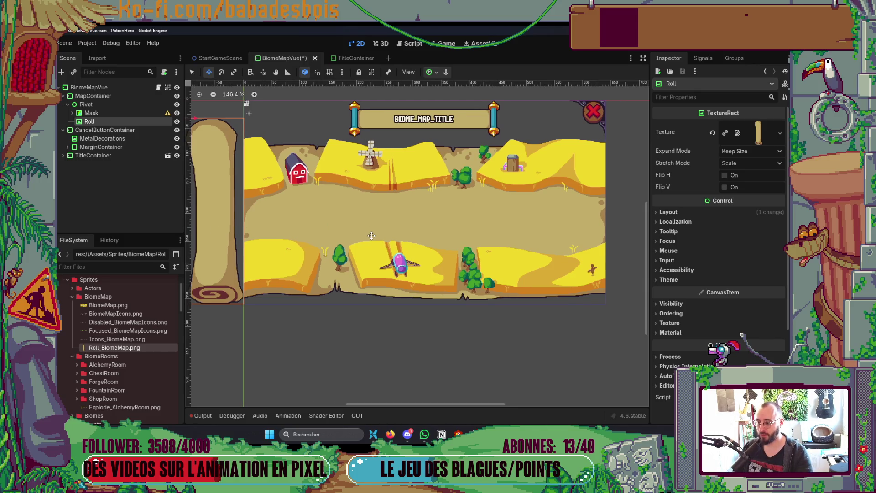
{"action": "key", "text": "q"}
{"action": "left_click", "coordinate": [335, 372]}
{"action": "scroll", "coordinate": [388, 348], "scroll_direction": "down", "scroll_amount": 1}
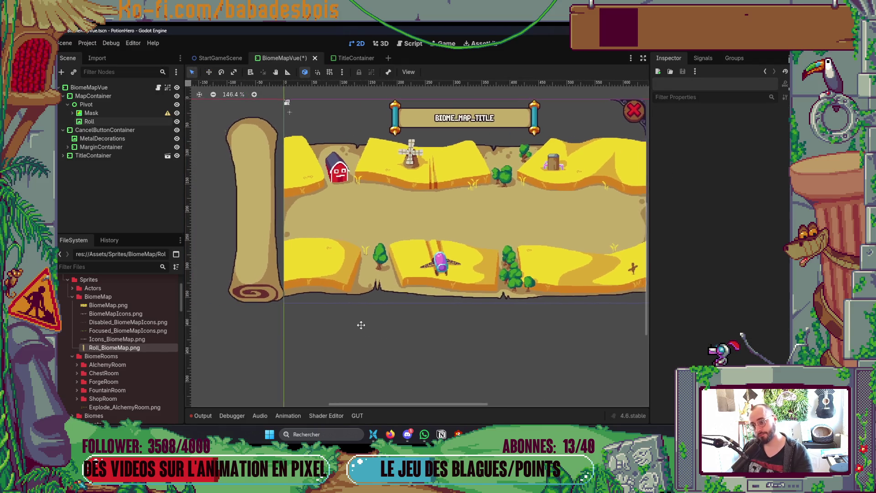
{"action": "left_click", "coordinate": [91, 113]}
Undo a trial narrowing of the Mask and save the scene at full map width.
{"action": "mouse_move", "coordinate": [595, 214]}
{"action": "left_mouse_down"}
{"action": "mouse_move", "coordinate": [227, 224]}
{"action": "mouse_move", "coordinate": [567, 218]}
{"action": "left_mouse_up"}
{"action": "key", "text": "ctrl+z"}
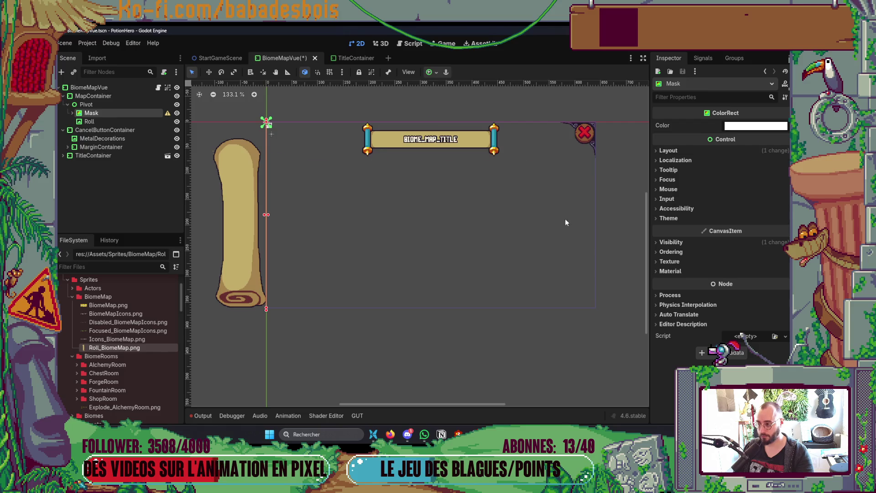
{"action": "key", "text": "ctrl+z"}
{"action": "key", "text": "ctrl+s"}
Select the Roll node, look around the canvas, and switch to Aseprite.
{"action": "scroll", "coordinate": [529, 254], "scroll_direction": "down", "scroll_amount": 2}
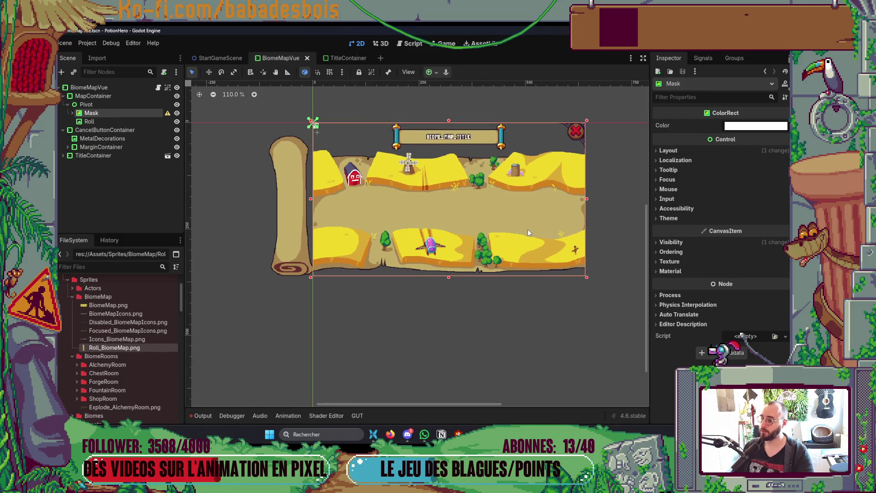
{"action": "scroll", "coordinate": [315, 240], "scroll_direction": "up", "scroll_amount": 11}
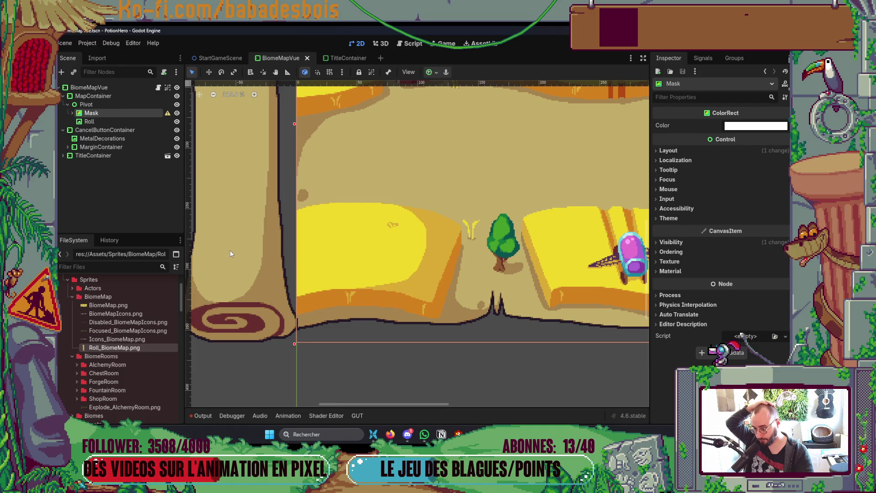
{"action": "left_click", "coordinate": [122, 121]}
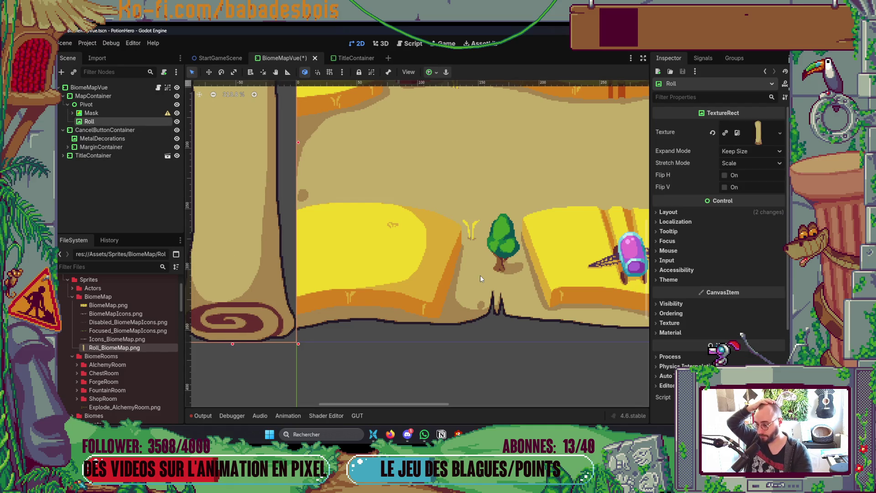
{"action": "scroll", "coordinate": [480, 275], "scroll_direction": "down", "scroll_amount": 4}
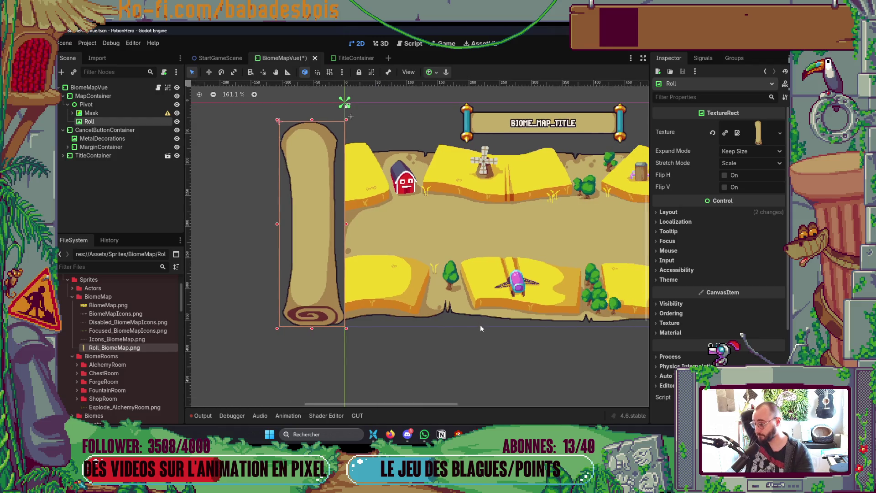
{"action": "scroll", "coordinate": [478, 328], "scroll_direction": "right", "scroll_amount": 1}
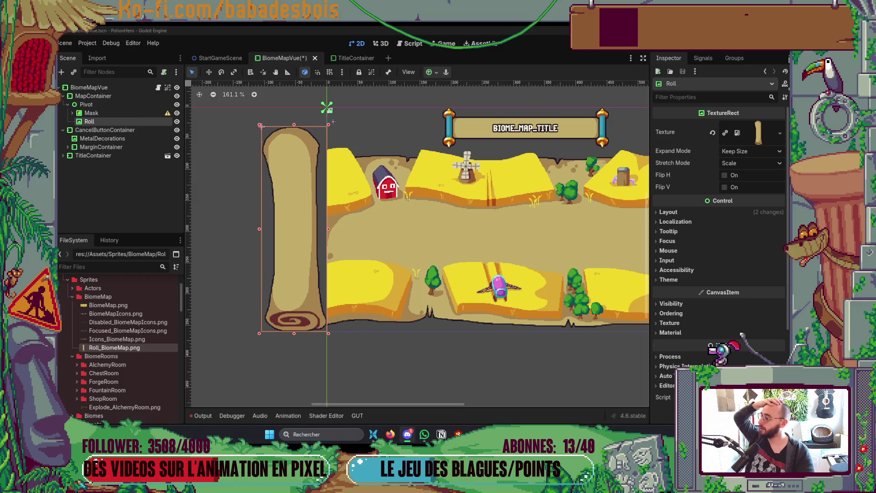
{"action": "scroll", "coordinate": [340, 249], "scroll_direction": "down", "scroll_amount": 3}
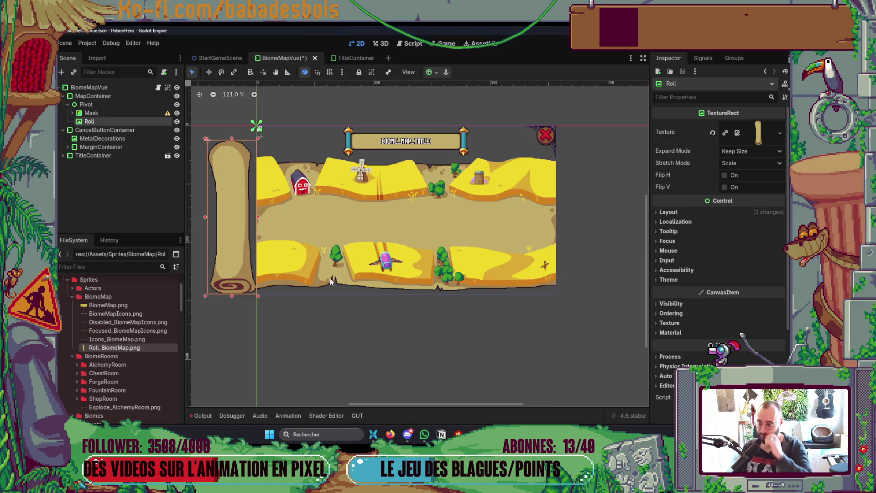
{"action": "scroll", "coordinate": [329, 281], "scroll_direction": "left", "scroll_amount": 2}
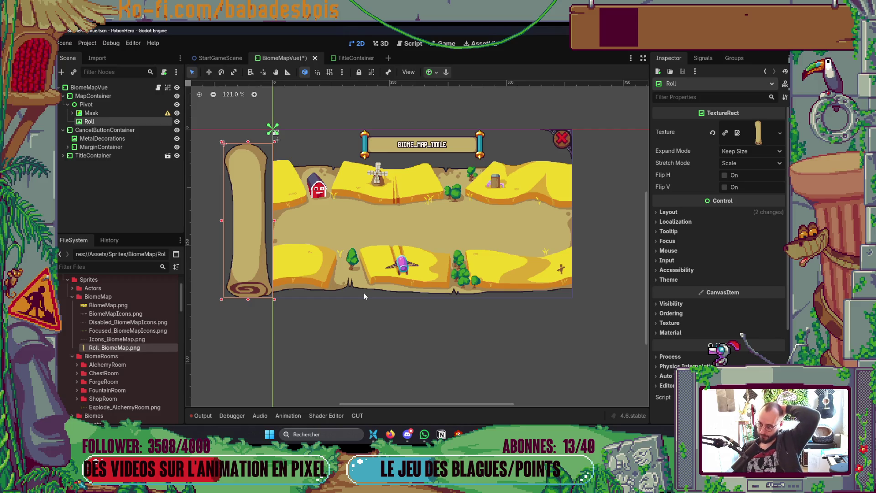
{"action": "key", "text": "alt+Tab"}
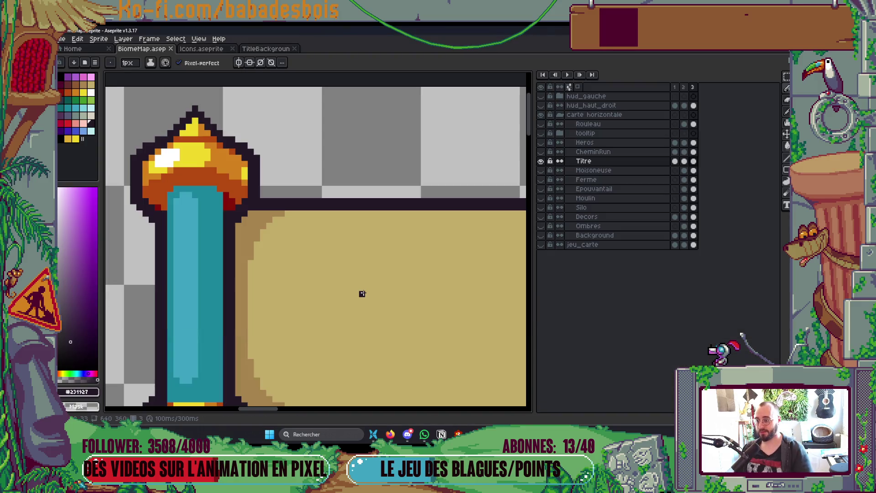
Show all the hidden map layers and hide the Rouleau scroll layer.
{"action": "left_click_drag", "start_coordinate": [541, 124], "coordinate": [541, 235]}
{"action": "scroll", "coordinate": [320, 228], "scroll_direction": "down", "scroll_amount": 5}
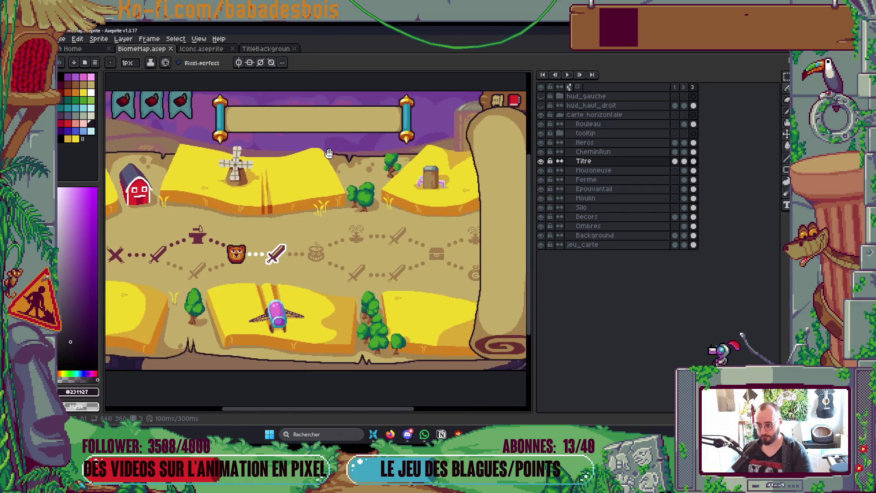
{"action": "key", "text": "Tab"}
{"action": "key", "text": "Tab"}
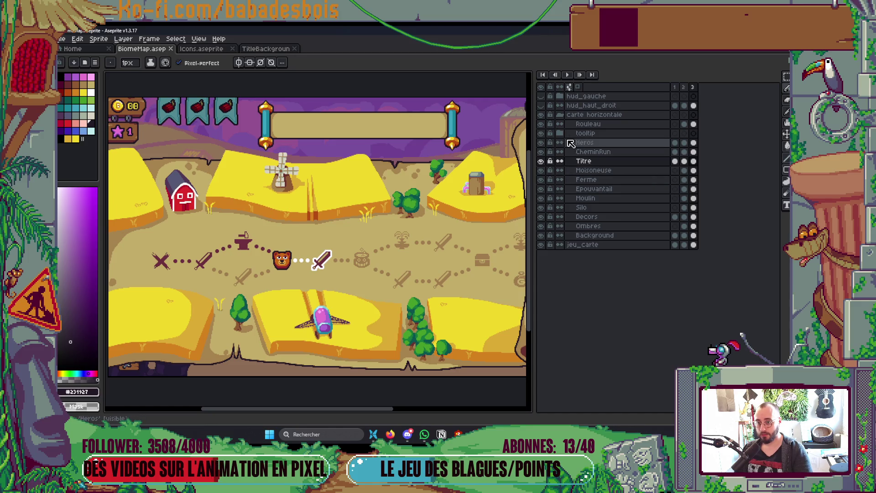
{"action": "left_click", "coordinate": [543, 124]}
{"action": "key", "text": "Tab"}
Pan the canvas around the map artwork and return to Godot Engine.
{"action": "left_click_drag", "start_coordinate": [550, 285], "coordinate": [614, 267]}
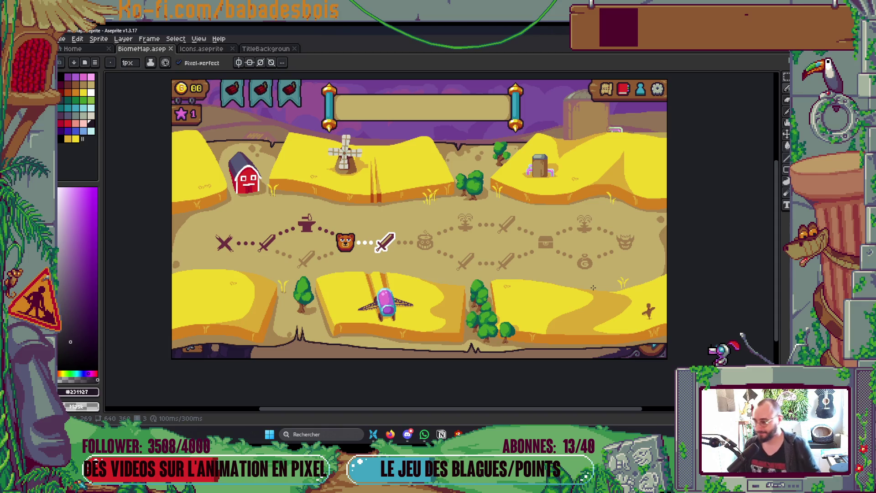
{"action": "left_click_drag", "start_coordinate": [574, 318], "coordinate": [597, 337]}
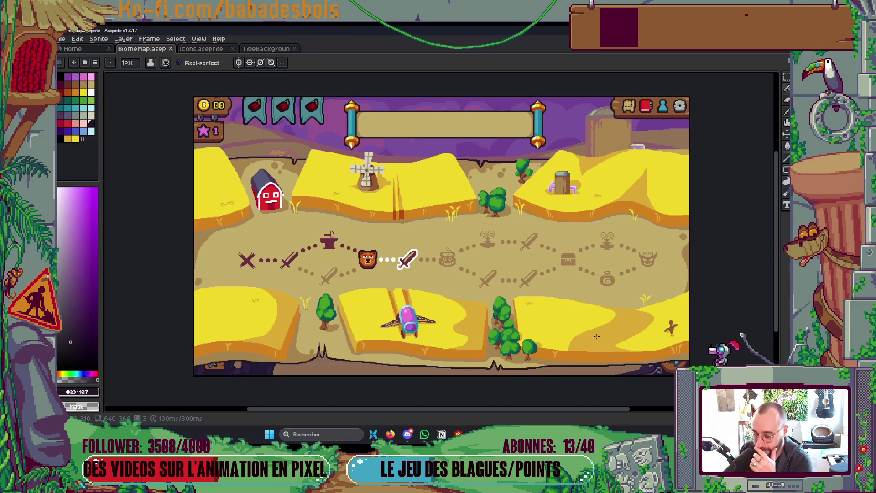
{"action": "key", "text": "alt+Tab"}
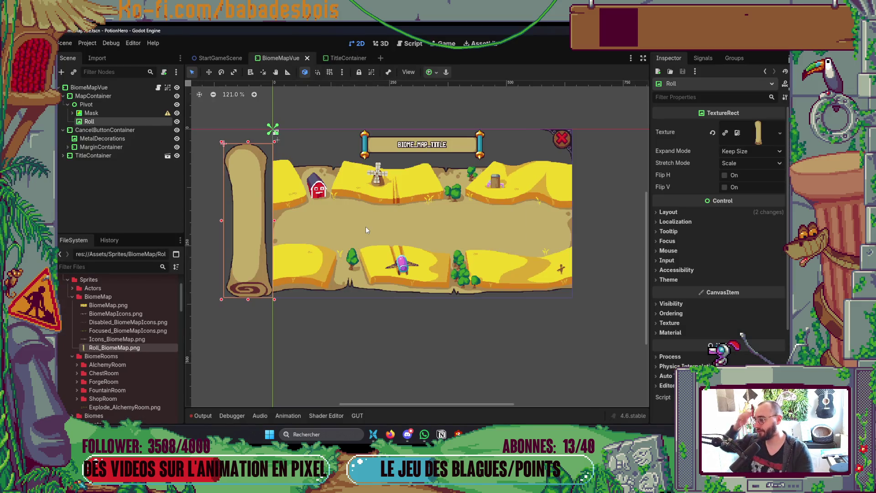
Add an AnimationPlayer under BiomeMapVue and move it above MapContainer.
{"action": "left_click", "coordinate": [93, 96]}
{"action": "left_click", "coordinate": [98, 88]}
{"action": "right_click", "coordinate": [105, 88]}
{"action": "left_click", "coordinate": [133, 113]}
{"action": "key", "text": "Escape"}
{"action": "right_click", "coordinate": [111, 87]}
{"action": "left_click", "coordinate": [137, 96]}
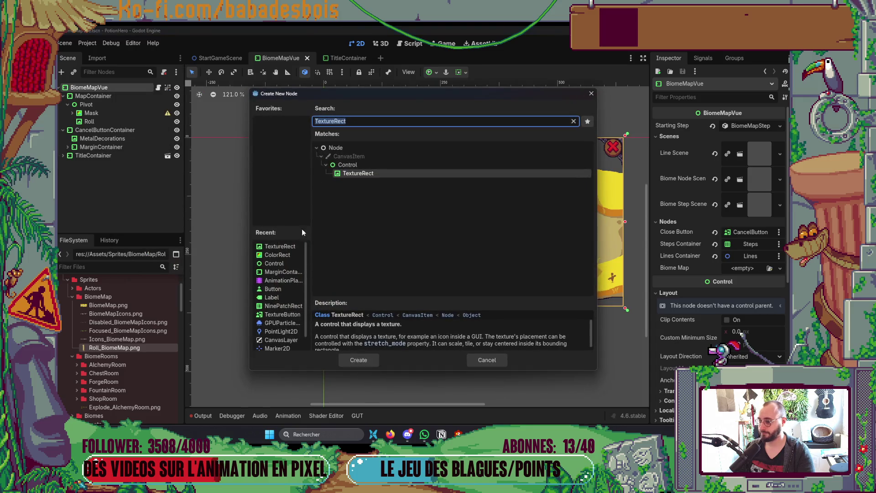
{"action": "double_click", "coordinate": [282, 280]}
{"action": "left_click_drag", "start_coordinate": [129, 161], "coordinate": [134, 92]}
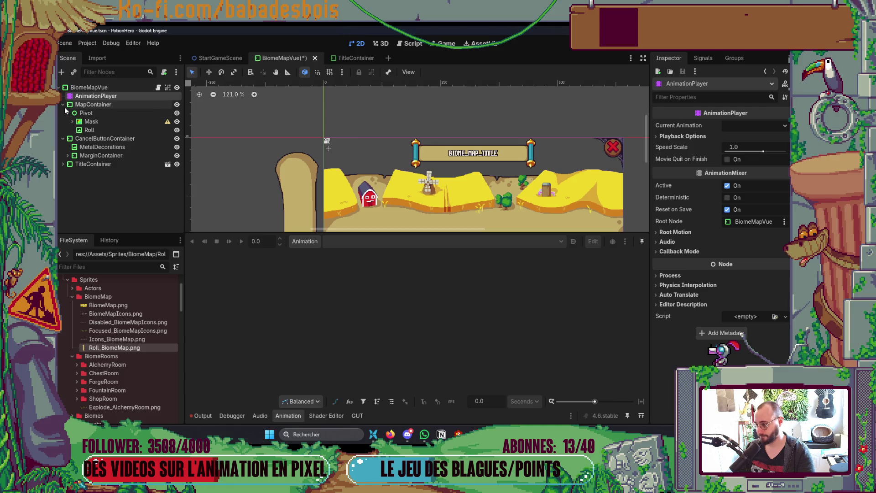
Create a new animation named 'Open' in the AnimationPlayer.
{"action": "left_click", "coordinate": [305, 241]}
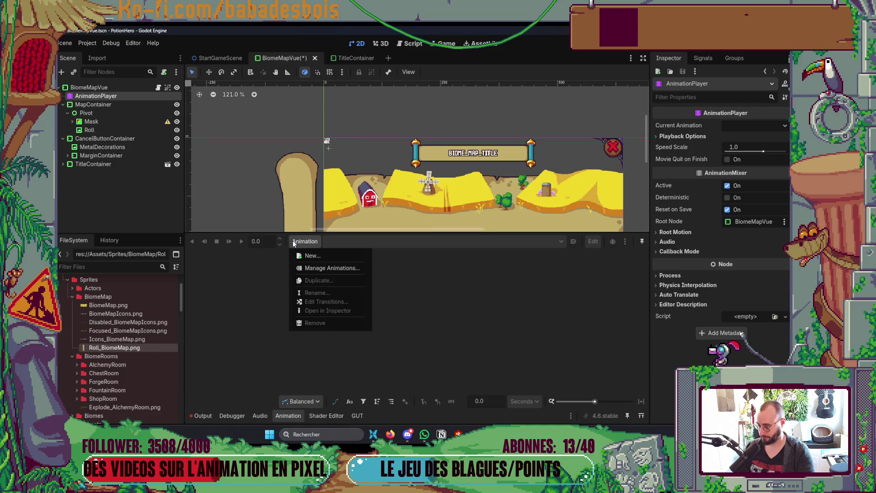
{"action": "left_click", "coordinate": [345, 257]}
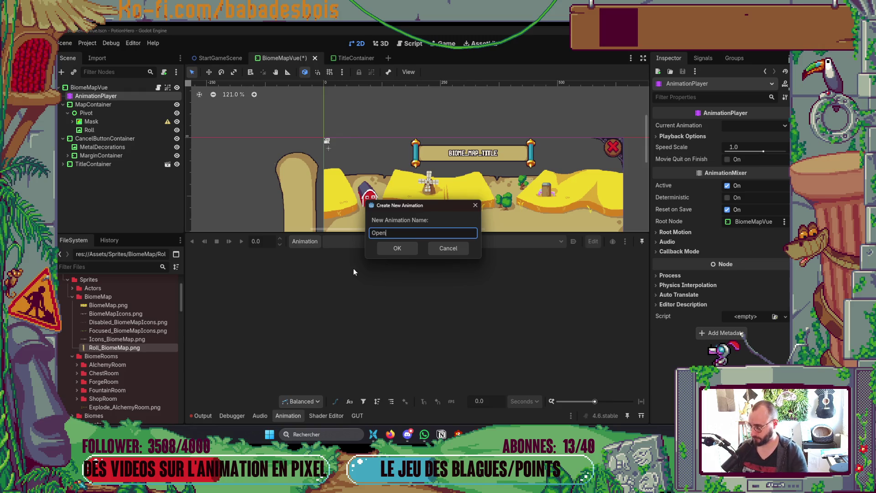
{"action": "left_click", "coordinate": [397, 248]}
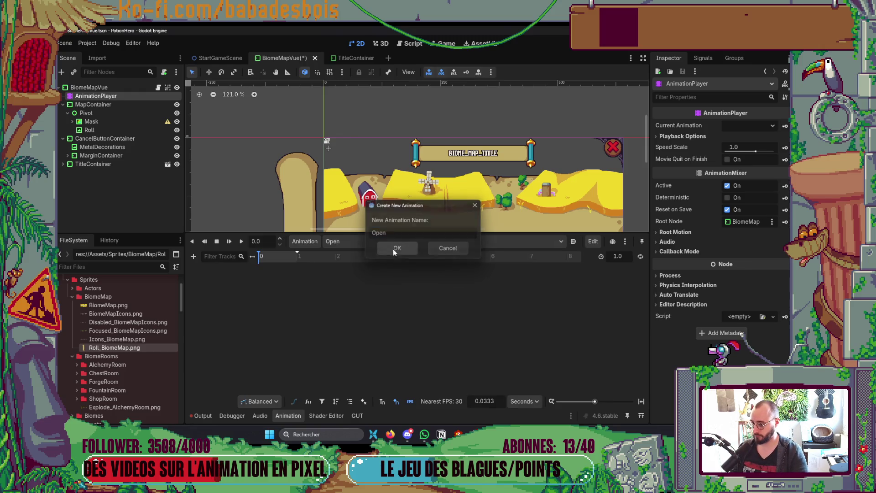
{"action": "left_click", "coordinate": [194, 256]}
Add a property track for the Mask's size.
{"action": "left_click", "coordinate": [221, 270]}
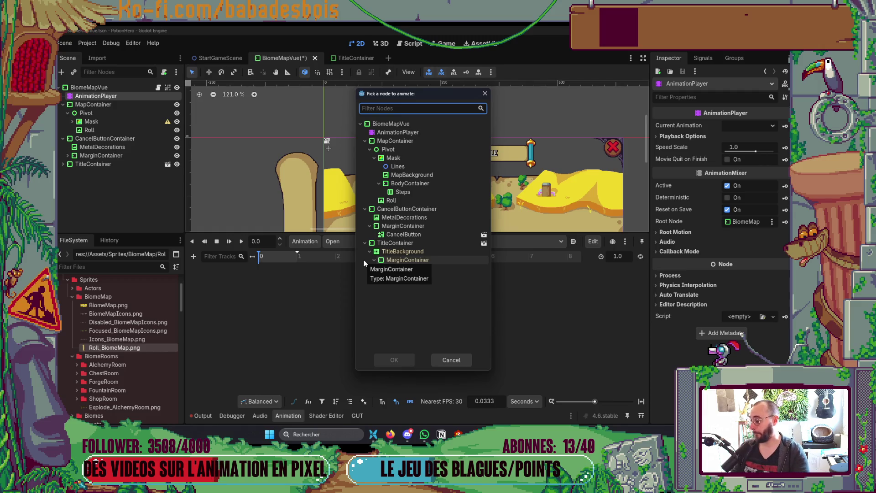
{"action": "double_click", "coordinate": [402, 158]}
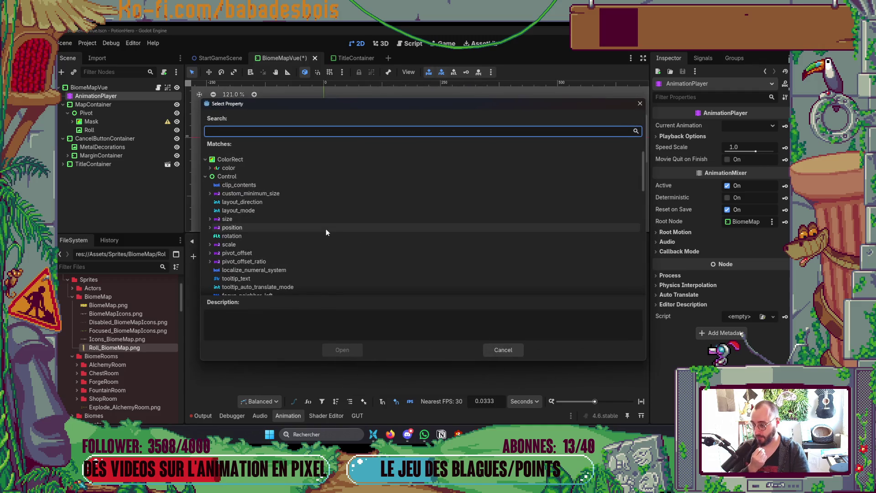
{"action": "type", "text": "siz"}
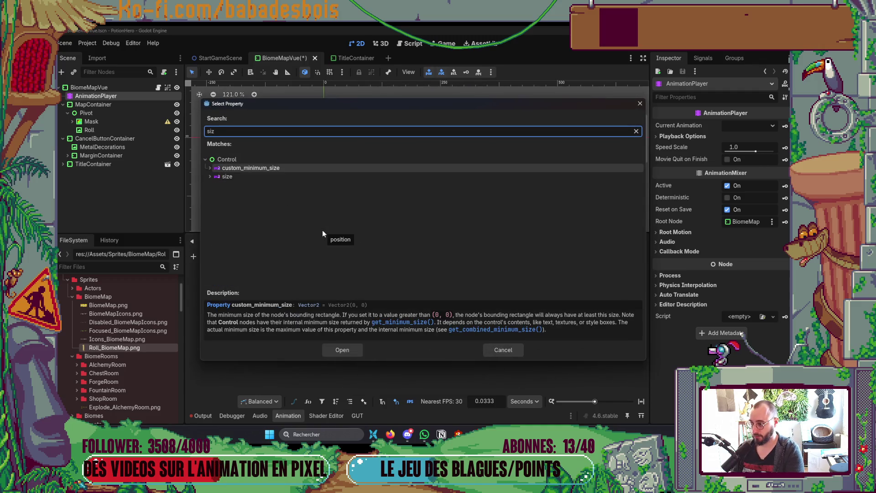
{"action": "key", "text": "Down"}
{"action": "key", "text": "Return"}
Add a Roll position track and narrow its path to position:x.
{"action": "left_click", "coordinate": [194, 256]}
{"action": "left_click", "coordinate": [213, 268]}
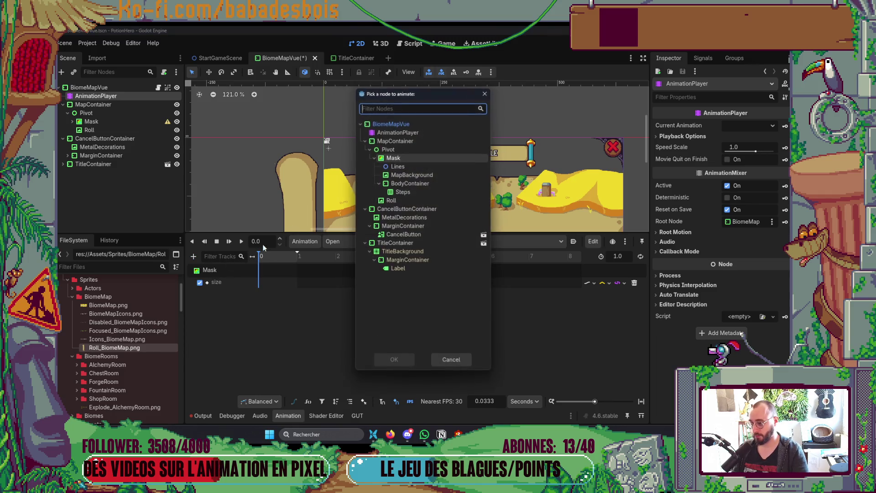
{"action": "double_click", "coordinate": [396, 201]}
{"action": "type", "text": "Pos"}
{"action": "key", "text": "Return"}
{"action": "double_click", "coordinate": [244, 307]}
{"action": "type", "text": ":x"}
{"action": "key", "text": "Return"}
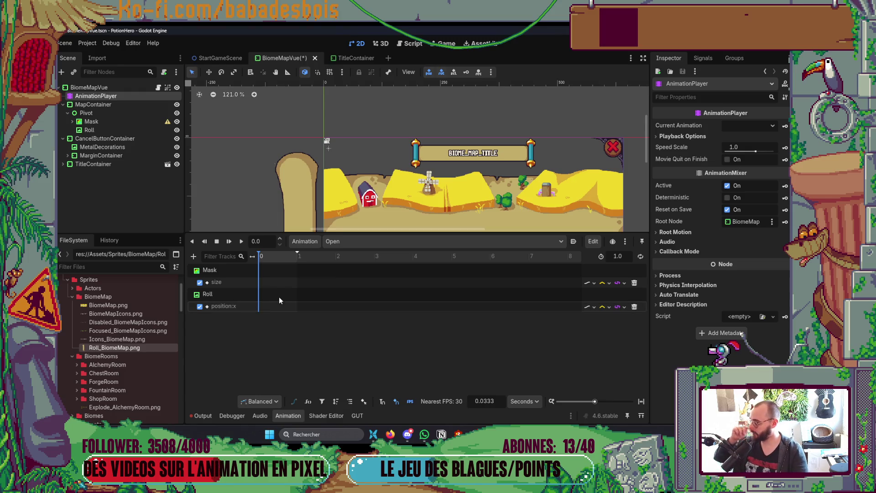
Insert a Mask size key of 640×360 at time 0.
{"action": "right_click", "coordinate": [264, 285]}
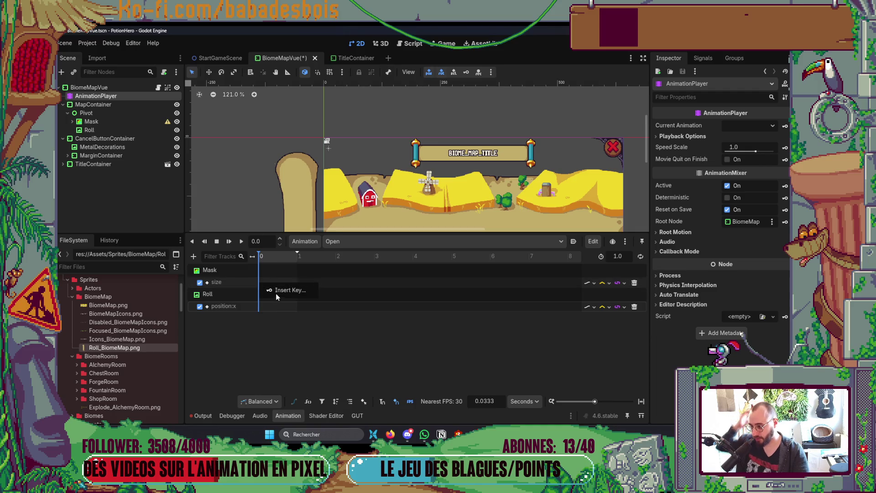
{"action": "left_click", "coordinate": [274, 294]}
{"action": "left_click", "coordinate": [261, 284]}
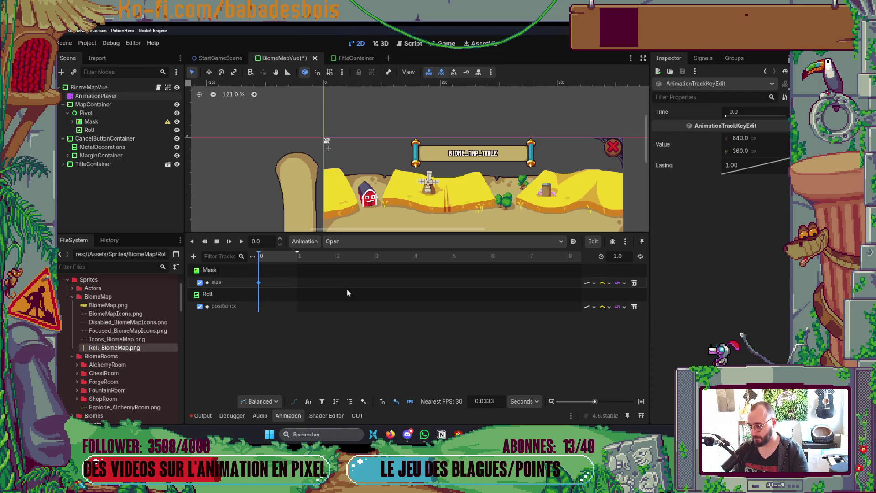
Add a second Mask size key near 0.57 s and change the track path to size:x.
{"action": "scroll", "coordinate": [510, 133], "scroll_direction": "down", "scroll_amount": 3}
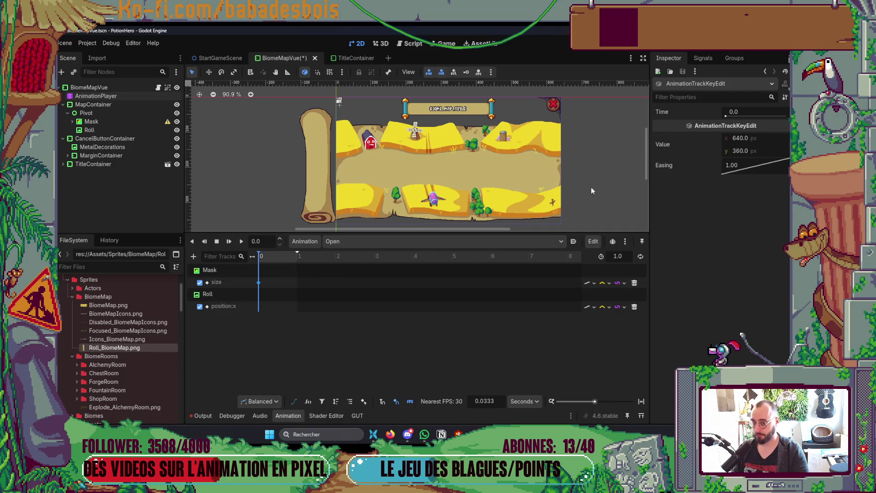
{"action": "right_click", "coordinate": [279, 283]}
{"action": "left_click", "coordinate": [297, 289]}
{"action": "left_click_drag", "start_coordinate": [280, 283], "coordinate": [297, 288]}
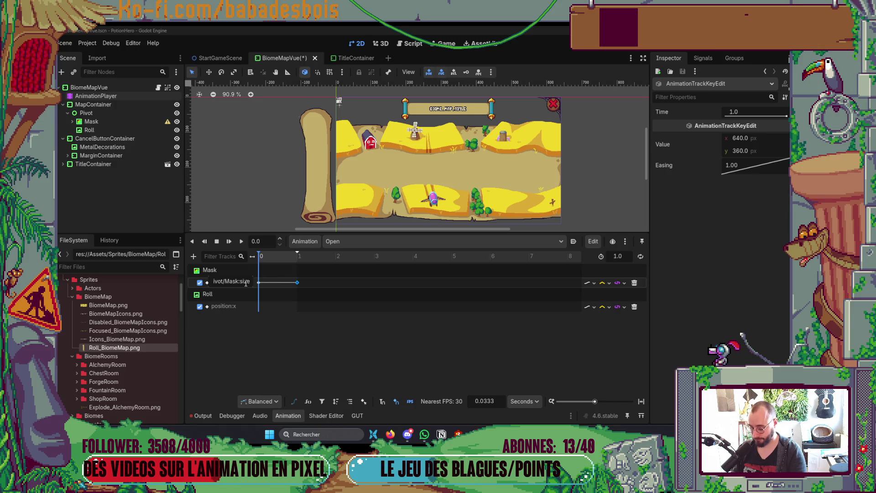
{"action": "type", "text": ":x"}
{"action": "key", "text": "Return"}
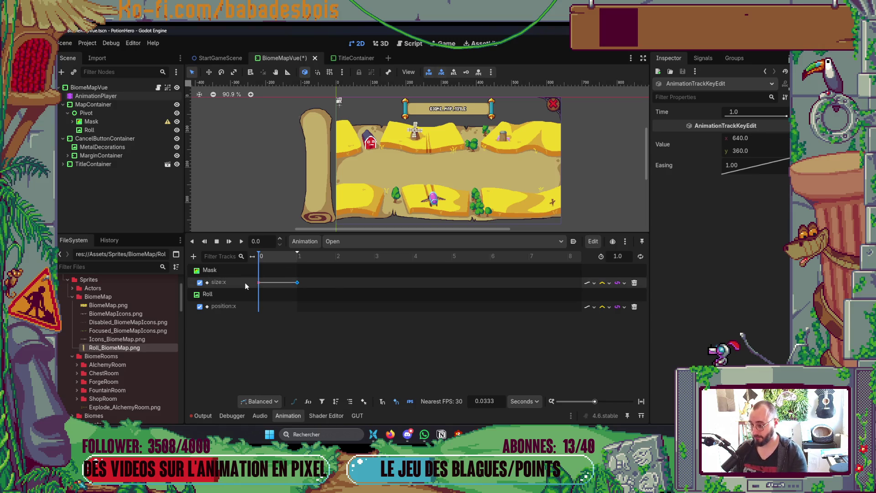
Delete both existing keys on the size:x track.
{"action": "left_click", "coordinate": [259, 286]}
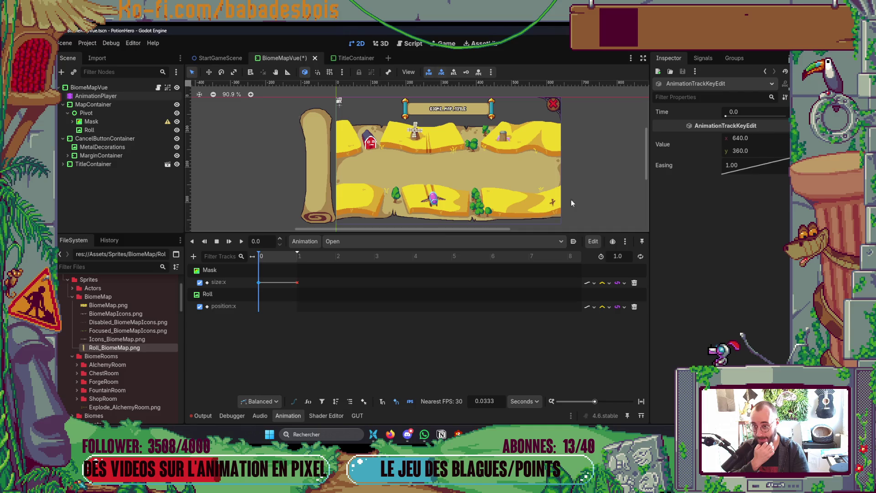
{"action": "right_click", "coordinate": [265, 287]}
{"action": "left_click", "coordinate": [286, 344]}
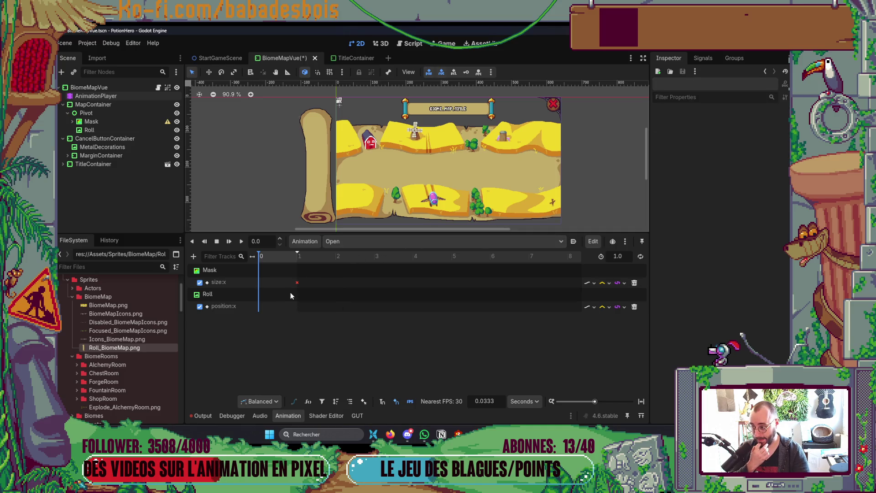
{"action": "right_click", "coordinate": [297, 283]}
{"action": "left_click", "coordinate": [321, 333]}
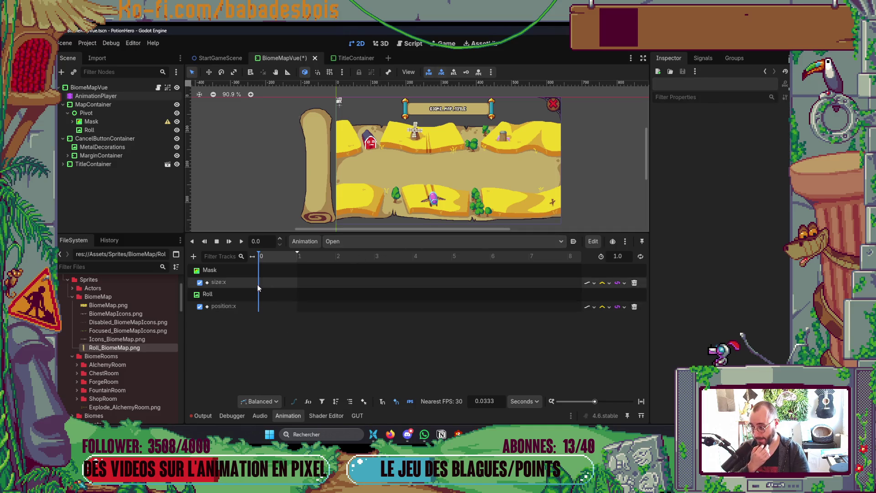
Insert new size:x keys and drag them along the timeline, ending with a 640 key at 1.0 s.
{"action": "right_click", "coordinate": [263, 286]}
{"action": "left_click", "coordinate": [283, 290]}
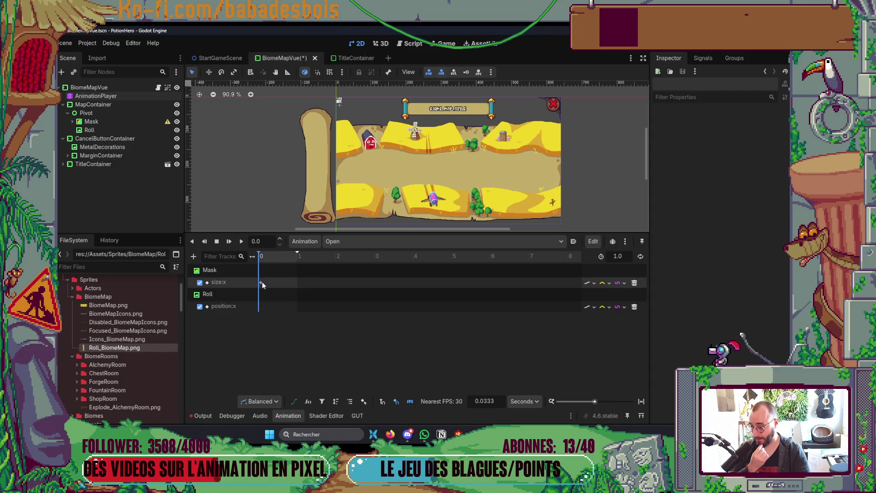
{"action": "left_click", "coordinate": [263, 283]}
{"action": "left_click_drag", "start_coordinate": [263, 283], "coordinate": [259, 283]}
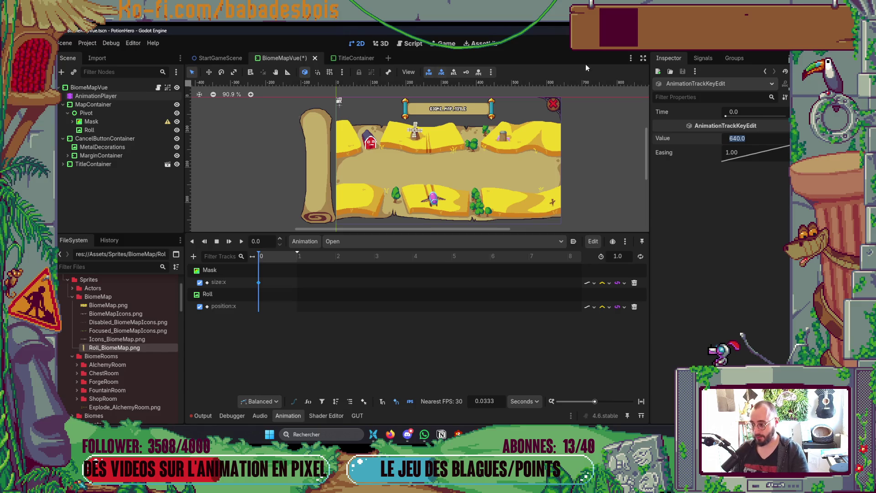
{"action": "left_click_drag", "start_coordinate": [259, 283], "coordinate": [297, 289]}
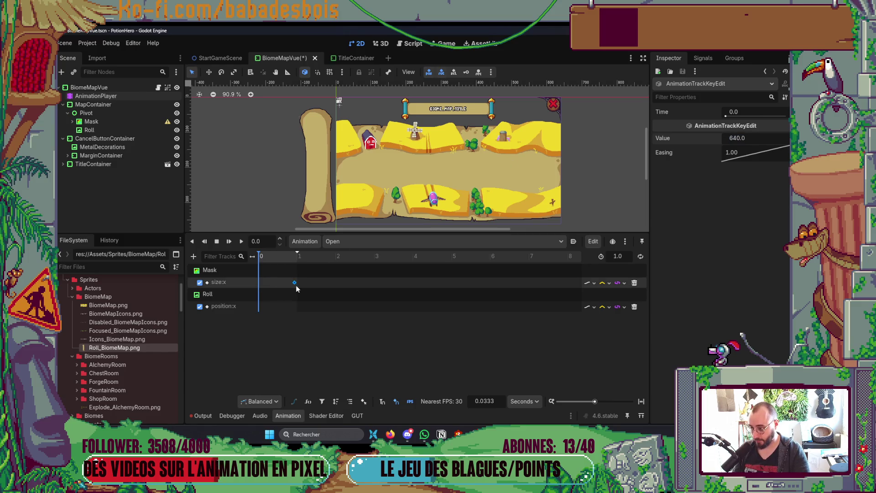
{"action": "right_click", "coordinate": [269, 284]}
{"action": "left_click", "coordinate": [280, 291]}
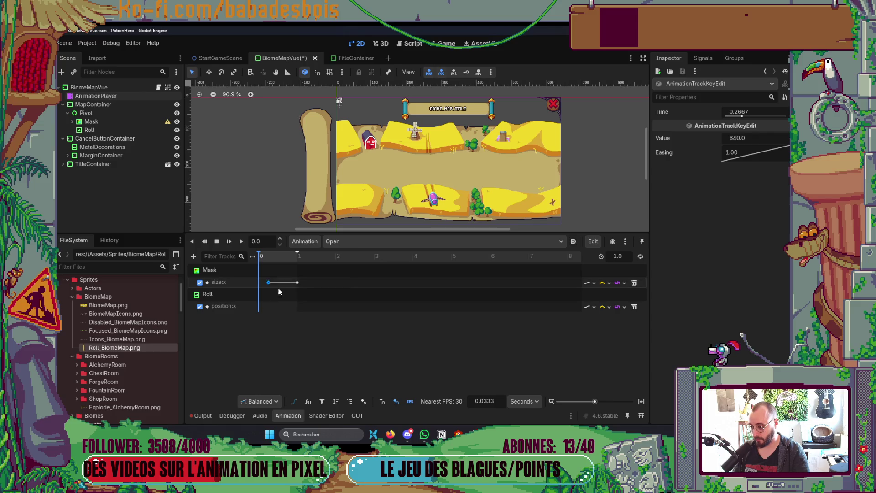
{"action": "left_click_drag", "start_coordinate": [263, 286], "coordinate": [280, 288]}
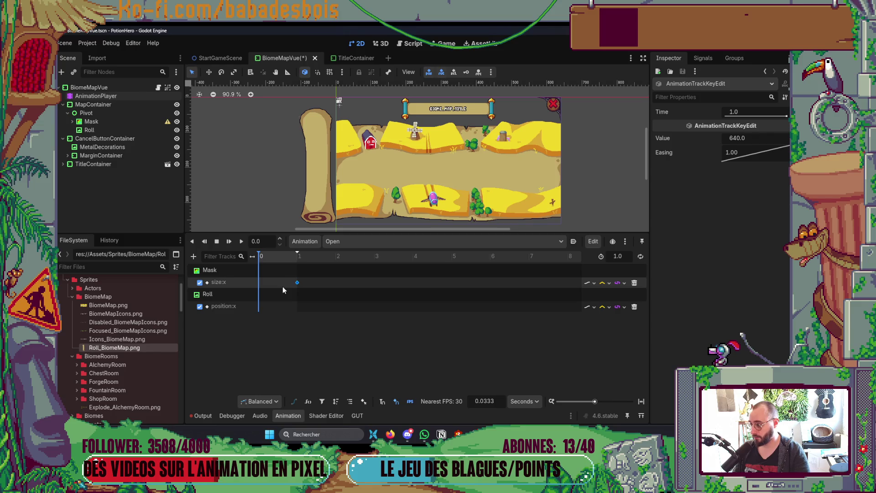
{"action": "scroll", "coordinate": [354, 153], "scroll_direction": "down", "scroll_amount": 3}
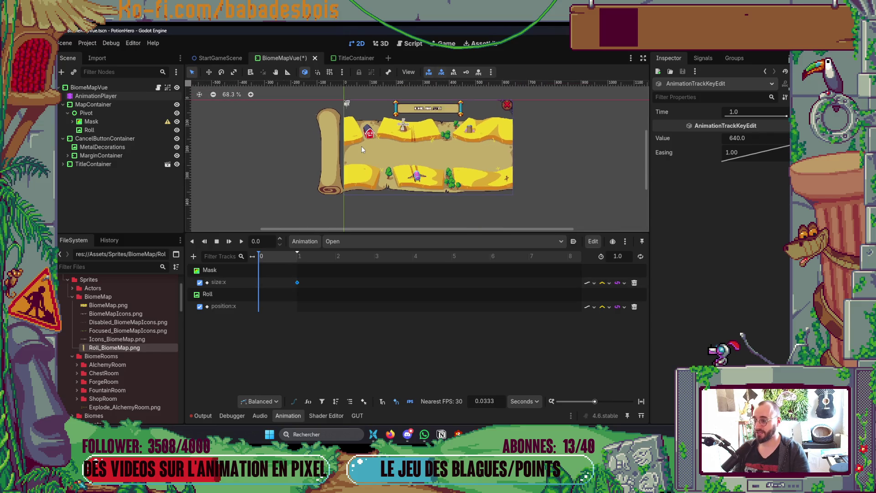
{"action": "scroll", "coordinate": [327, 122], "scroll_direction": "up", "scroll_amount": 2}
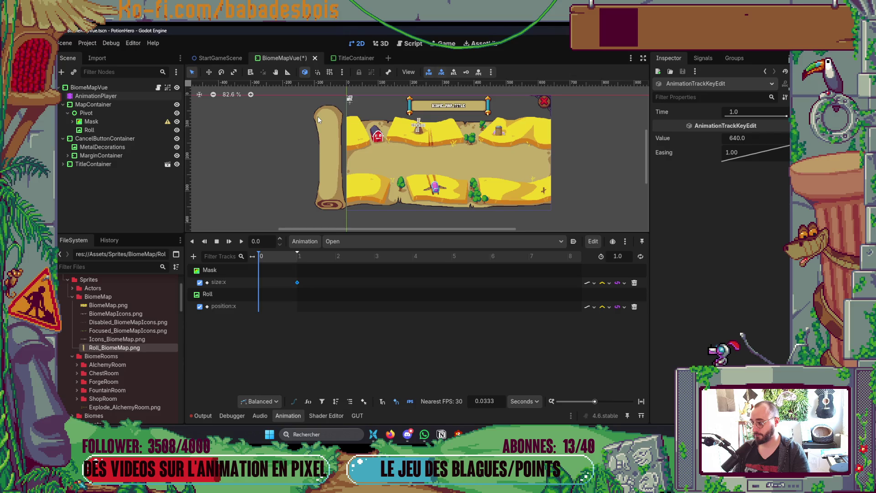
{"action": "left_click", "coordinate": [125, 121]}
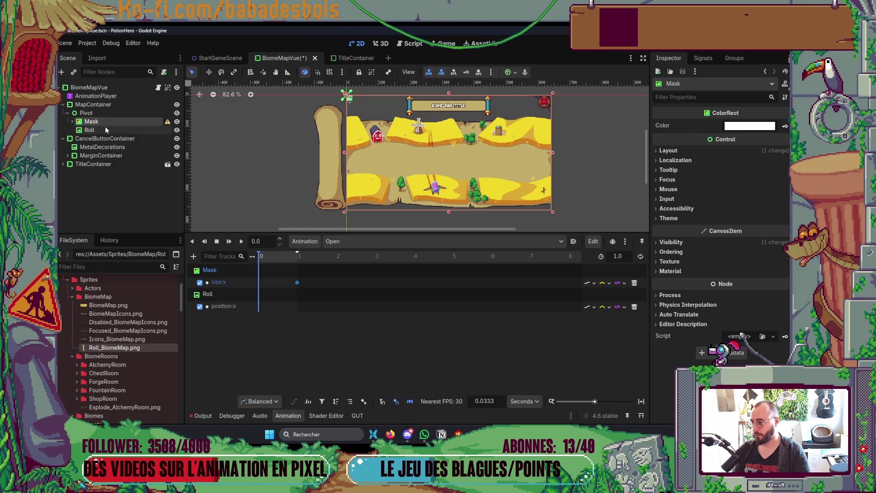
{"action": "left_click", "coordinate": [105, 128]}
{"action": "left_click", "coordinate": [111, 121]}
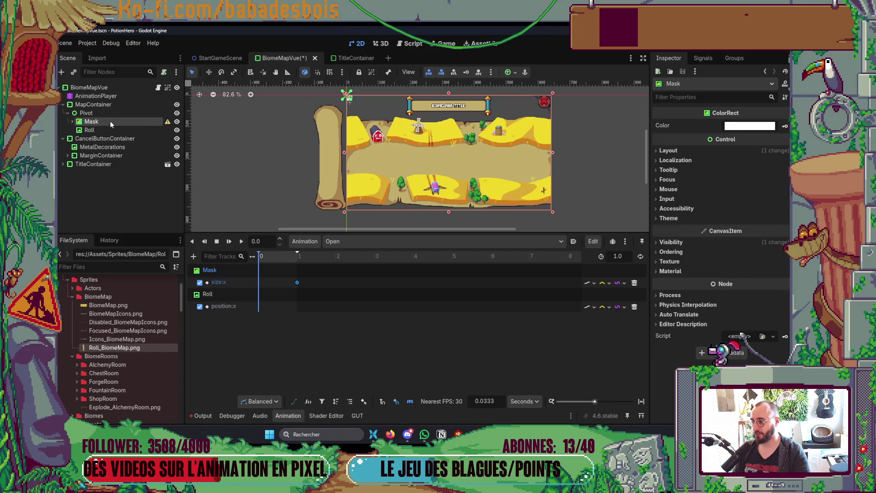
{"action": "left_click", "coordinate": [113, 112]}
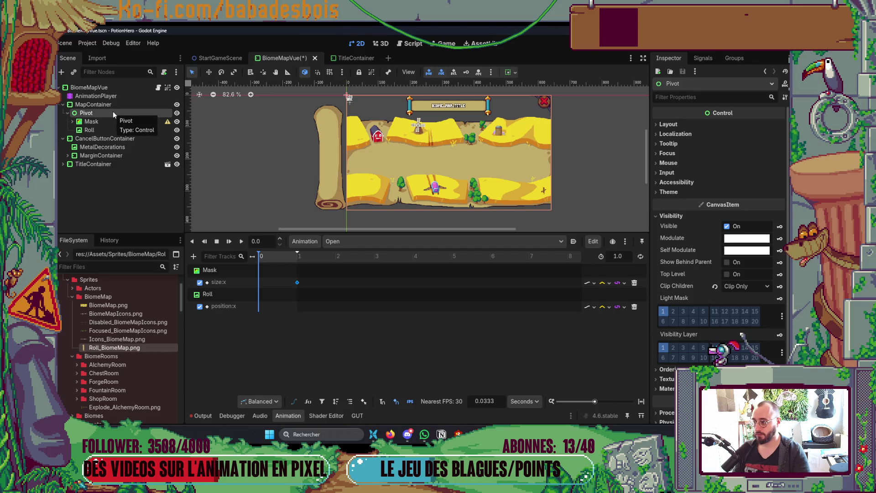
{"action": "left_click", "coordinate": [95, 131]}
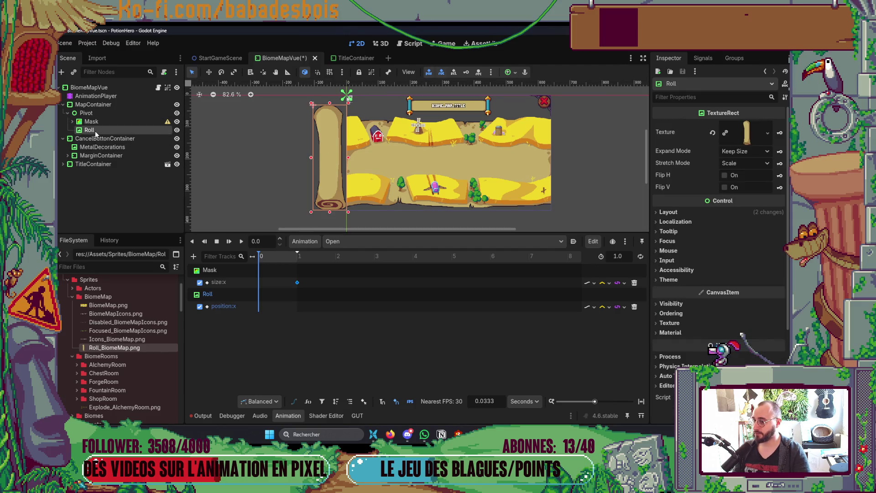
{"action": "left_click", "coordinate": [107, 114]}
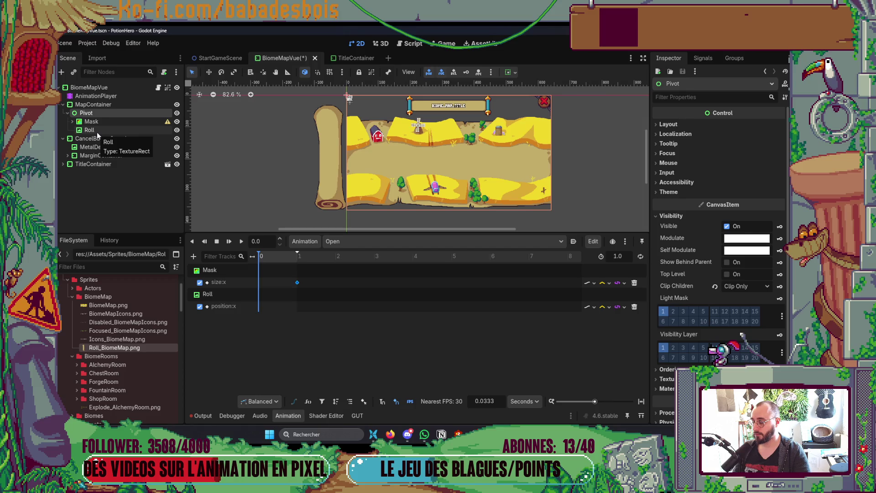
{"action": "right_click", "coordinate": [103, 114]}
{"action": "left_click", "coordinate": [125, 120]}
{"action": "double_click", "coordinate": [272, 270]}
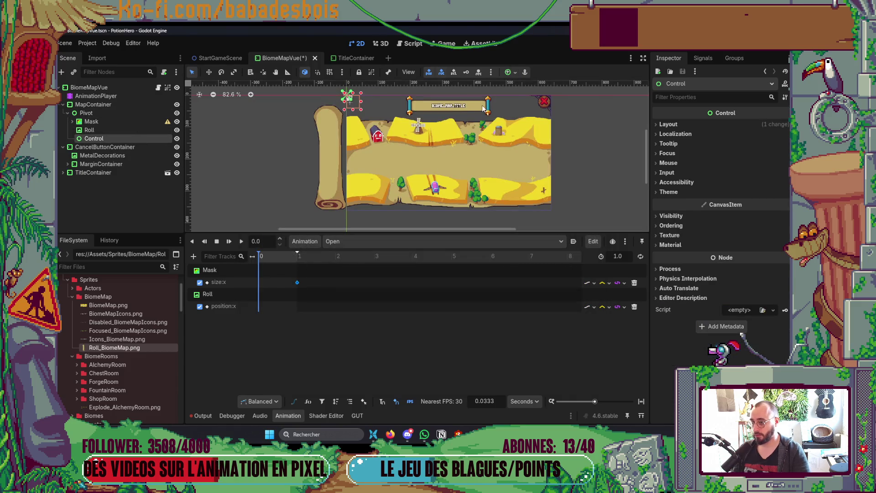
{"action": "left_click", "coordinate": [516, 72]}
{"action": "left_click", "coordinate": [555, 144]}
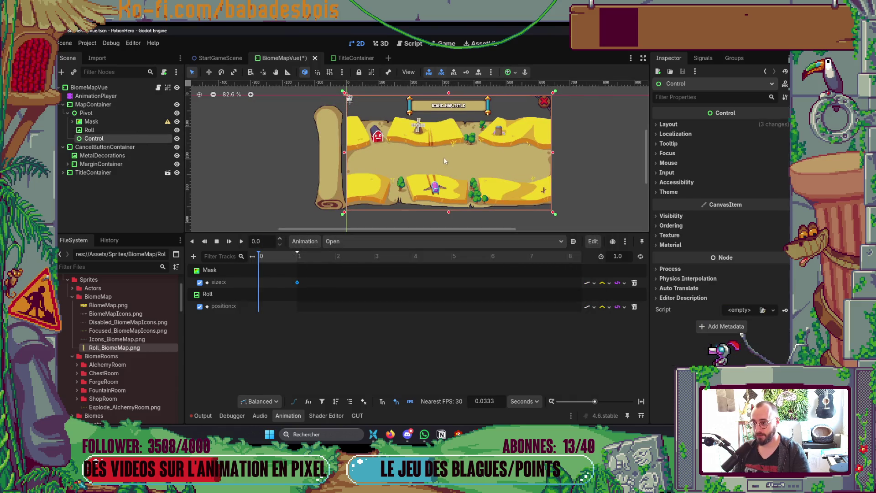
{"action": "left_click", "coordinate": [635, 306]}
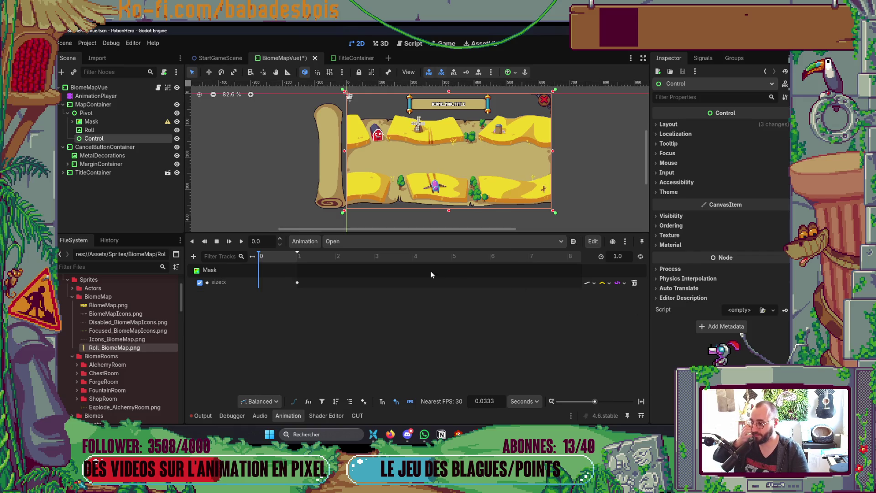
{"action": "left_click_drag", "start_coordinate": [336, 163], "coordinate": [313, 163]}
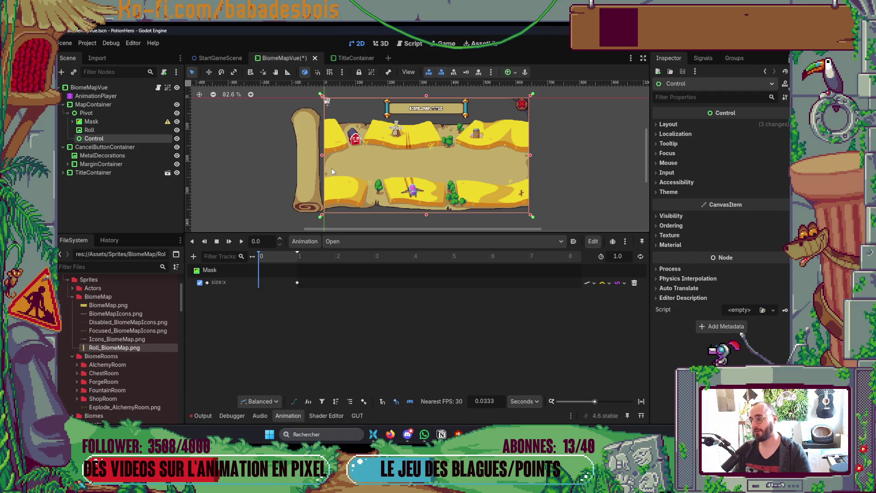
{"action": "key", "text": "ctrl+z"}
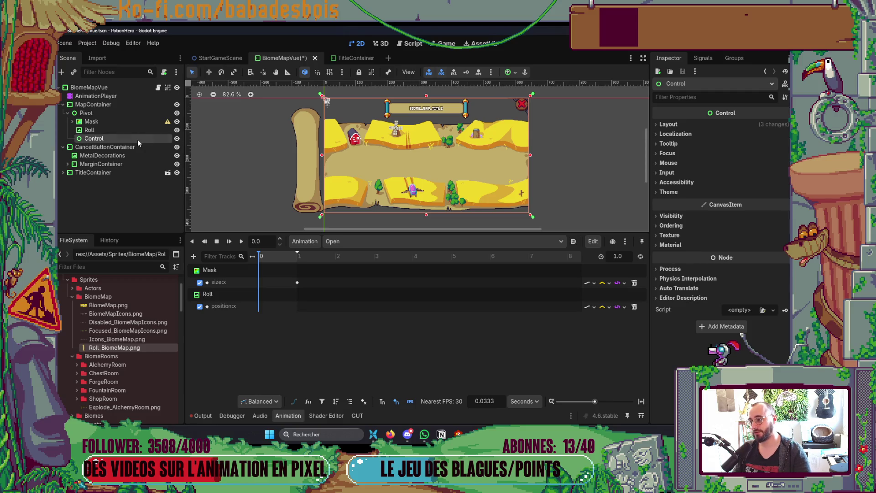
{"action": "right_click", "coordinate": [141, 140]}
{"action": "left_click", "coordinate": [182, 353]}
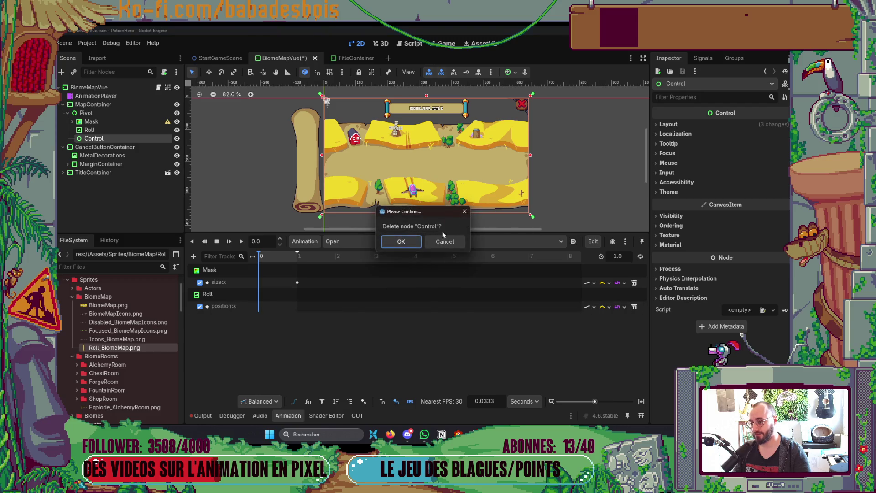
{"action": "left_click", "coordinate": [400, 242]}
{"action": "left_click", "coordinate": [97, 130]}
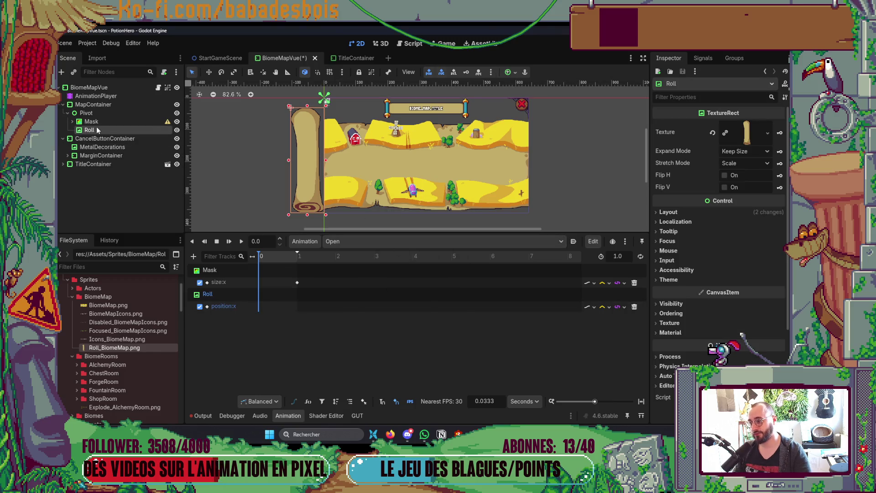
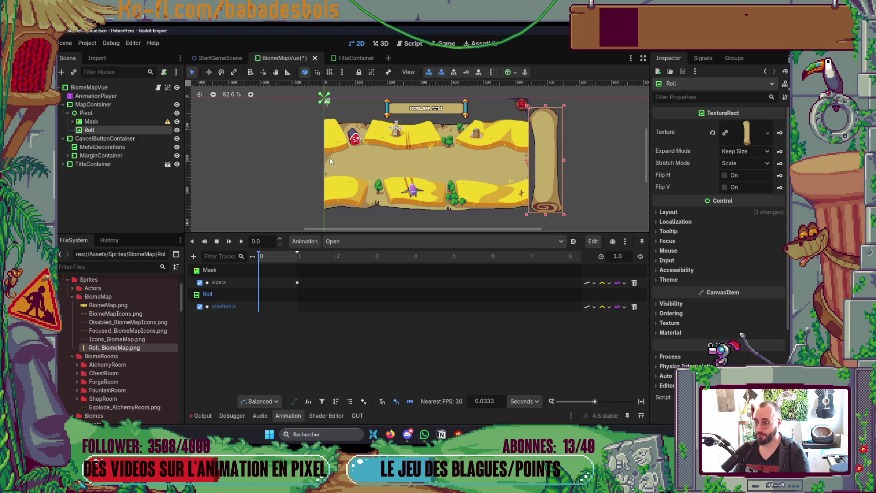
Insert a Mask size:x key at time 0 and set its value to 0.
{"action": "scroll", "coordinate": [581, 171], "scroll_direction": "up", "scroll_amount": 3}
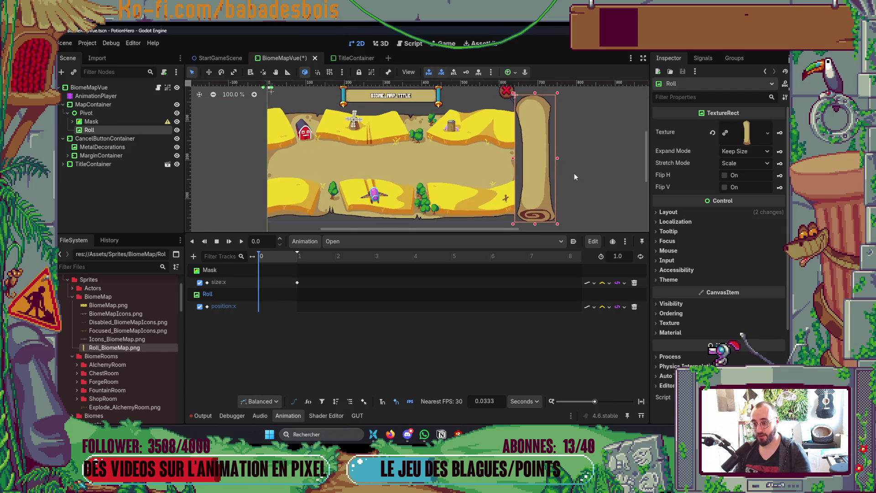
{"action": "scroll", "coordinate": [567, 173], "scroll_direction": "down", "scroll_amount": 3}
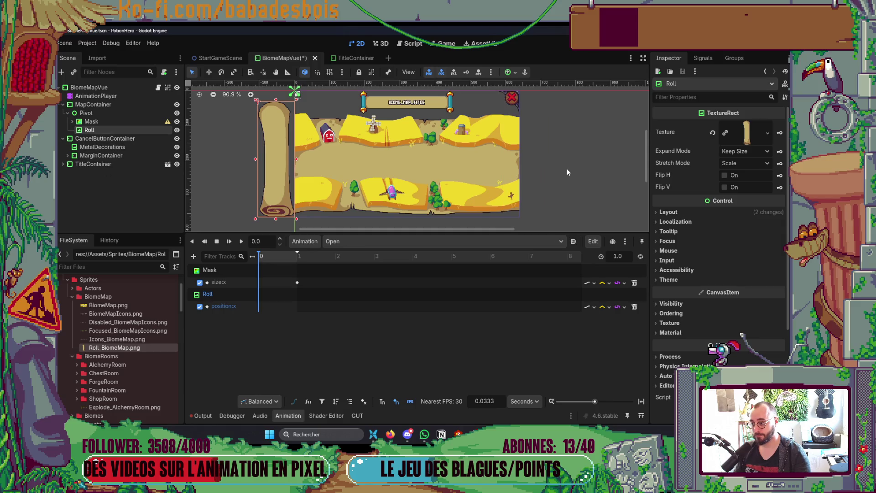
{"action": "scroll", "coordinate": [407, 225], "scroll_direction": "down", "scroll_amount": 2}
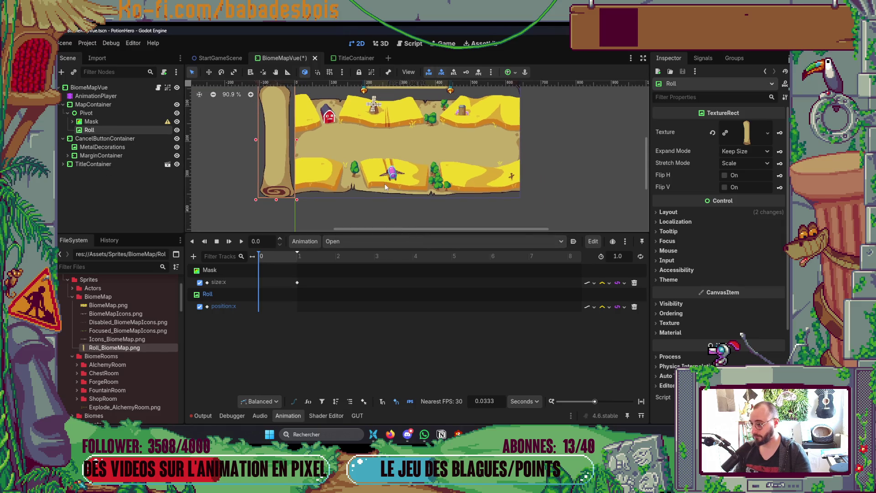
{"action": "right_click", "coordinate": [263, 286]}
{"action": "left_click", "coordinate": [281, 291]}
{"action": "left_click", "coordinate": [260, 283]}
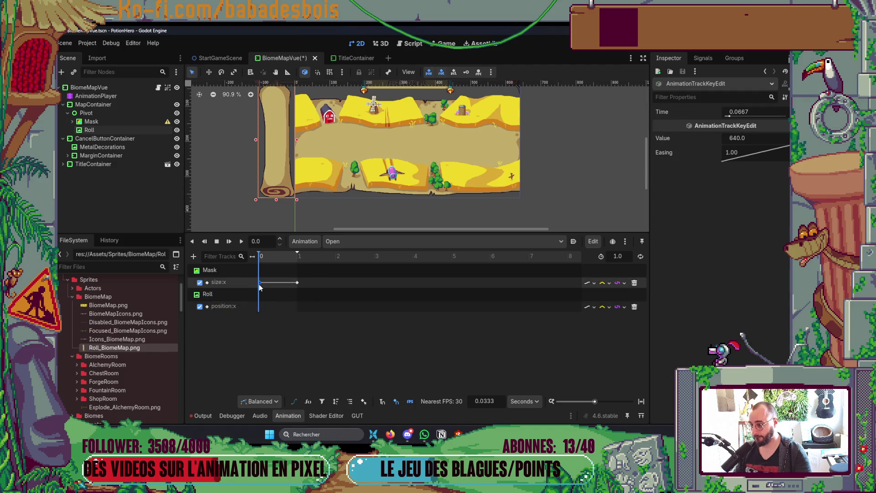
{"action": "left_click_drag", "start_coordinate": [258, 284], "coordinate": [257, 284]}
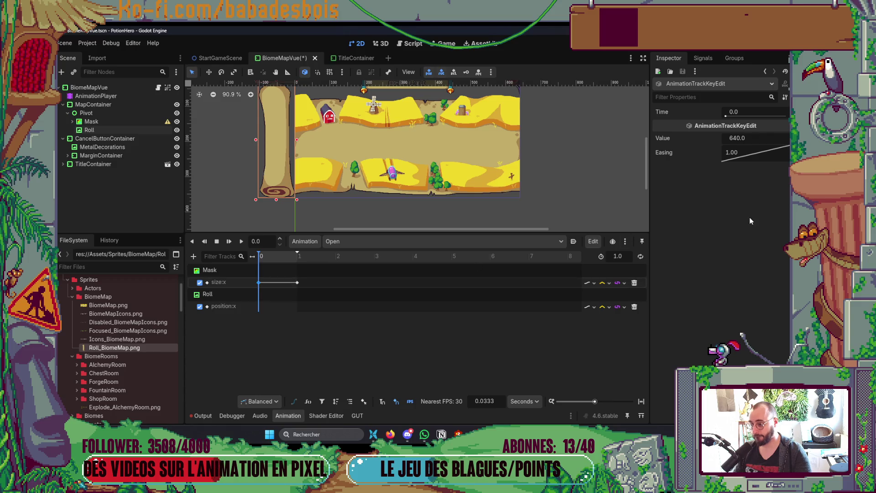
{"action": "left_click", "coordinate": [753, 138]}
{"action": "type", "text": "0"}
{"action": "key", "text": "Return"}
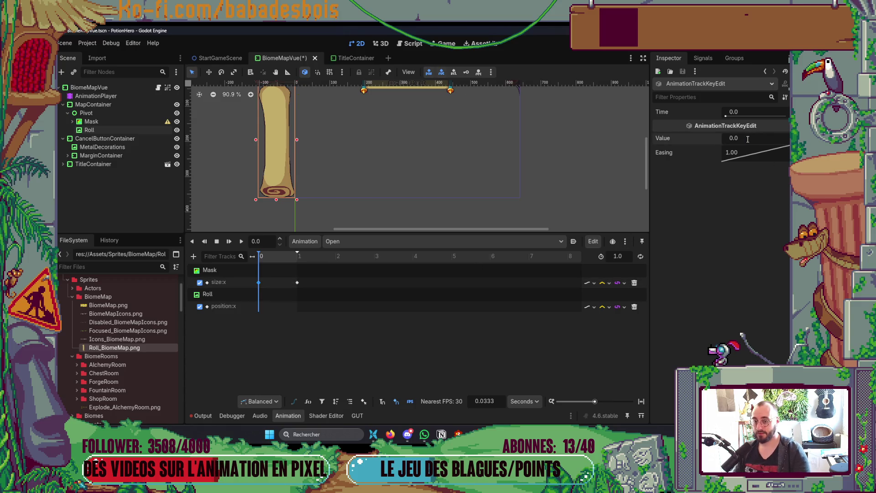
Add Roll position:x keyframes at 0 and exactly 1 second.
{"action": "right_click", "coordinate": [260, 308]}
{"action": "left_click", "coordinate": [264, 312]}
{"action": "left_click", "coordinate": [259, 308]}
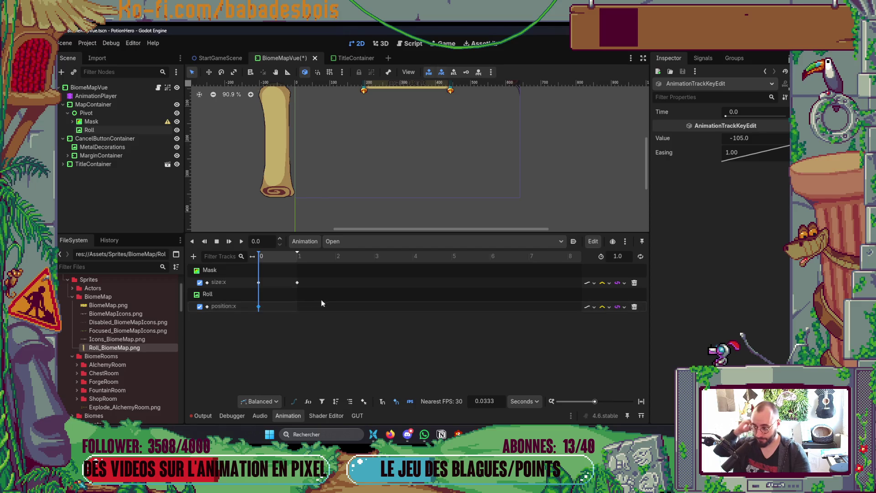
{"action": "right_click", "coordinate": [297, 308]}
{"action": "left_click", "coordinate": [315, 316]}
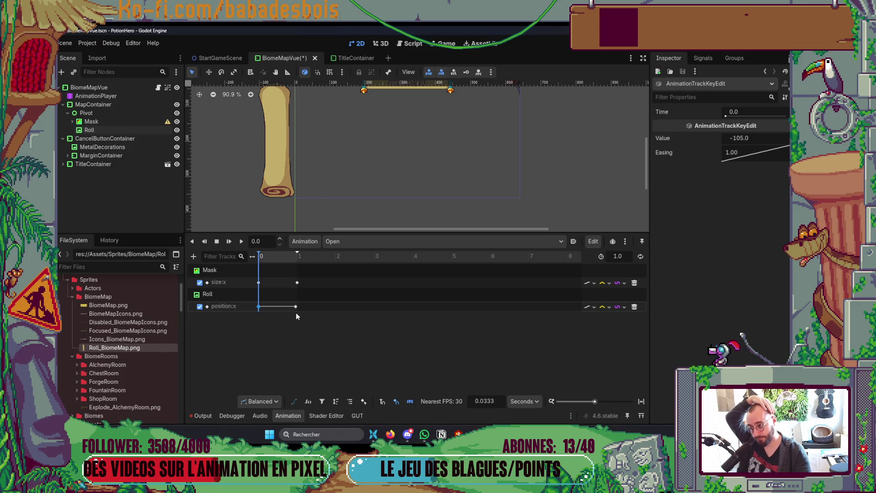
{"action": "left_click", "coordinate": [298, 308]}
{"action": "left_click_drag", "start_coordinate": [299, 308], "coordinate": [299, 308]}
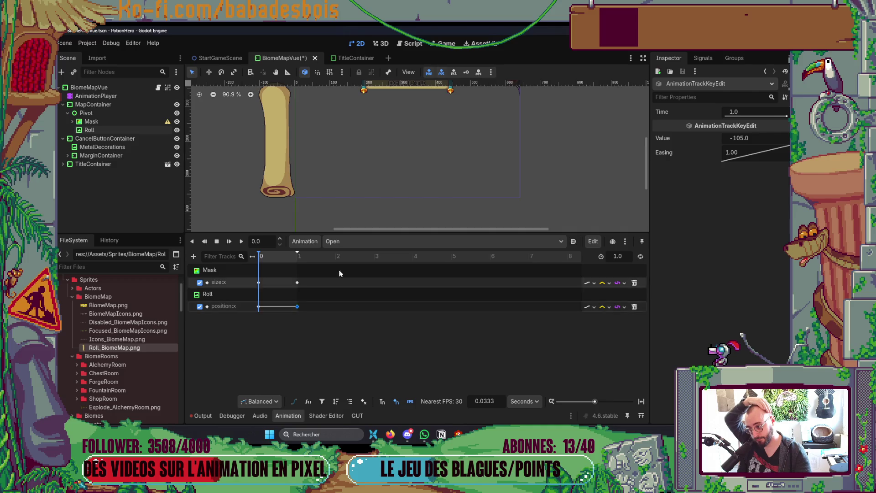
{"action": "left_click", "coordinate": [99, 130]}
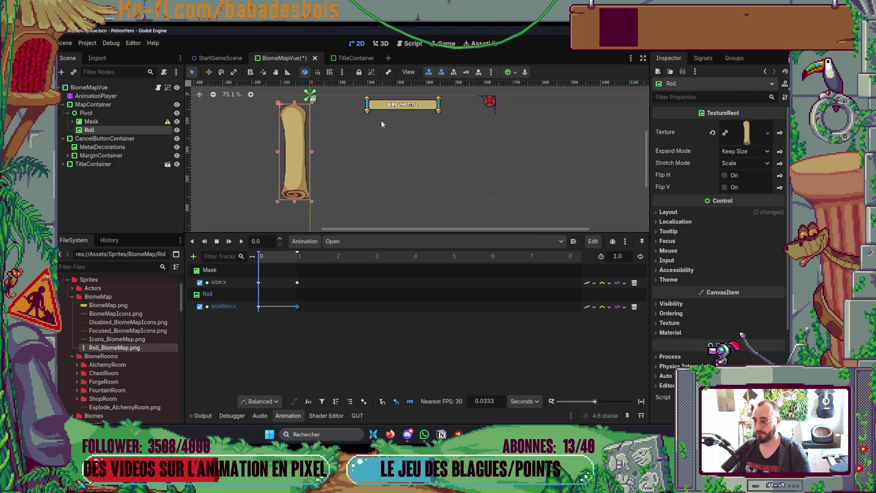
Set the Roll's position:x key at 1 second to 640.
{"action": "left_click", "coordinate": [258, 307]}
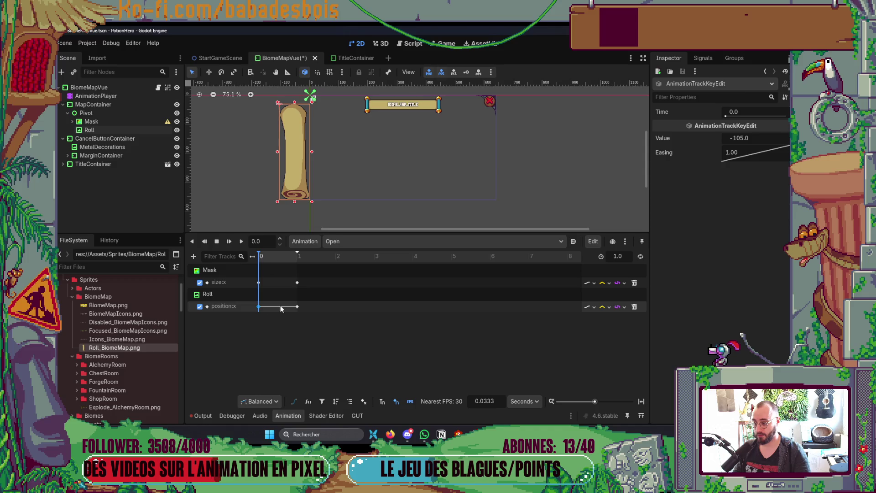
{"action": "left_click_drag", "start_coordinate": [282, 261], "coordinate": [299, 259]}
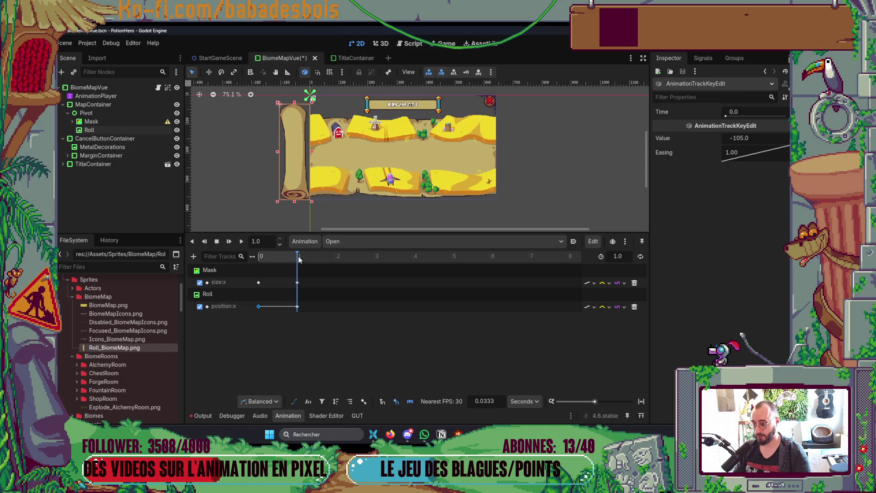
{"action": "left_click", "coordinate": [100, 129]}
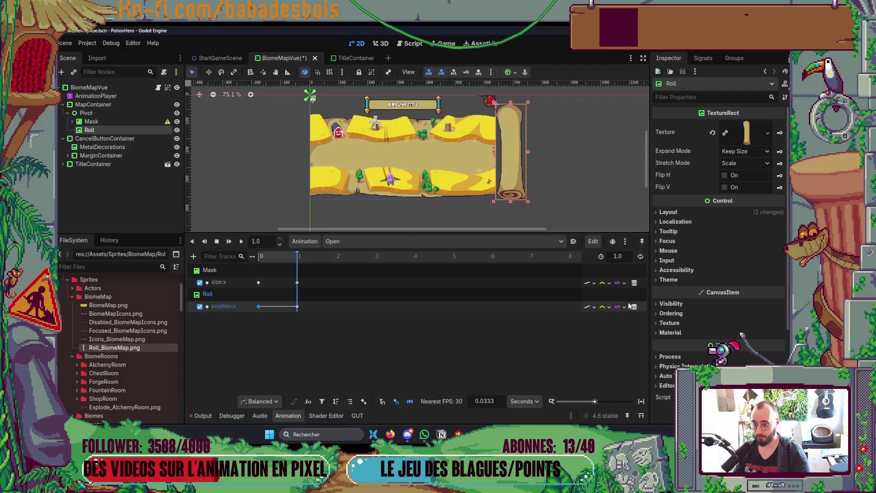
{"action": "left_click", "coordinate": [669, 212]}
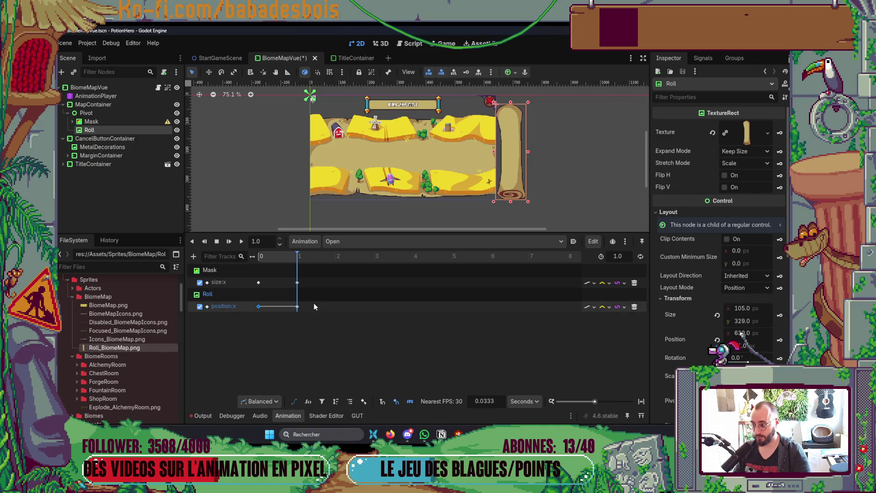
{"action": "left_click", "coordinate": [297, 307]}
{"action": "right_click", "coordinate": [297, 307]}
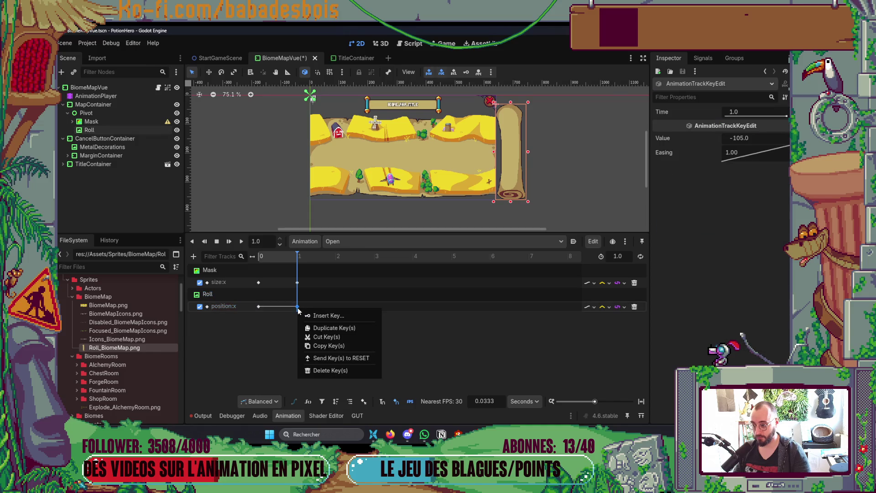
{"action": "left_click", "coordinate": [764, 135]}
{"action": "left_click", "coordinate": [764, 137]}
{"action": "type", "text": "640"}
{"action": "key", "text": "Return"}
Nudge the Mask's start size key slightly later while scrubbing the roll animation.
{"action": "scroll", "coordinate": [516, 133], "scroll_direction": "up", "scroll_amount": 2}
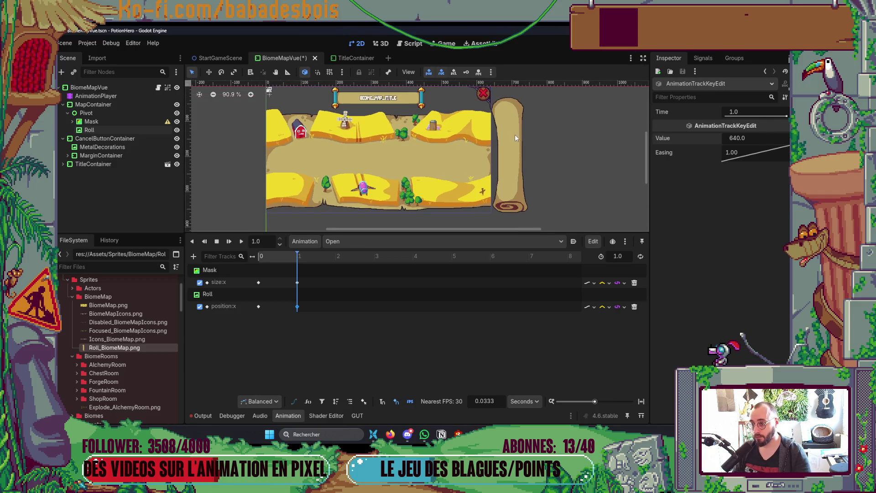
{"action": "mouse_move", "coordinate": [296, 258]}
{"action": "left_mouse_down"}
{"action": "mouse_move", "coordinate": [247, 226]}
{"action": "mouse_move", "coordinate": [309, 226]}
{"action": "mouse_move", "coordinate": [249, 235]}
{"action": "left_mouse_up"}
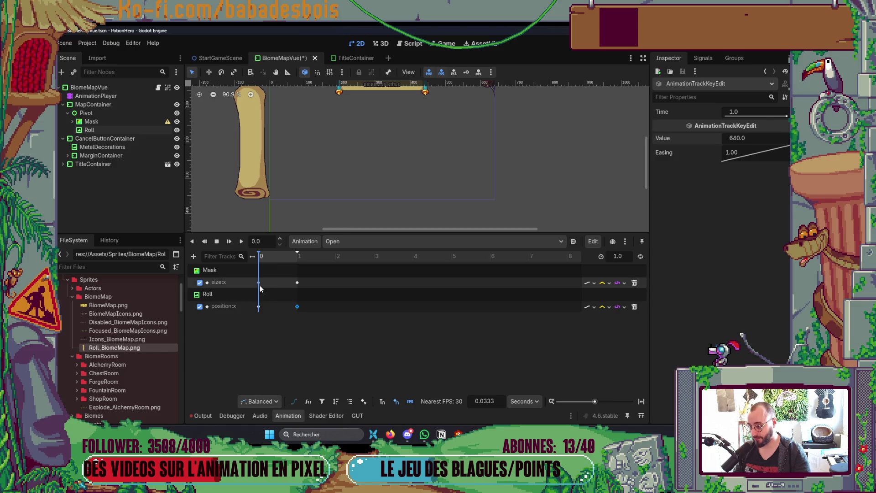
{"action": "mouse_move", "coordinate": [259, 286]}
{"action": "mouse_move", "coordinate": [259, 286]}
{"action": "left_mouse_down"}
{"action": "mouse_move", "coordinate": [267, 284]}
{"action": "mouse_move", "coordinate": [260, 260]}
{"action": "mouse_move", "coordinate": [284, 261]}
{"action": "left_mouse_up"}
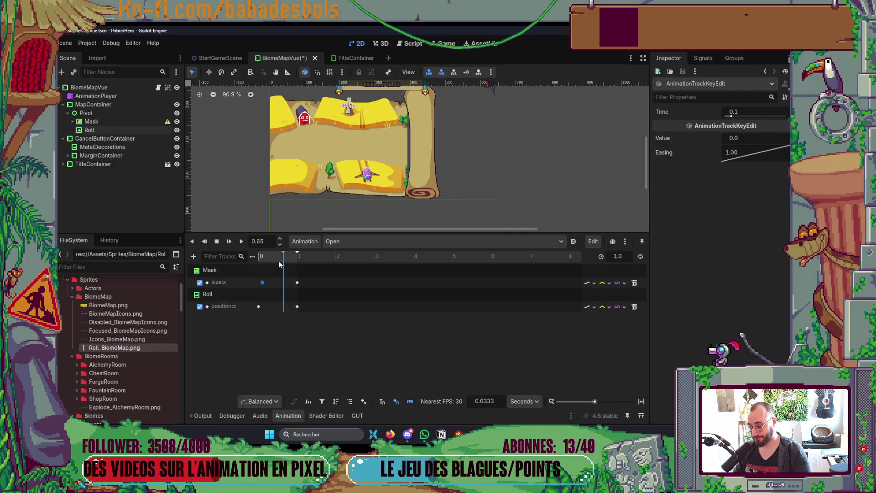
{"action": "left_click", "coordinate": [261, 284]}
{"action": "mouse_move", "coordinate": [270, 273]}
{"action": "left_mouse_down"}
{"action": "mouse_move", "coordinate": [258, 266]}
{"action": "mouse_move", "coordinate": [292, 268]}
{"action": "left_mouse_up"}
Adjust the Mask's end size:x key near 1 second and set it to 680.
{"action": "left_click", "coordinate": [297, 283]}
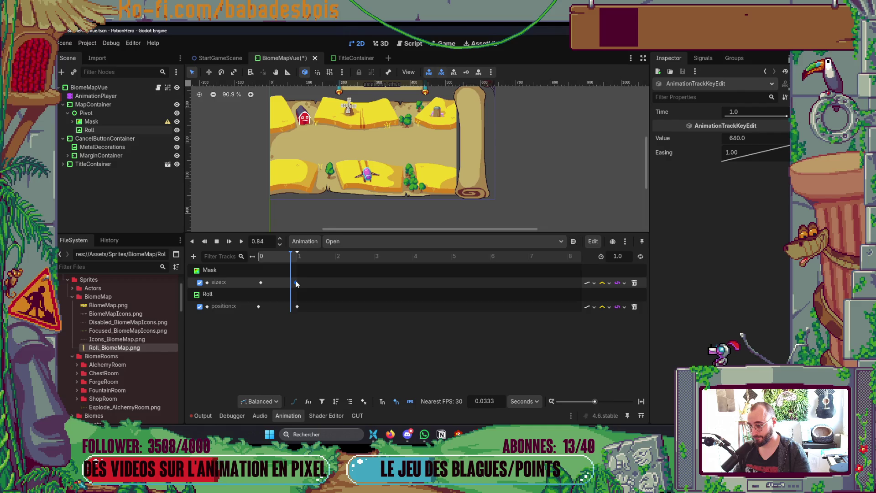
{"action": "left_click_drag", "start_coordinate": [298, 283], "coordinate": [294, 284]}
{"action": "left_click", "coordinate": [760, 137]}
{"action": "type", "text": "680"}
{"action": "key", "text": "Return"}
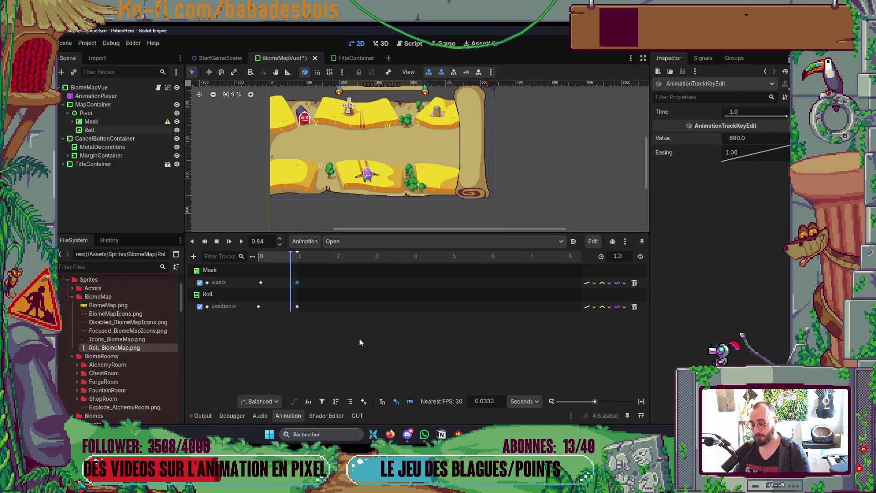
{"action": "left_click", "coordinate": [290, 258]}
{"action": "left_click_drag", "start_coordinate": [290, 260], "coordinate": [257, 268]}
{"action": "left_click", "coordinate": [259, 283]}
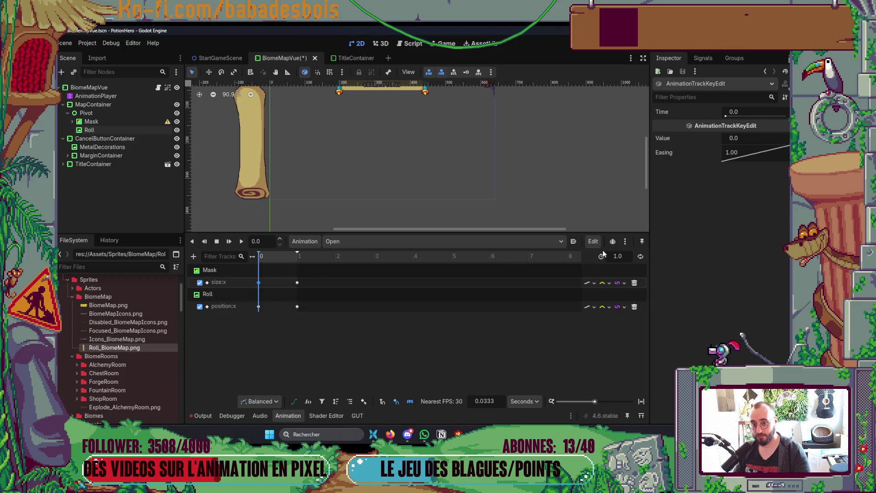
{"action": "left_click", "coordinate": [766, 138]}
{"action": "type", "text": "-12"}
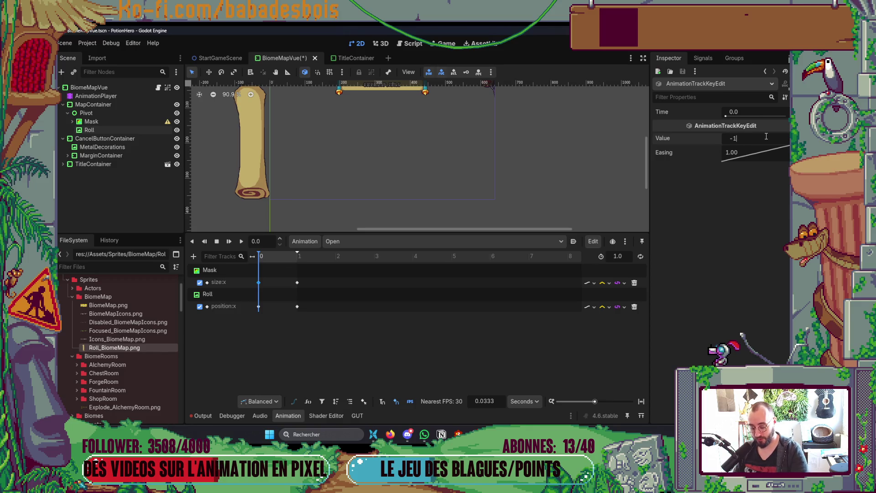
{"action": "key", "text": "Return"}
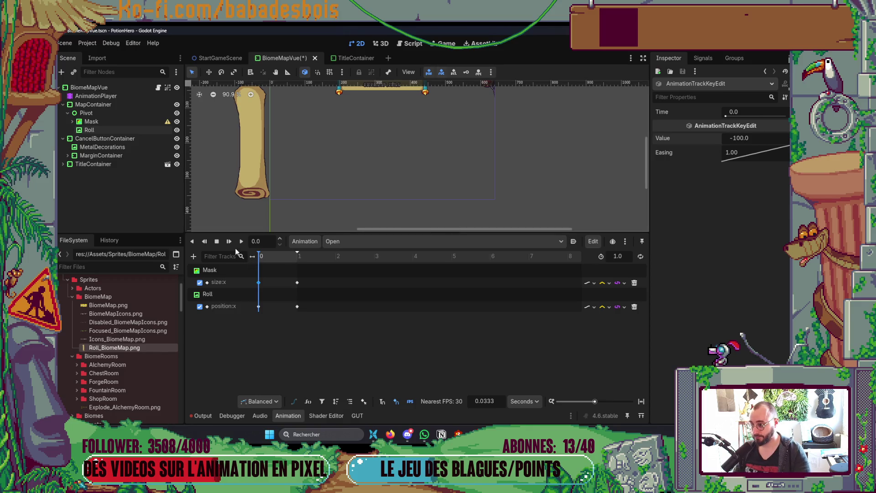
{"action": "left_click", "coordinate": [242, 241]}
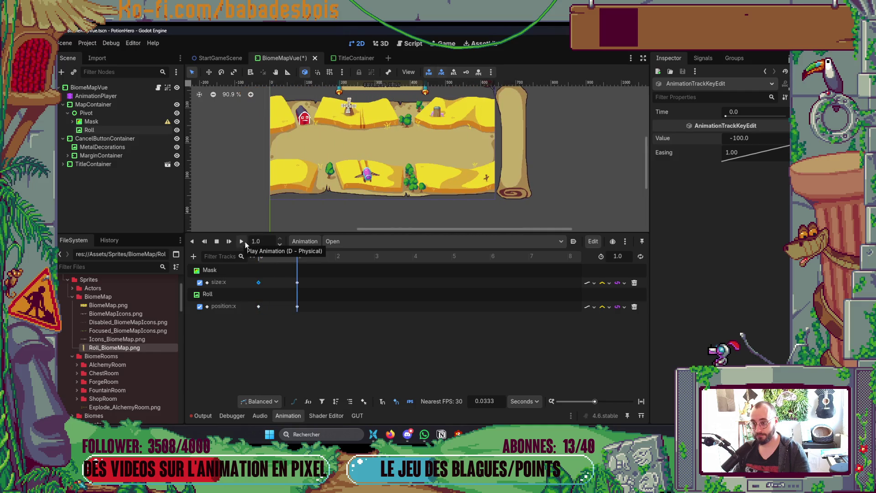
{"action": "mouse_move", "coordinate": [286, 261]}
{"action": "left_mouse_down"}
{"action": "mouse_move", "coordinate": [302, 261]}
{"action": "mouse_move", "coordinate": [247, 260]}
{"action": "left_mouse_up"}
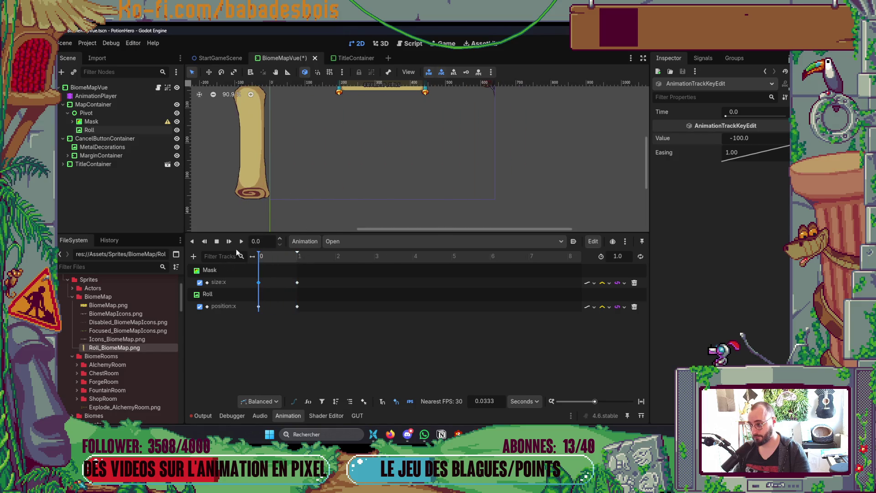
{"action": "left_click", "coordinate": [241, 242]}
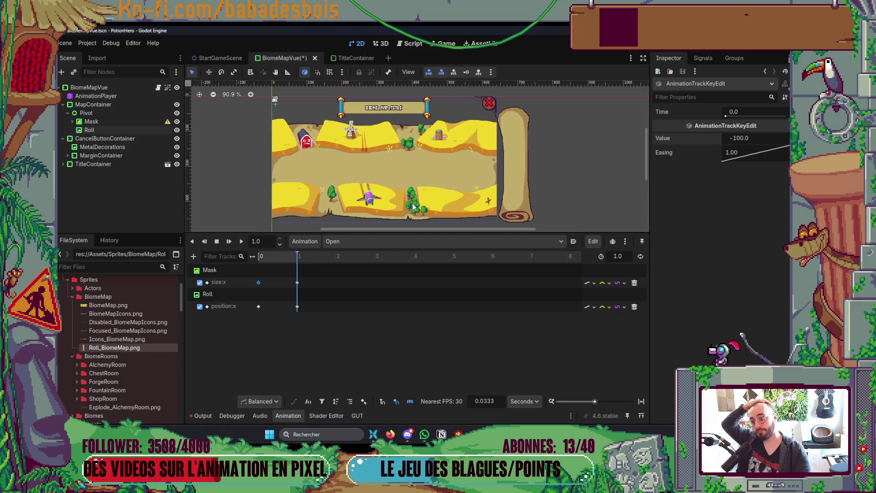
{"action": "left_click", "coordinate": [216, 242]}
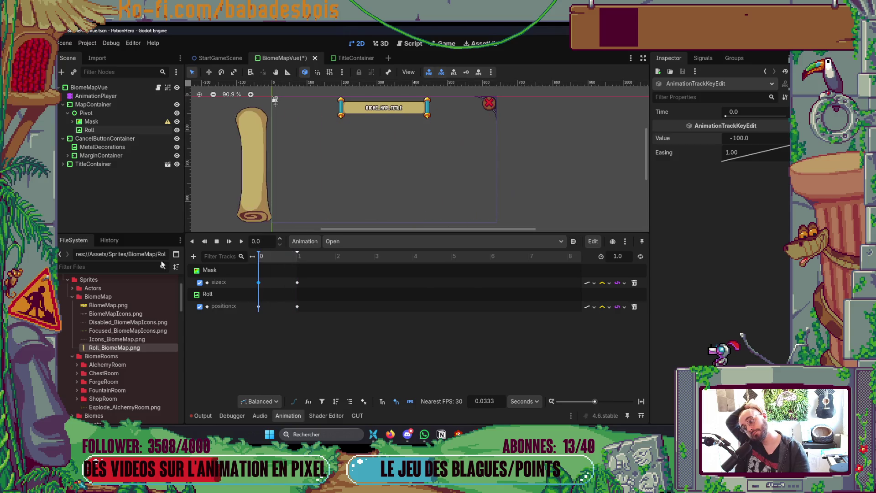
{"action": "left_click", "coordinate": [241, 242]}
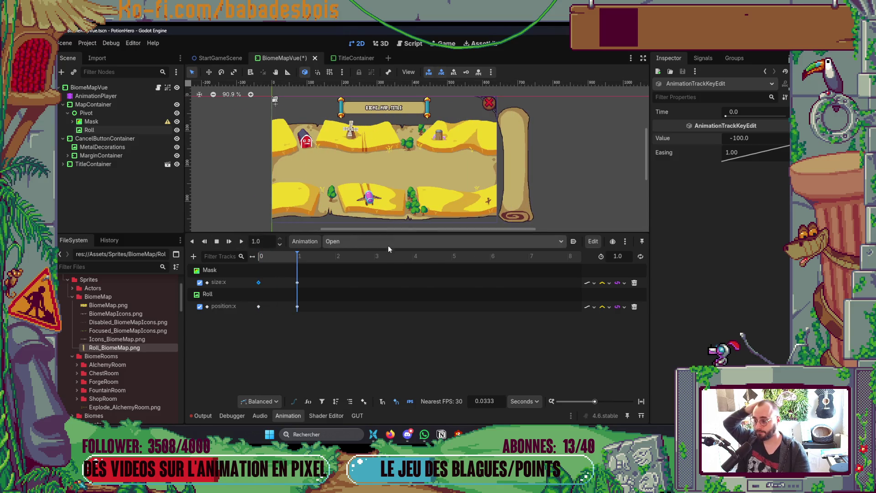
{"action": "left_click", "coordinate": [610, 283]}
{"action": "left_click", "coordinate": [614, 311]}
{"action": "left_click", "coordinate": [609, 306]}
{"action": "left_click", "coordinate": [614, 337]}
{"action": "left_click", "coordinate": [238, 245]}
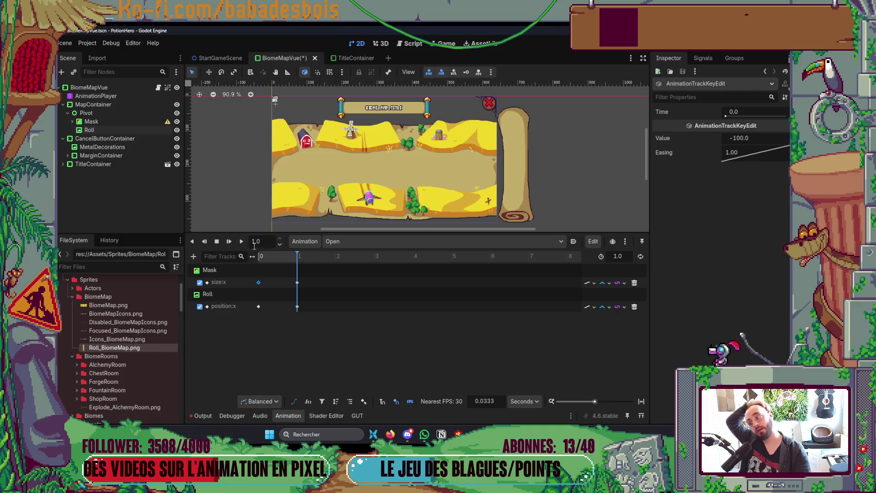
{"action": "left_click", "coordinate": [241, 242]}
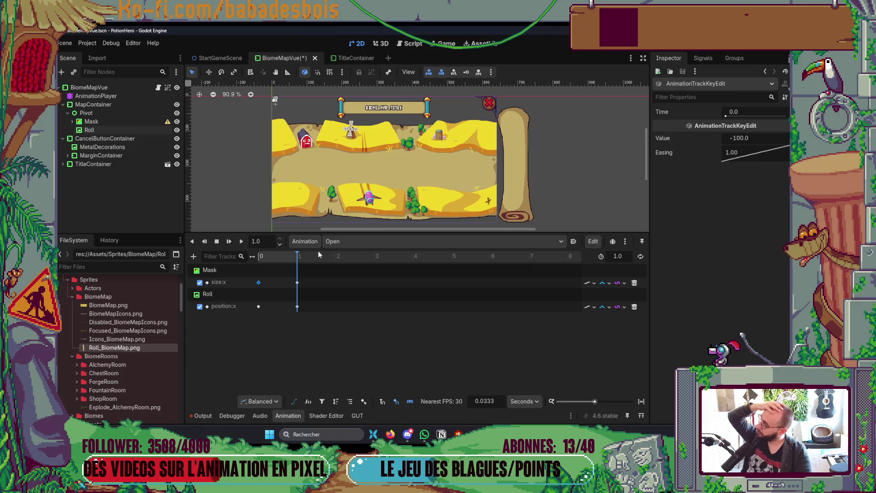
{"action": "left_click", "coordinate": [296, 260]}
{"action": "left_click_drag", "start_coordinate": [296, 261], "coordinate": [250, 262]}
{"action": "left_click", "coordinate": [243, 243]}
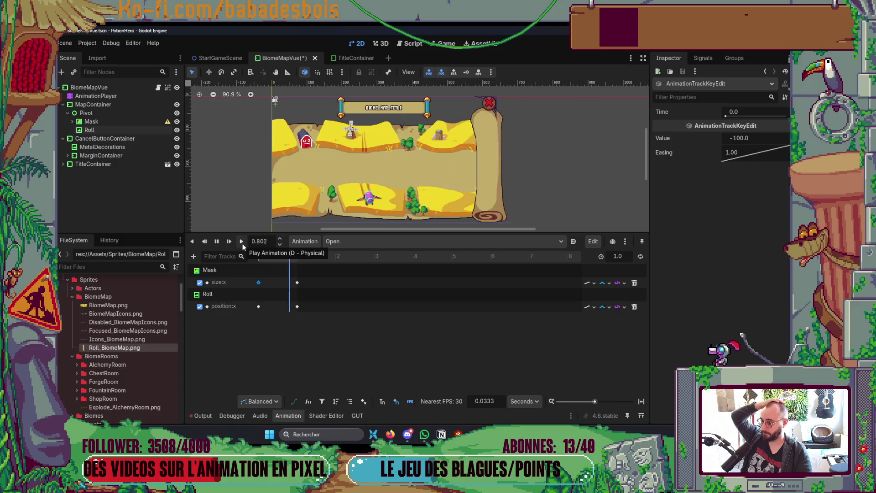
{"action": "left_click_drag", "start_coordinate": [278, 257], "coordinate": [225, 262]}
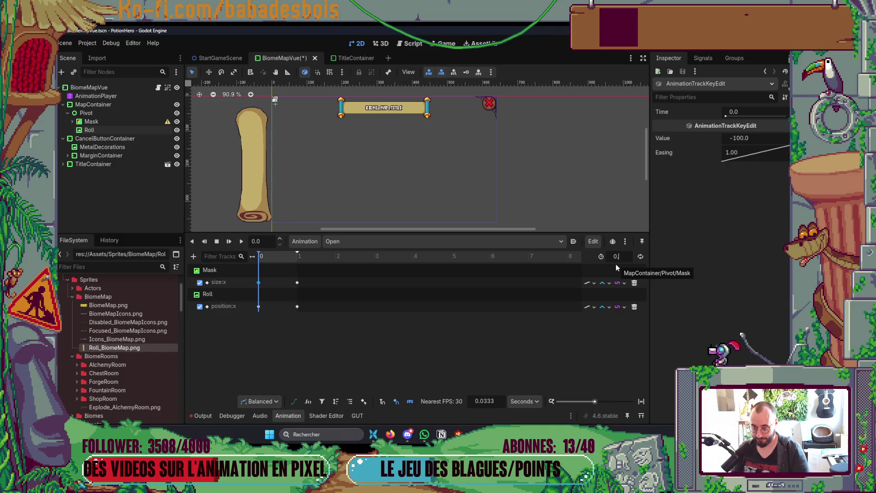
Set the animation length to 0.7, move the end keys to 0.7, and replay it.
{"action": "type", "text": "0.7"}
{"action": "key", "text": "Return"}
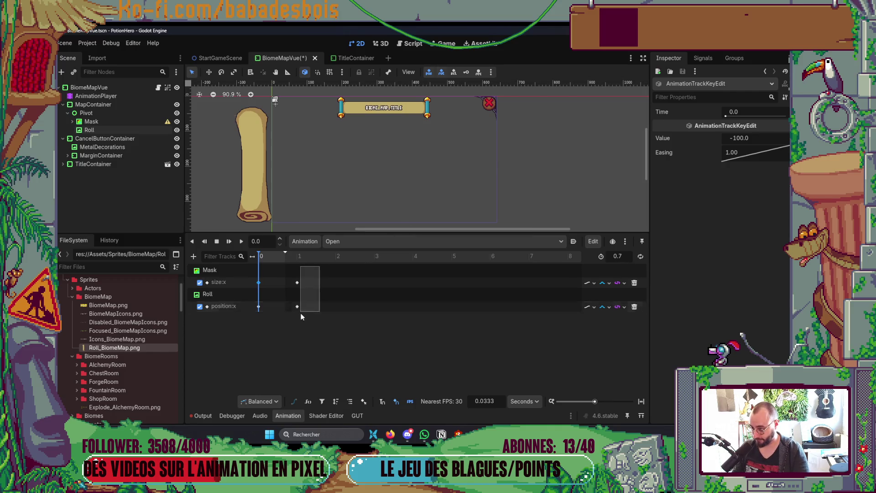
{"action": "left_click_drag", "start_coordinate": [296, 283], "coordinate": [283, 287]}
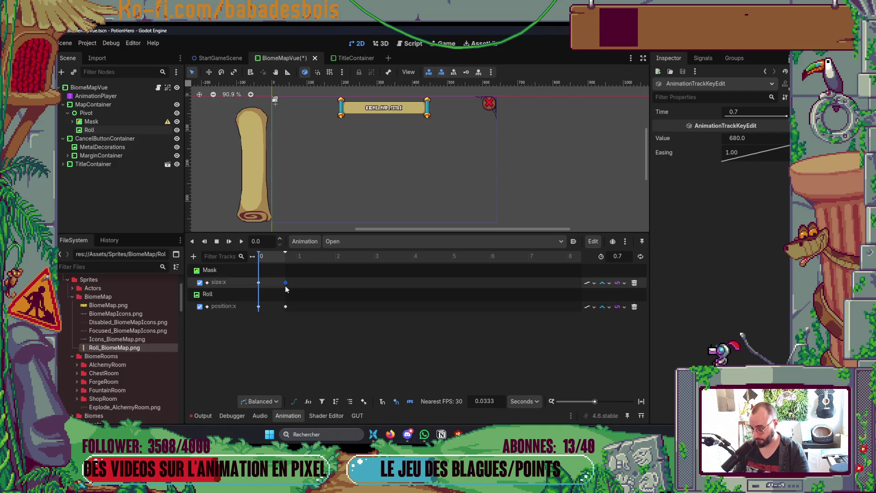
{"action": "left_click", "coordinate": [241, 244]}
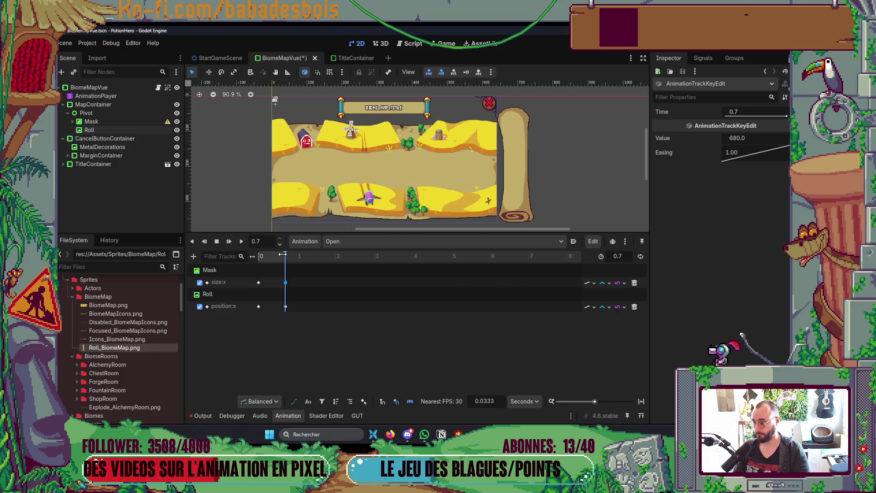
{"action": "left_click_drag", "start_coordinate": [284, 259], "coordinate": [250, 265]}
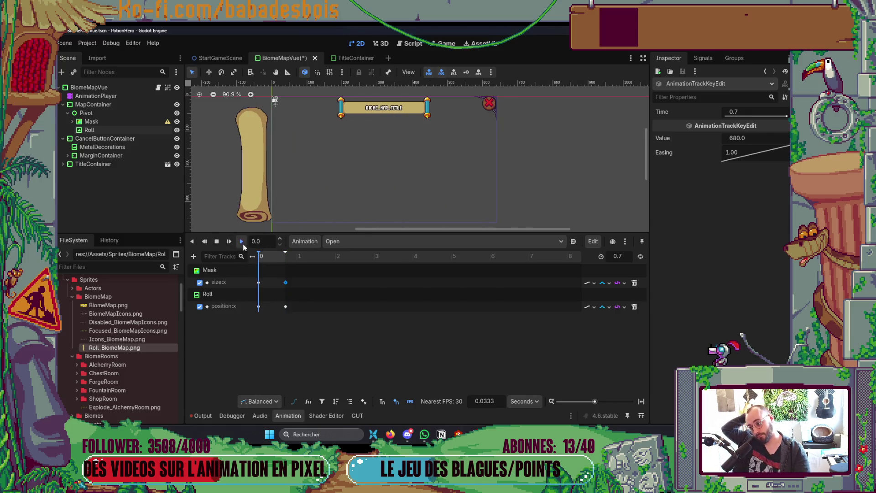
{"action": "left_click", "coordinate": [243, 244]}
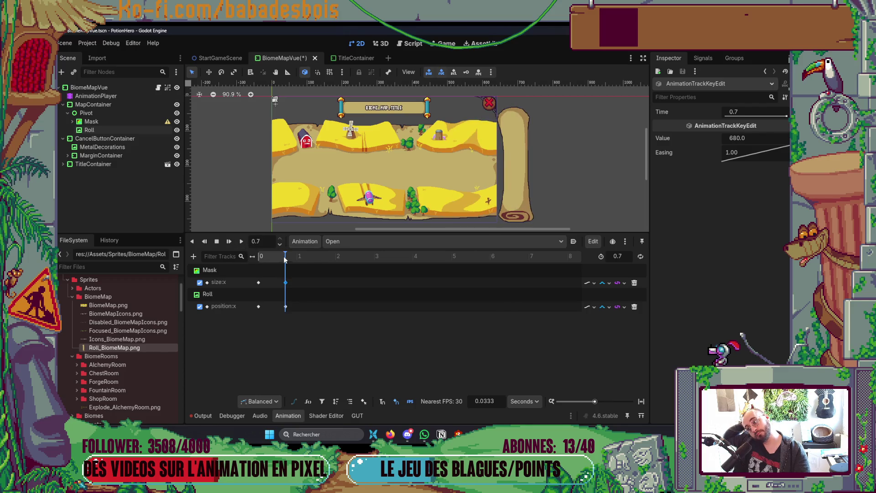
{"action": "left_click", "coordinate": [242, 238]}
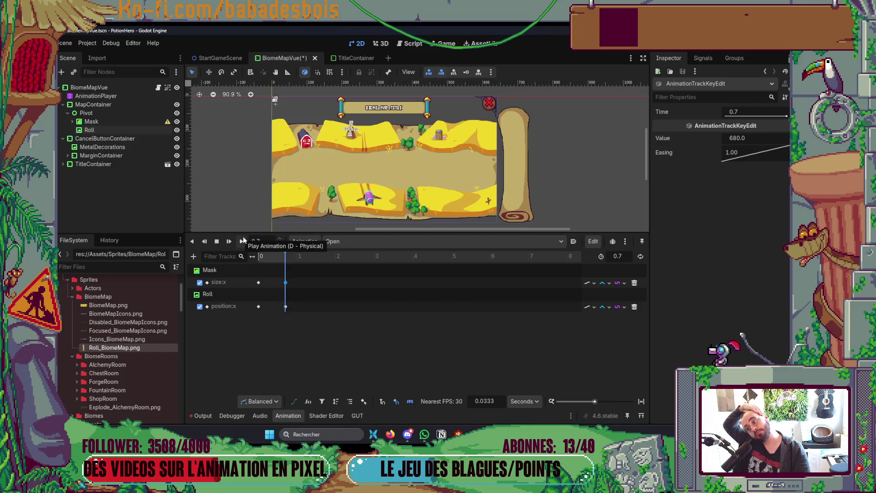
{"action": "scroll", "coordinate": [391, 155], "scroll_direction": "down", "scroll_amount": 5}
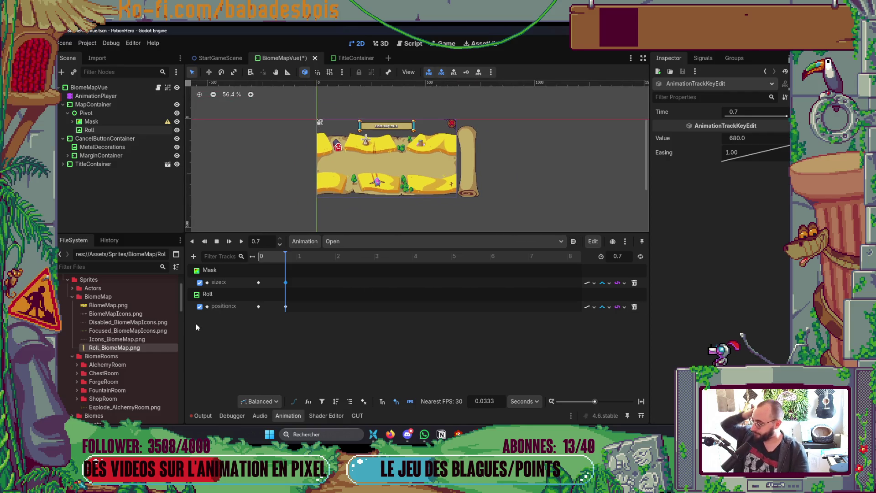
Hide the timeline, save the scene with Ctrl+S, and clear the Output log.
{"action": "left_click", "coordinate": [289, 415]}
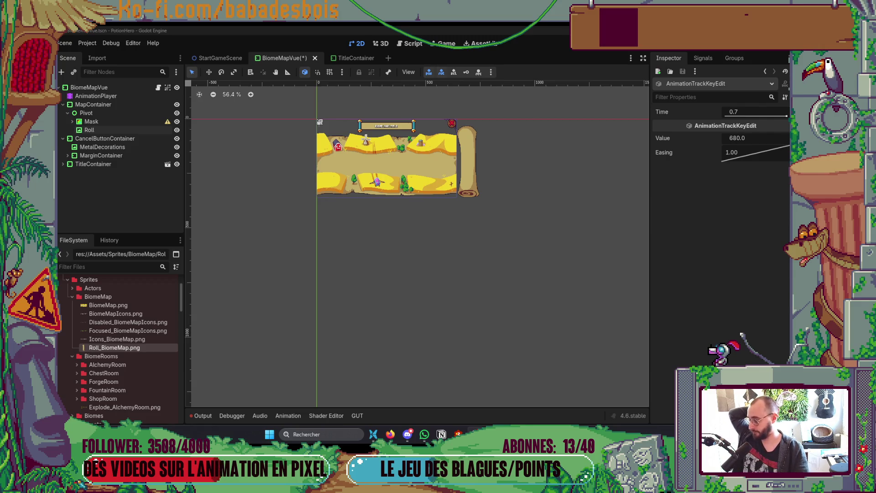
{"action": "scroll", "coordinate": [478, 216], "scroll_direction": "up", "scroll_amount": 4}
{"action": "key", "text": "ctrl+s"}
{"action": "scroll", "coordinate": [586, 358], "scroll_direction": "up", "scroll_amount": 3}
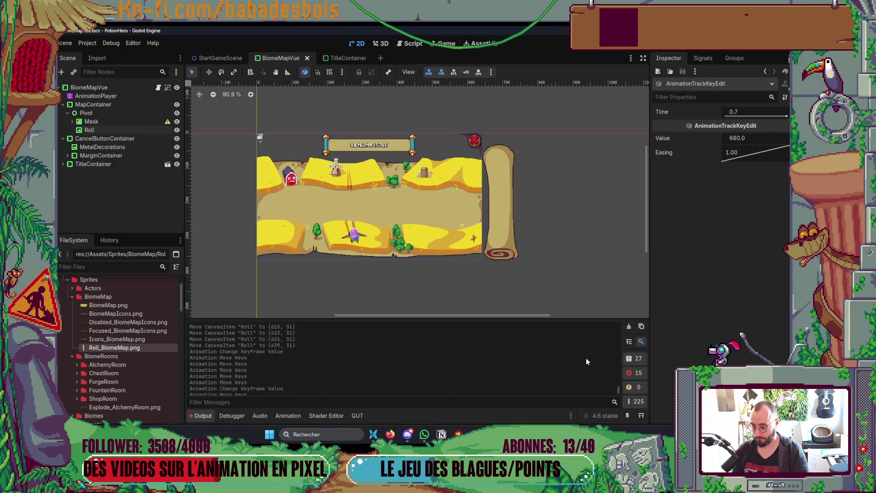
{"action": "scroll", "coordinate": [612, 370], "scroll_direction": "down", "scroll_amount": 3}
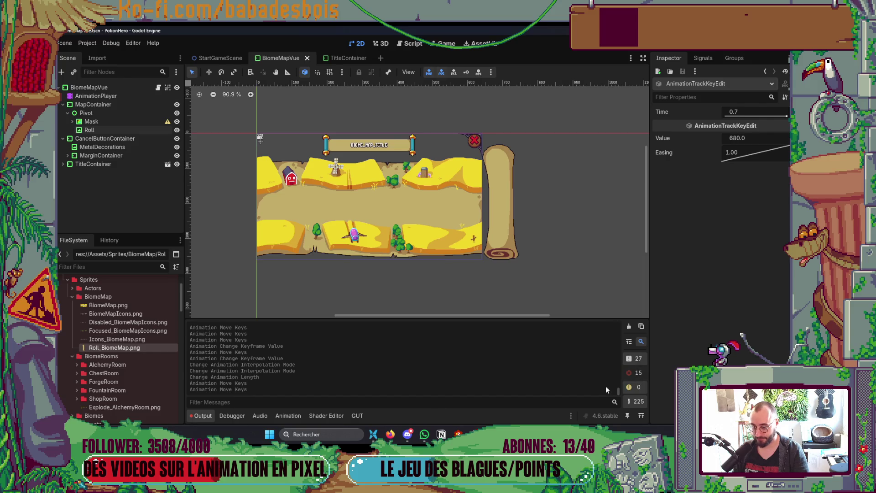
{"action": "scroll", "coordinate": [606, 390], "scroll_direction": "up", "scroll_amount": 3}
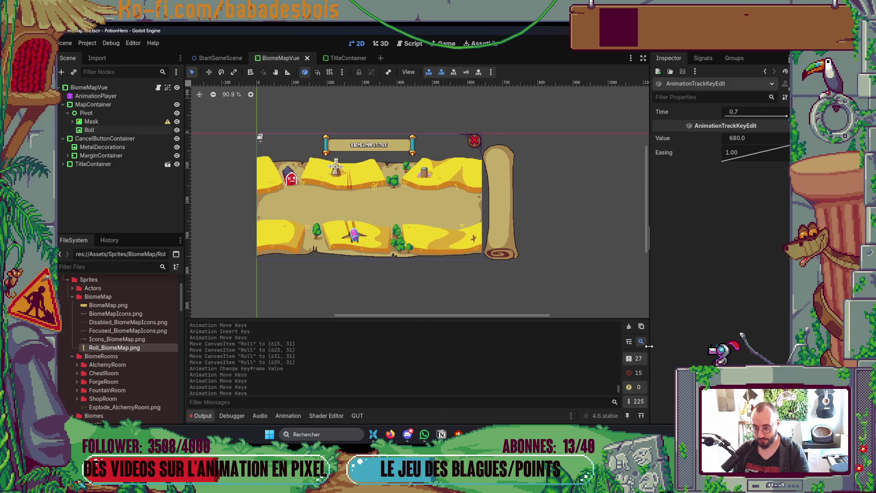
{"action": "left_click", "coordinate": [629, 326]}
{"action": "left_click", "coordinate": [199, 416]}
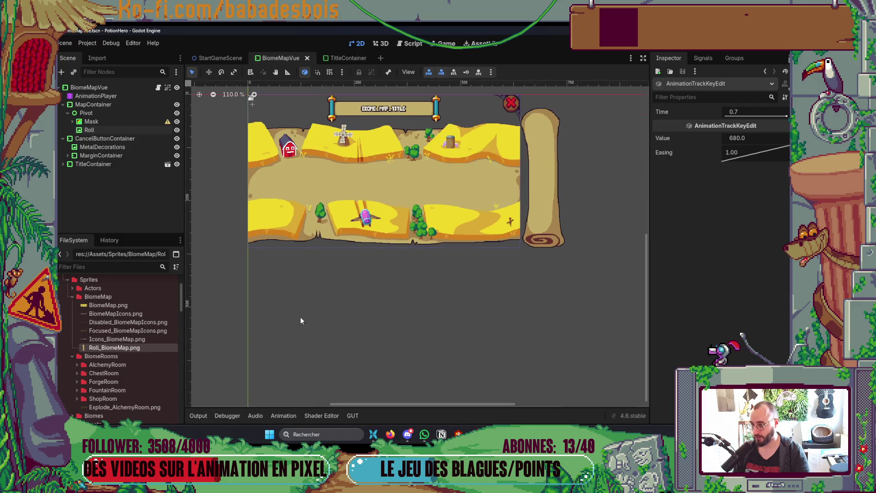
{"action": "scroll", "coordinate": [311, 328], "scroll_direction": "up", "scroll_amount": 2}
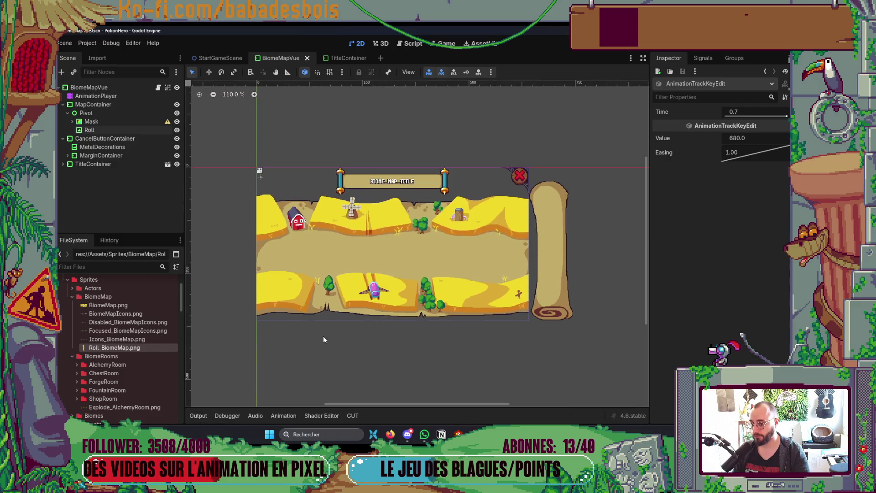
{"action": "left_click", "coordinate": [123, 109]}
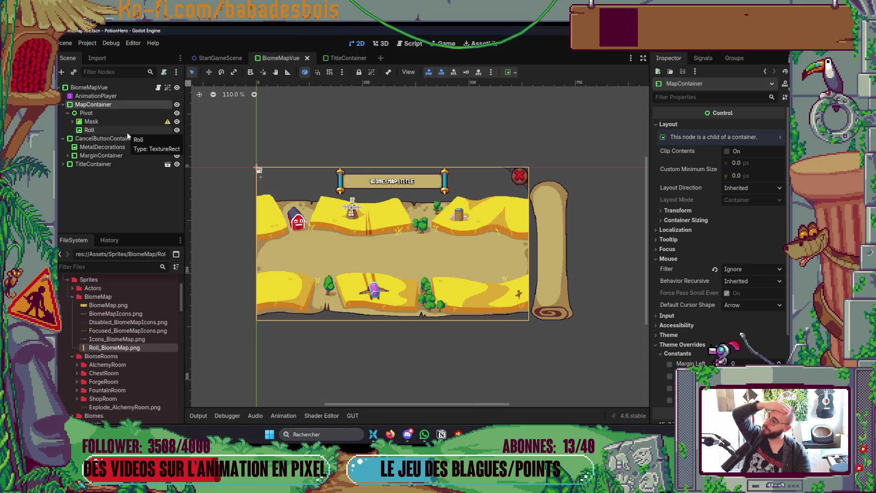
Switch the AnimationPlayer to RESET and delete its Mask size track.
{"action": "left_click", "coordinate": [128, 94]}
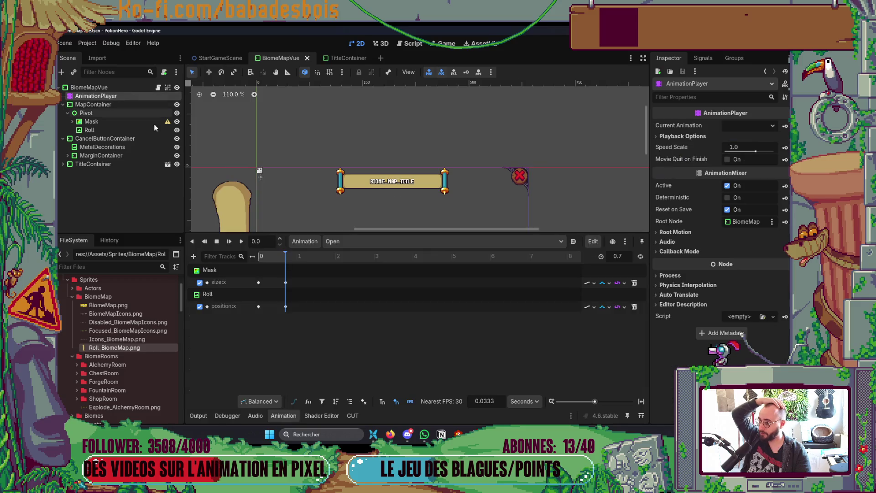
{"action": "left_click", "coordinate": [349, 241]}
{"action": "left_click", "coordinate": [356, 263]}
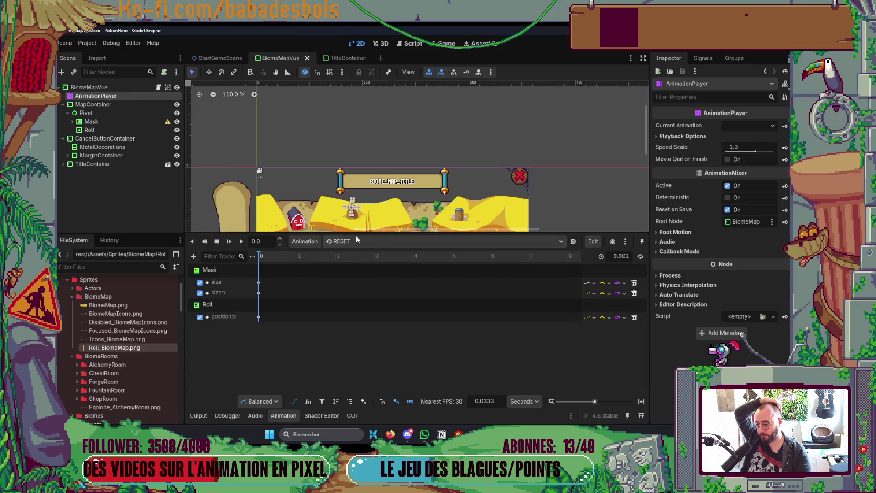
{"action": "left_click", "coordinate": [634, 283]}
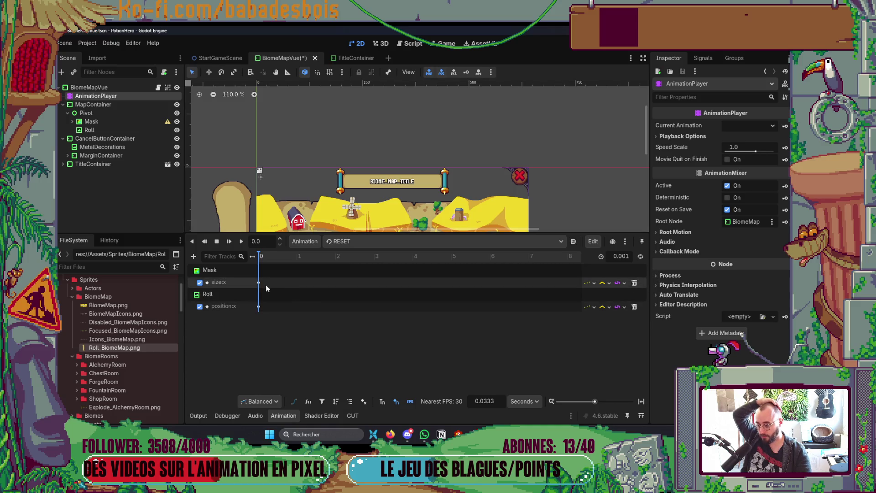
{"action": "left_click", "coordinate": [258, 283]}
{"action": "left_click", "coordinate": [755, 139]}
{"action": "type", "text": "0"}
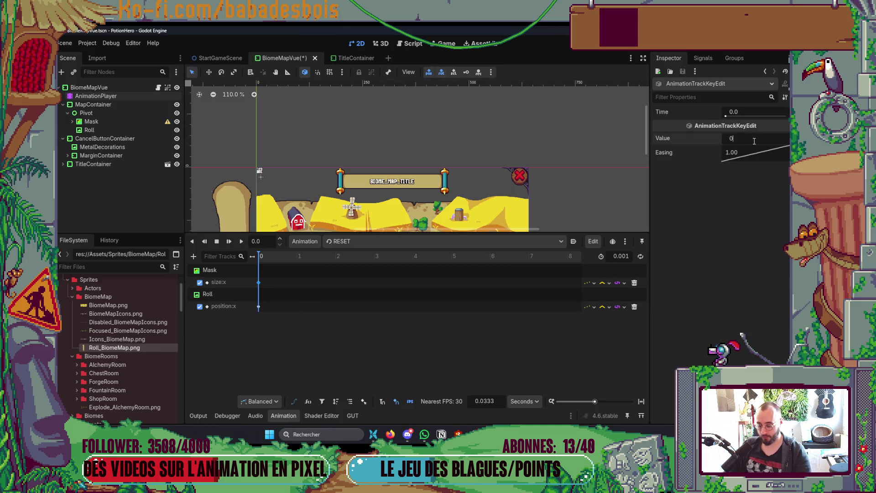
{"action": "key", "text": "BackSpace"}
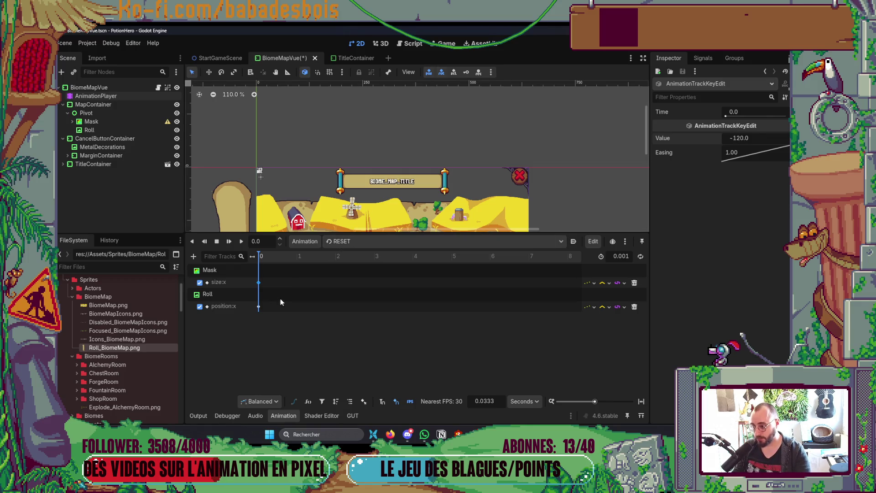
Return to the Open animation, hide the timeline, and save the scene.
{"action": "left_click", "coordinate": [364, 243]}
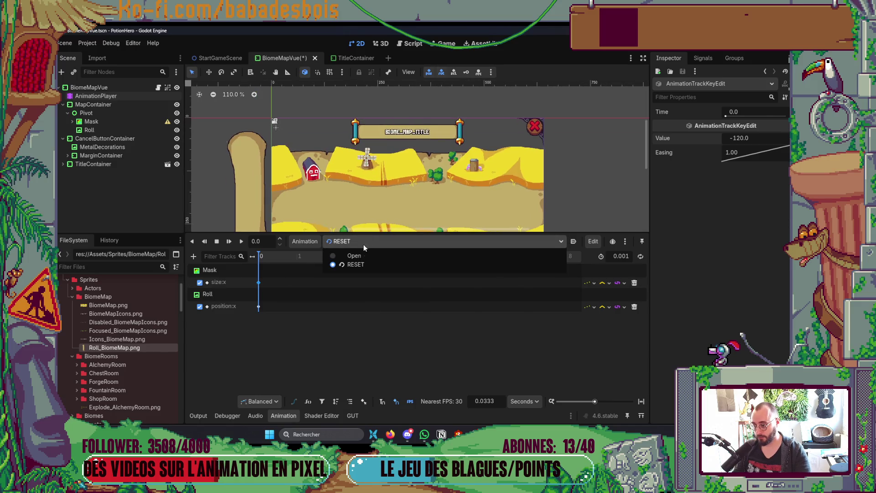
{"action": "left_click", "coordinate": [361, 255]}
{"action": "scroll", "coordinate": [388, 173], "scroll_direction": "down", "scroll_amount": 2}
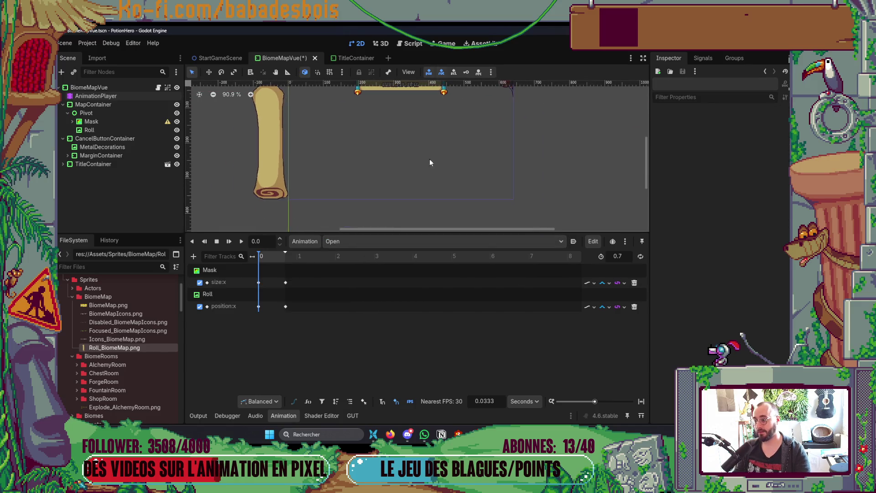
{"action": "scroll", "coordinate": [279, 176], "scroll_direction": "up", "scroll_amount": 10}
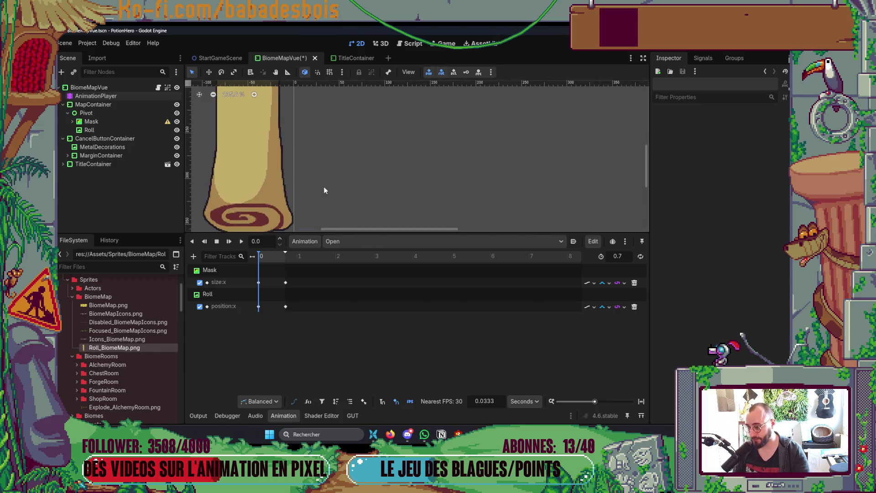
{"action": "scroll", "coordinate": [323, 179], "scroll_direction": "down", "scroll_amount": 12}
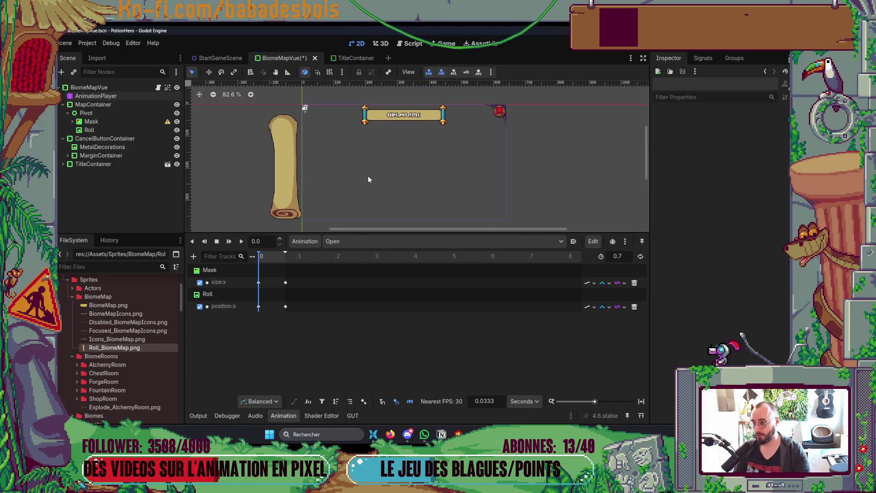
{"action": "left_click", "coordinate": [284, 415]}
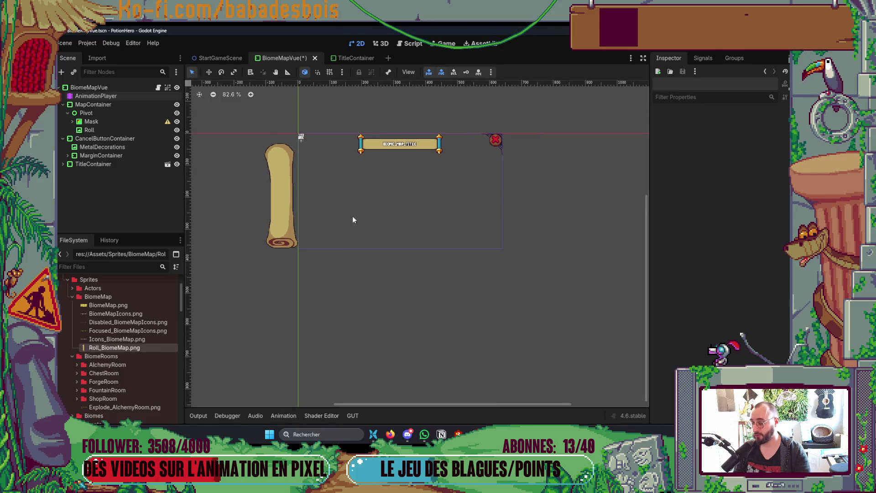
{"action": "key", "text": "ctrl+s"}
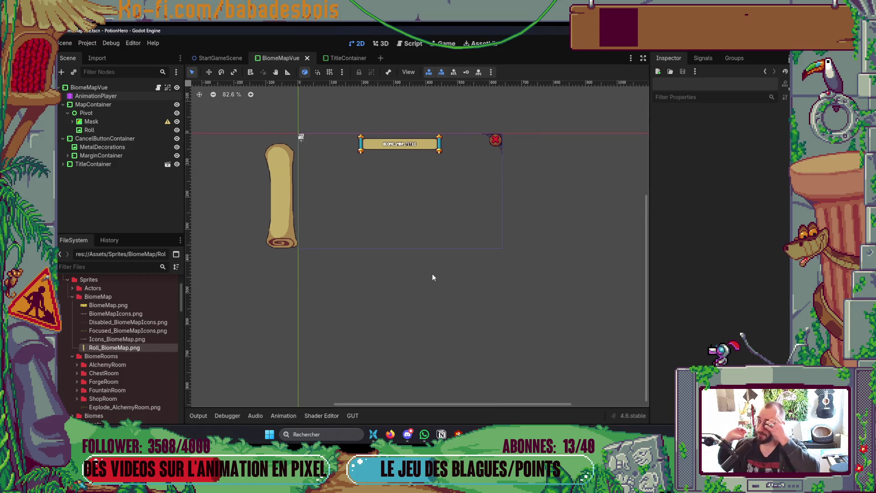
Zoom the 2D viewport onto the Roll sprite's top-left edge, then move over to Aseprite.
{"action": "scroll", "coordinate": [382, 151], "scroll_direction": "up", "scroll_amount": 1}
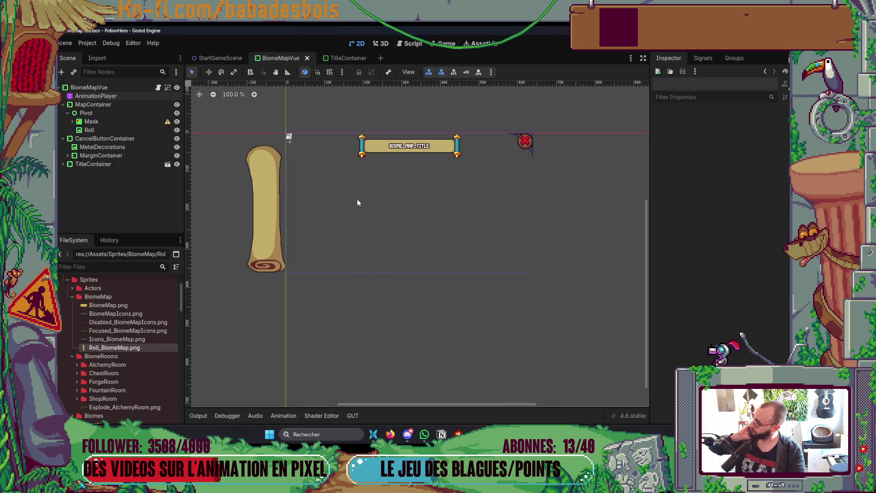
{"action": "scroll", "coordinate": [350, 182], "scroll_direction": "right", "scroll_amount": 1}
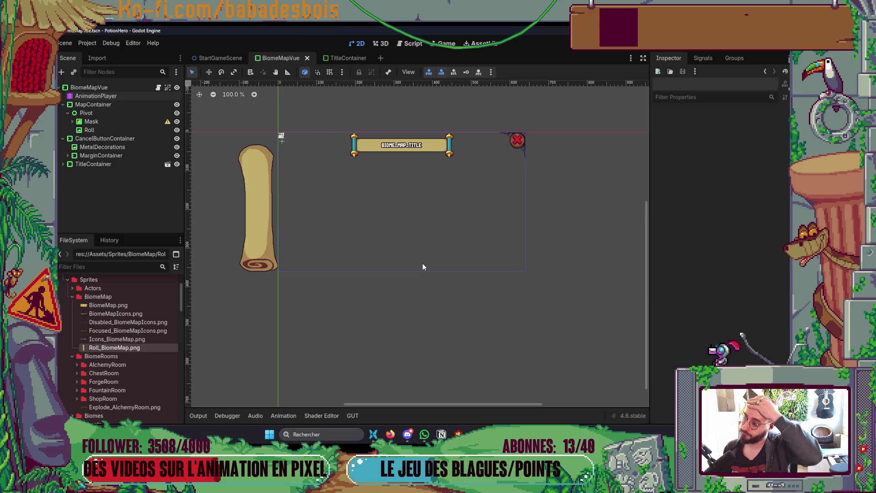
{"action": "scroll", "coordinate": [230, 158], "scroll_direction": "up", "scroll_amount": 6}
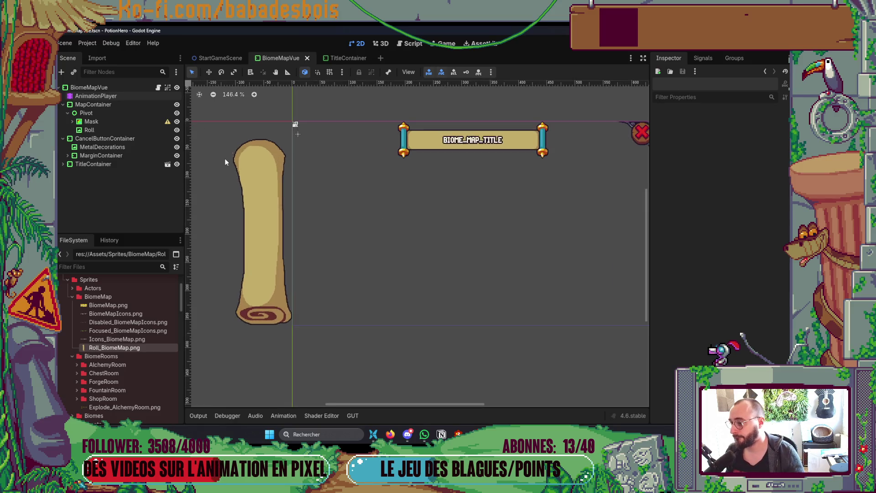
{"action": "scroll", "coordinate": [238, 144], "scroll_direction": "up", "scroll_amount": 5}
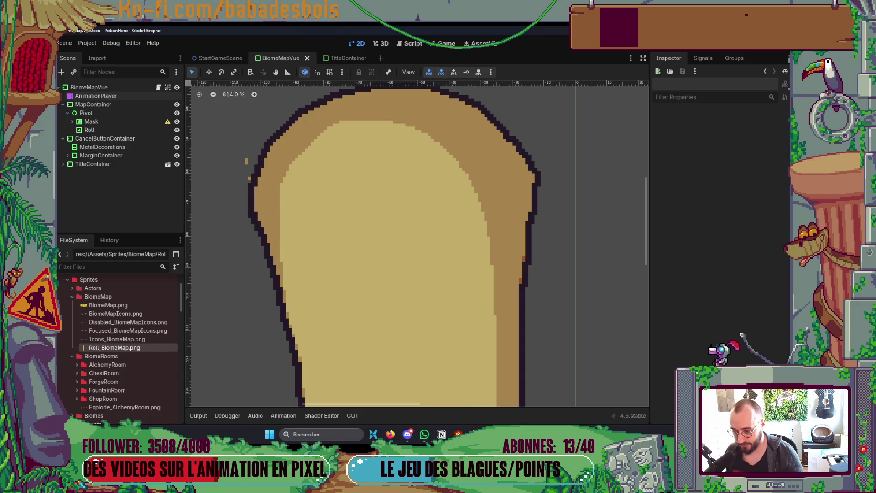
{"action": "key", "text": "alt+Tab"}
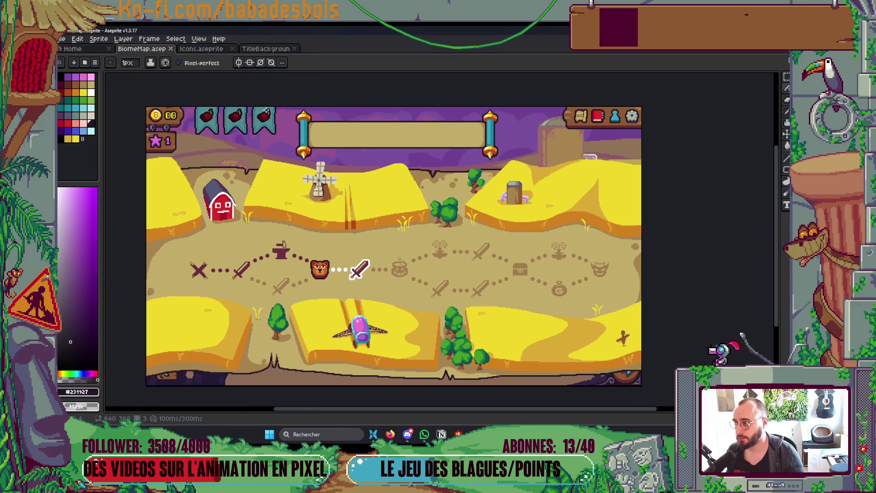
Open Roll_BiomeMap.png from the UI > BiomeMap folder in Aseprite.
{"action": "left_click", "coordinate": [87, 49]}
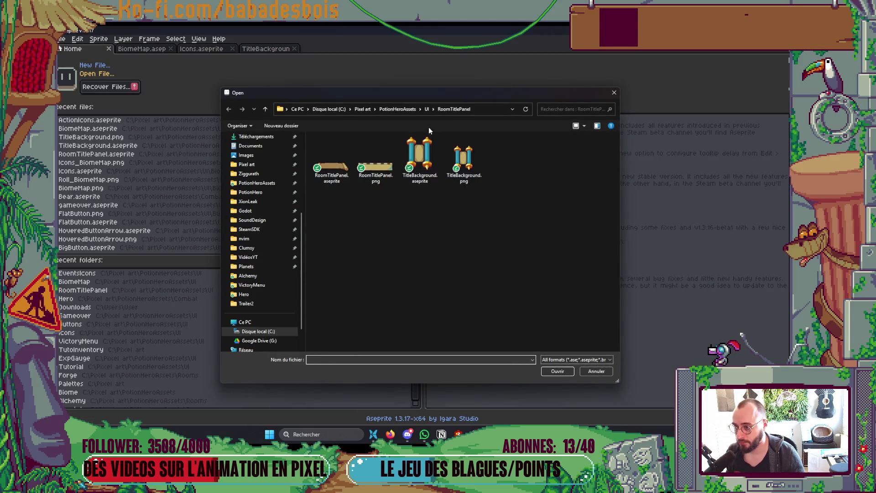
{"action": "left_click", "coordinate": [427, 110]}
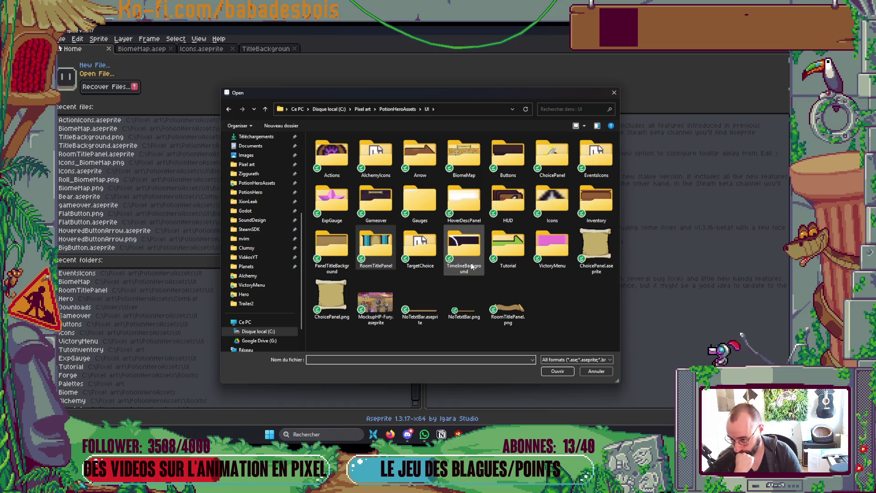
{"action": "double_click", "coordinate": [473, 158]}
{"action": "double_click", "coordinate": [516, 167]}
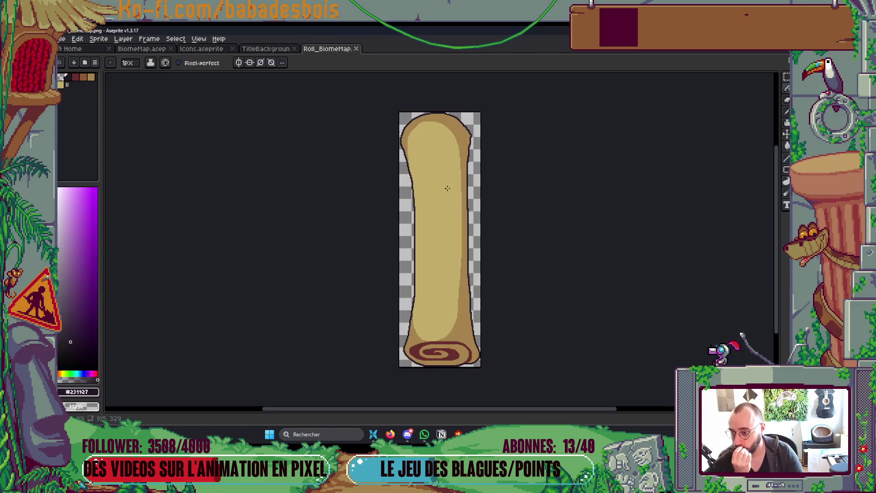
Erase the two stray orange pixels beside the roll, save, and close the file.
{"action": "scroll", "coordinate": [328, 180], "scroll_direction": "up", "scroll_amount": 5}
{"action": "left_click", "coordinate": [324, 192]}
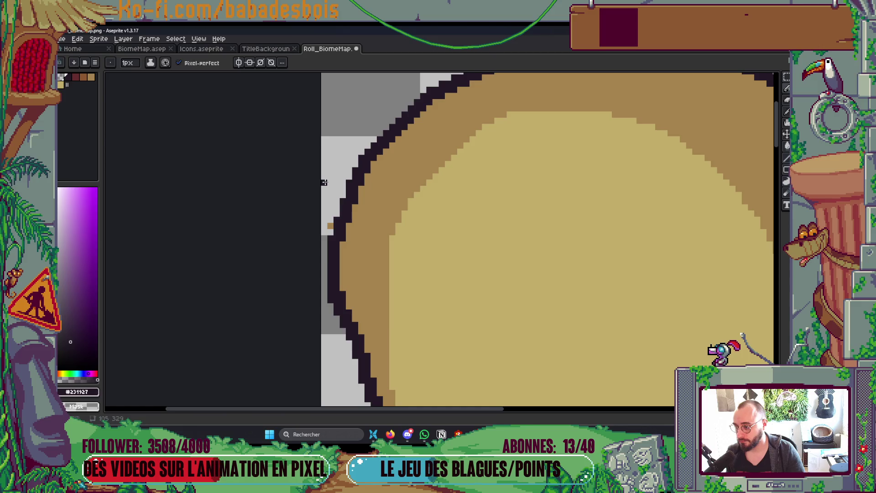
{"action": "left_click", "coordinate": [330, 226]}
{"action": "scroll", "coordinate": [352, 167], "scroll_direction": "down", "scroll_amount": 3}
{"action": "scroll", "coordinate": [352, 167], "scroll_direction": "down", "scroll_amount": 2}
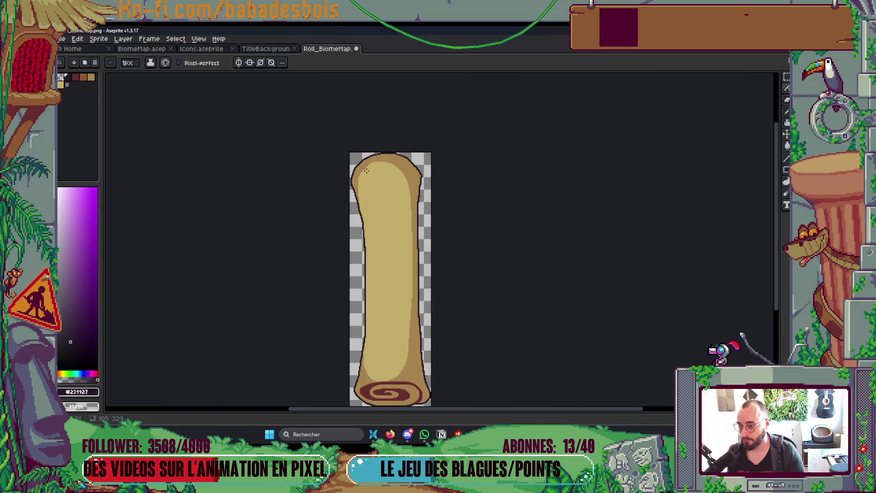
{"action": "key", "text": "ctrl+s"}
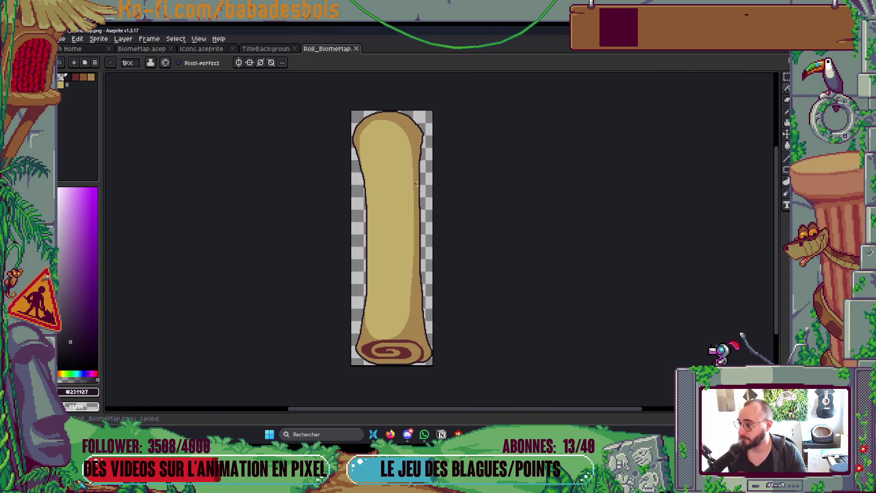
{"action": "left_click", "coordinate": [356, 49]}
{"action": "key", "text": "alt+Tab"}
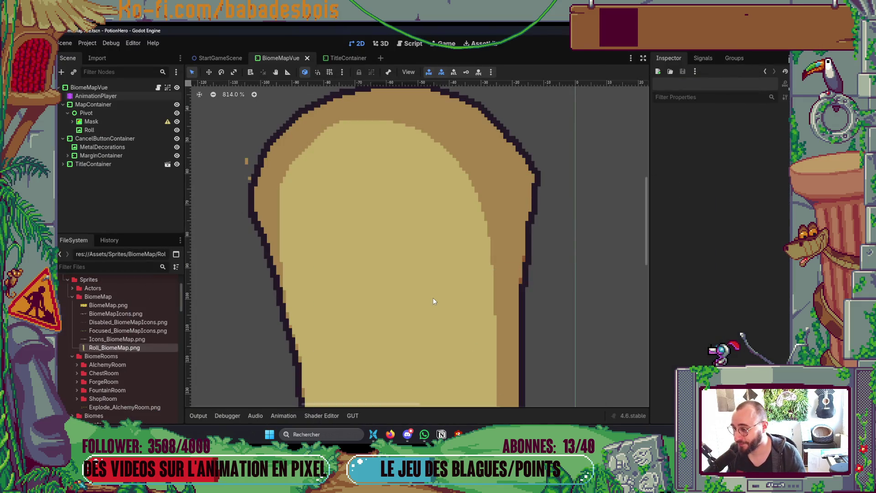
Drag Roll_BiomeMap.png from Explorer's BiomeMap folder into Godot's FileSystem dock.
{"action": "key", "text": "alt+Tab"}
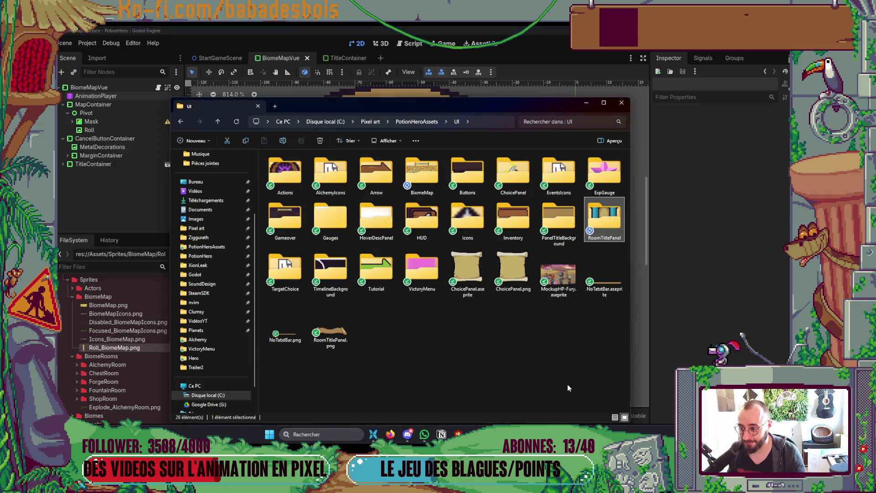
{"action": "double_click", "coordinate": [421, 176]}
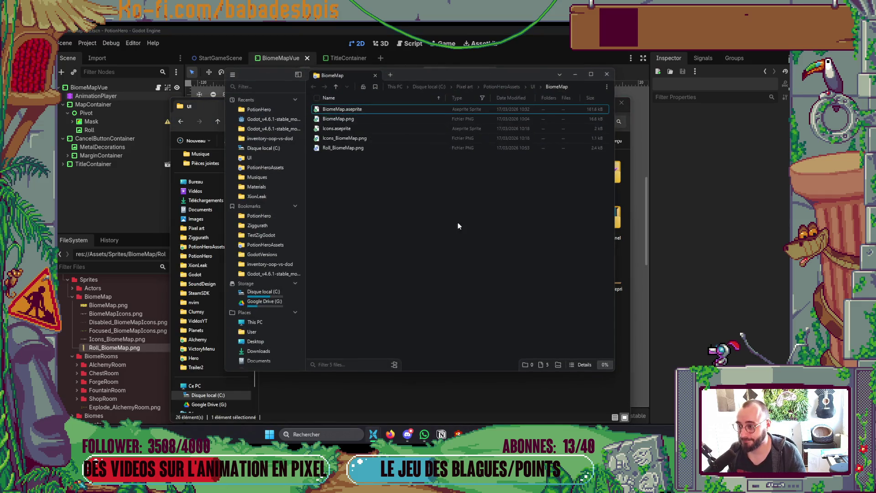
{"action": "left_click", "coordinate": [582, 365]}
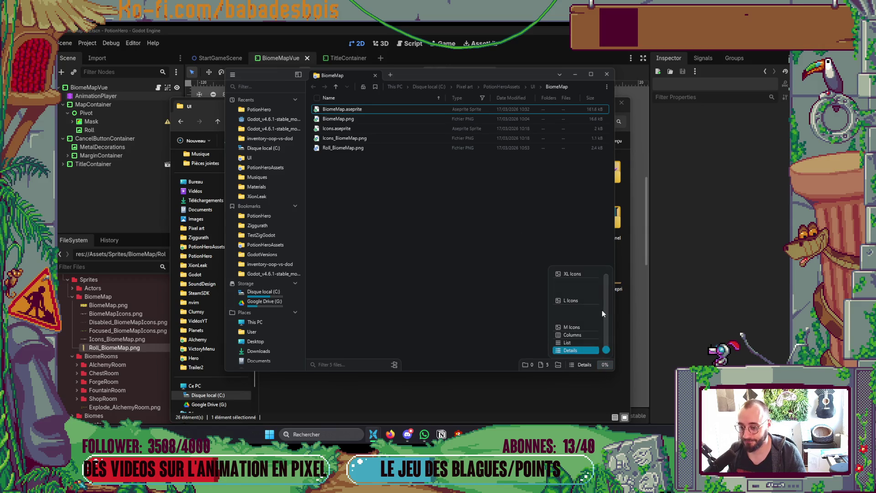
{"action": "scroll", "coordinate": [612, 308], "scroll_direction": "up", "scroll_amount": 3}
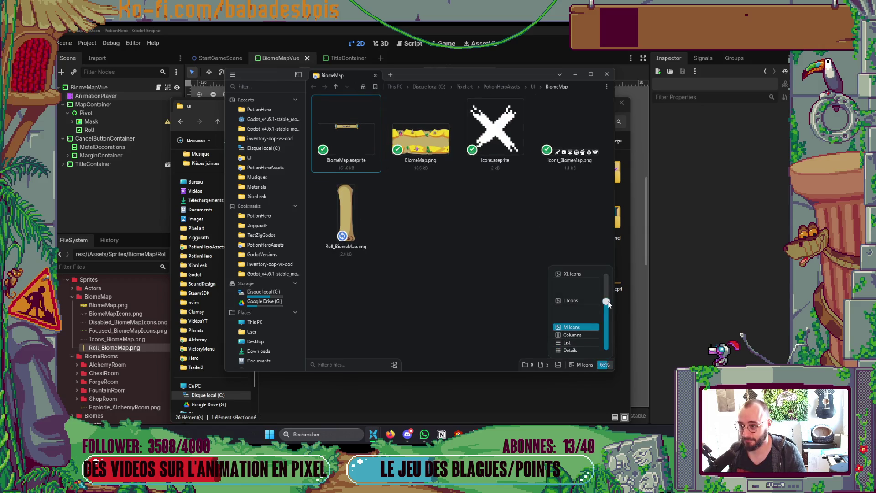
{"action": "mouse_move", "coordinate": [367, 224]}
{"action": "left_mouse_down"}
{"action": "mouse_move", "coordinate": [137, 352]}
{"action": "mouse_move", "coordinate": [145, 349]}
{"action": "left_mouse_up"}
{"action": "scroll", "coordinate": [367, 268], "scroll_direction": "down", "scroll_amount": 8}
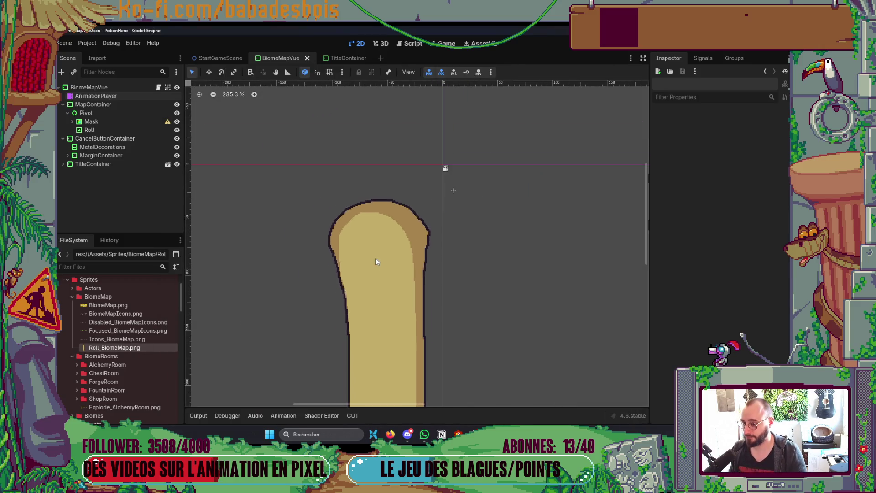
Save the scene and launch the game with F5.
{"action": "scroll", "coordinate": [485, 246], "scroll_direction": "left", "scroll_amount": 2}
{"action": "scroll", "coordinate": [448, 245], "scroll_direction": "down", "scroll_amount": 1}
{"action": "key", "text": "ctrl+s"}
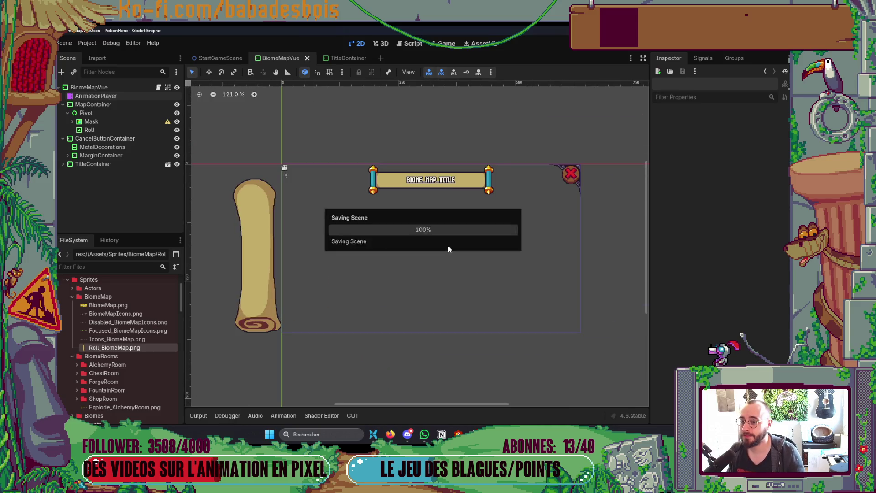
{"action": "key", "text": "F5"}
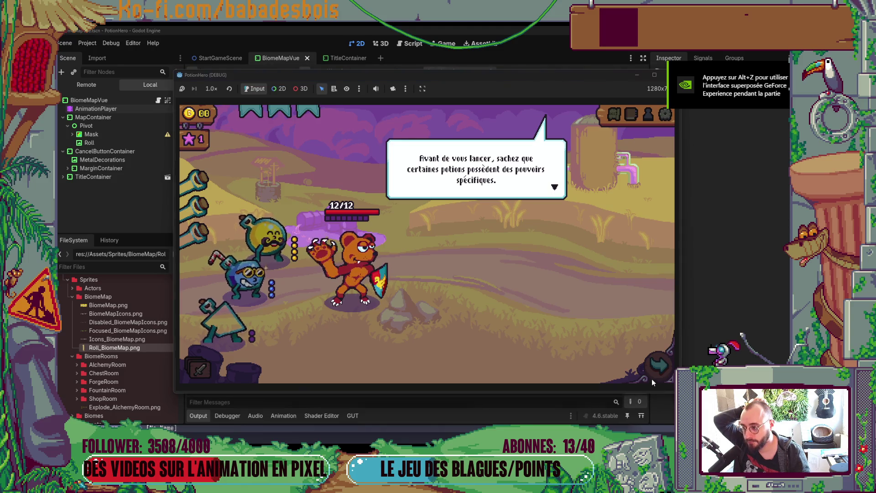
Skip the tutorial dialogue, open and close the biome map, then stop the game.
{"action": "left_click", "coordinate": [572, 237]}
{"action": "left_click", "coordinate": [572, 240]}
{"action": "left_click", "coordinate": [572, 240]}
{"action": "left_click", "coordinate": [610, 113]}
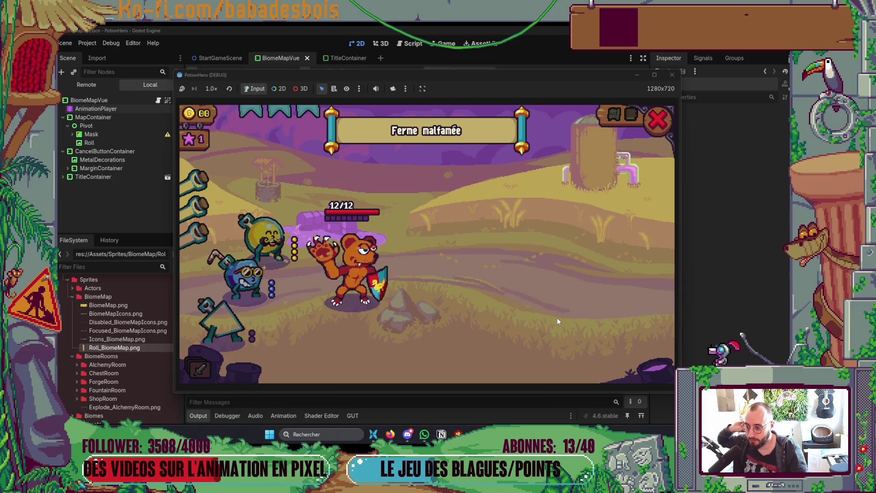
{"action": "left_click", "coordinate": [659, 122]}
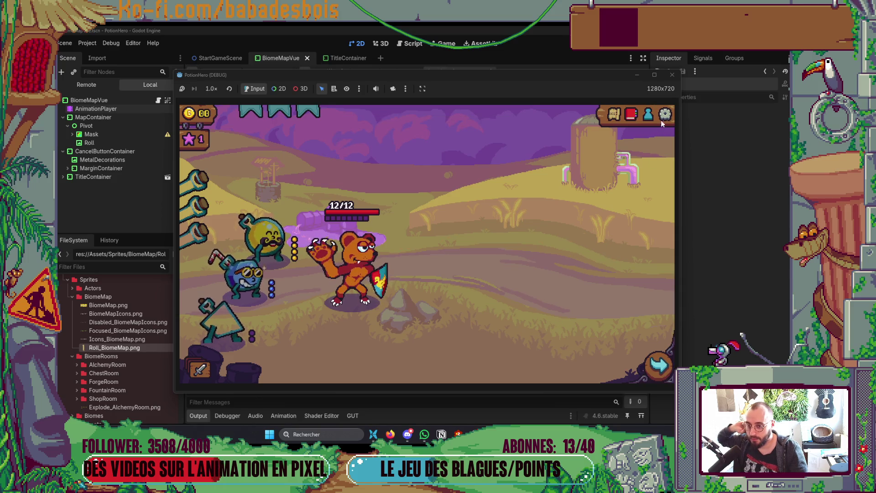
{"action": "left_click", "coordinate": [673, 75]}
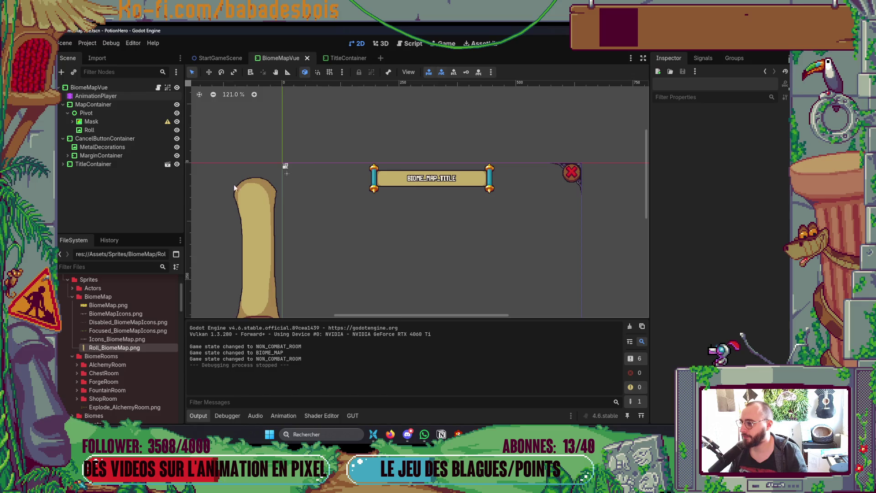
Expand Mask and inspect the Lines node's Transform properties.
{"action": "left_click", "coordinate": [72, 122]}
{"action": "left_click", "coordinate": [95, 130]}
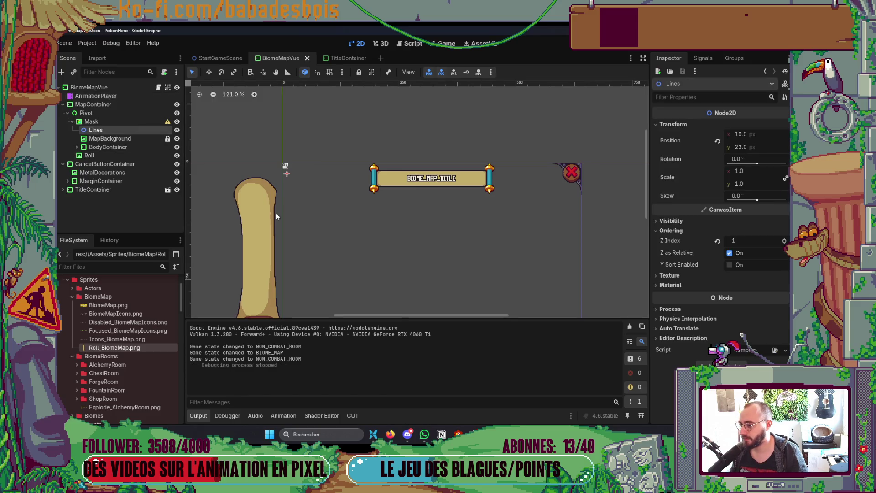
{"action": "scroll", "coordinate": [309, 180], "scroll_direction": "down", "scroll_amount": 2}
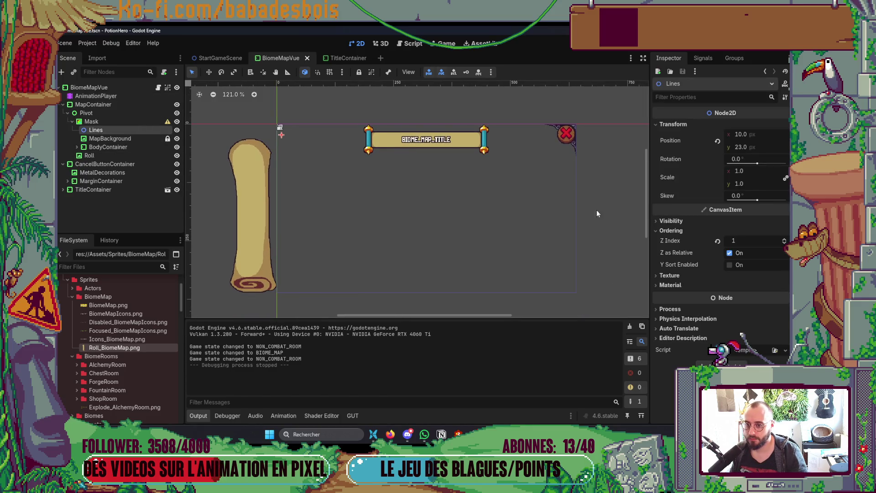
{"action": "left_click", "coordinate": [669, 125]}
{"action": "left_click", "coordinate": [669, 125]}
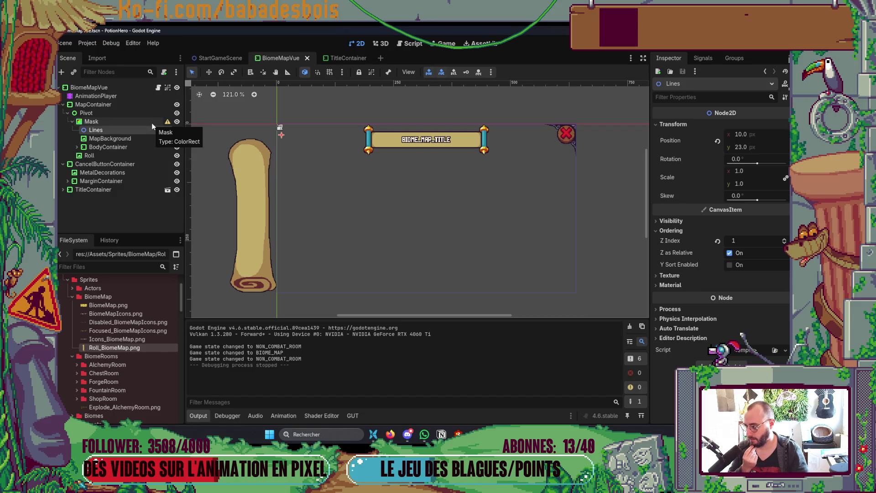
{"action": "scroll", "coordinate": [360, 203], "scroll_direction": "down", "scroll_amount": 1}
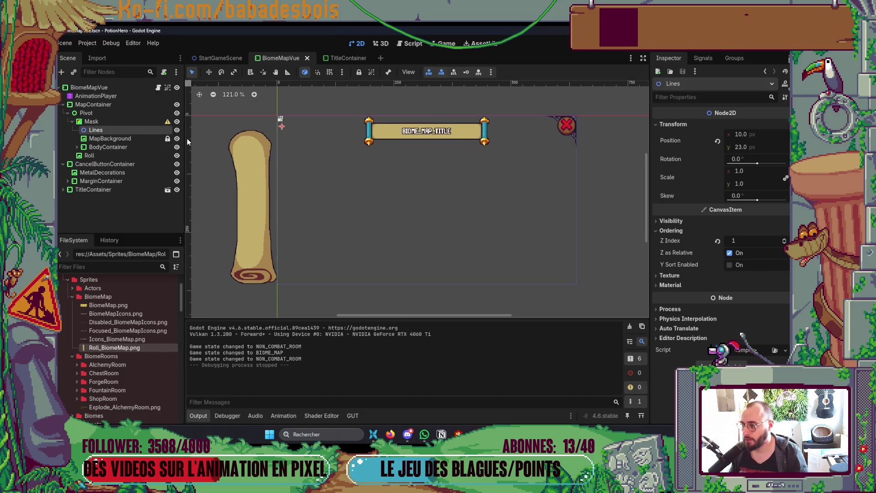
Hide the Lines node, save the BiomeMapVue scene, and select the root node.
{"action": "left_click", "coordinate": [177, 130]}
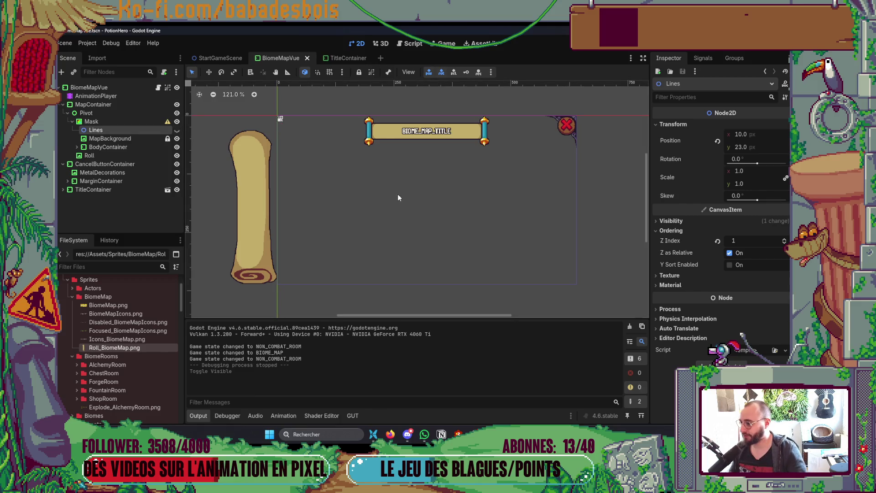
{"action": "key", "text": "alt+Tab"}
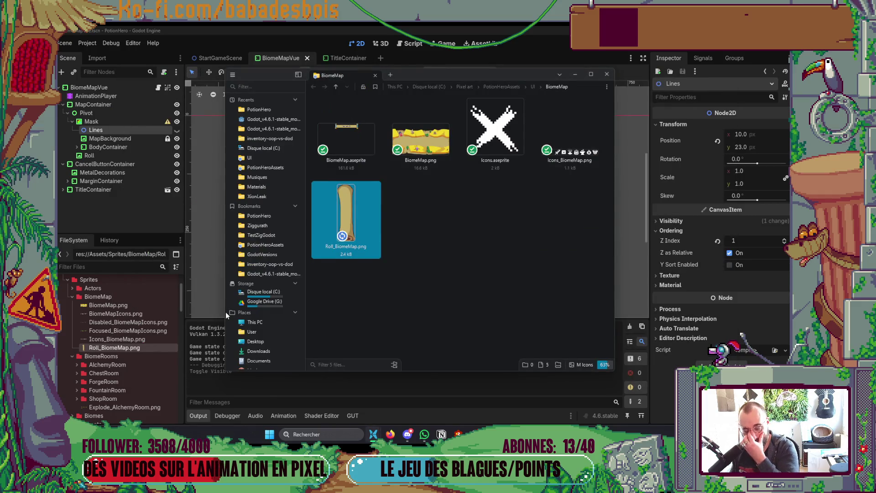
{"action": "key", "text": "alt+Tab"}
{"action": "key", "text": "ctrl+s"}
{"action": "left_click", "coordinate": [129, 88]}
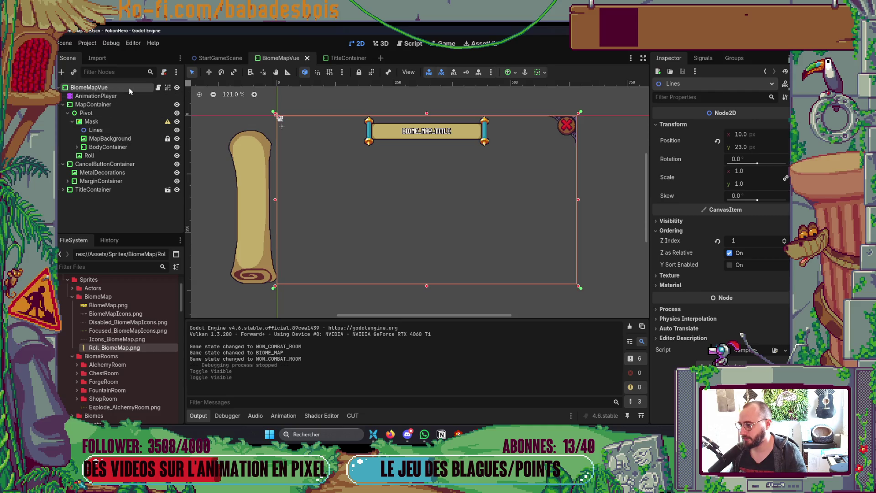
Open BiomeMapVue.gd, scroll through it, and collapse the Output panel.
{"action": "left_click", "coordinate": [158, 88]}
{"action": "scroll", "coordinate": [325, 227], "scroll_direction": "down", "scroll_amount": 10}
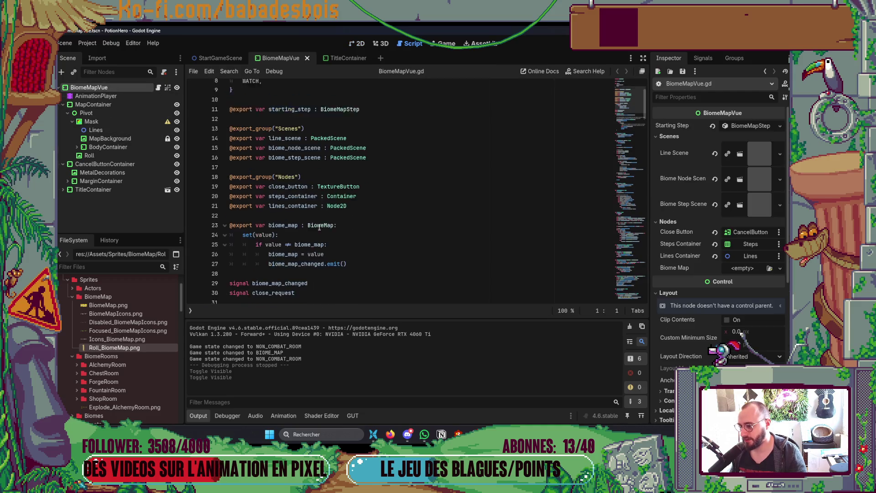
{"action": "scroll", "coordinate": [324, 227], "scroll_direction": "down", "scroll_amount": 4}
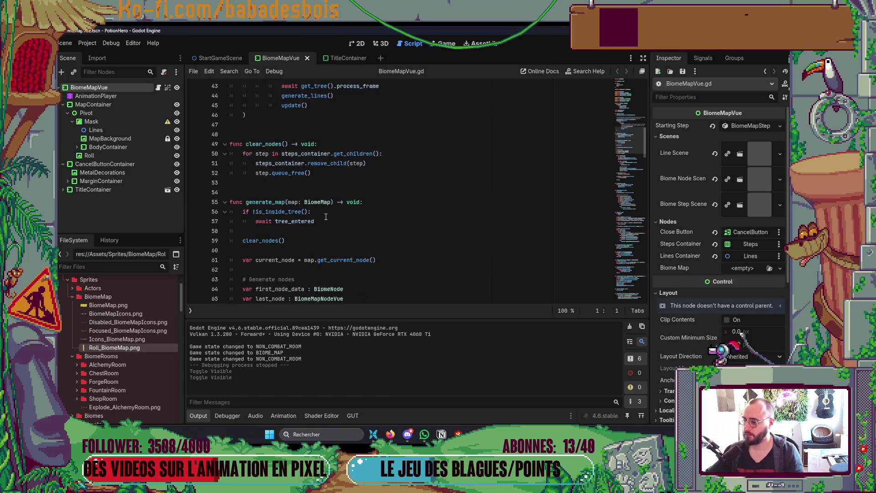
{"action": "scroll", "coordinate": [322, 219], "scroll_direction": "down", "scroll_amount": 7}
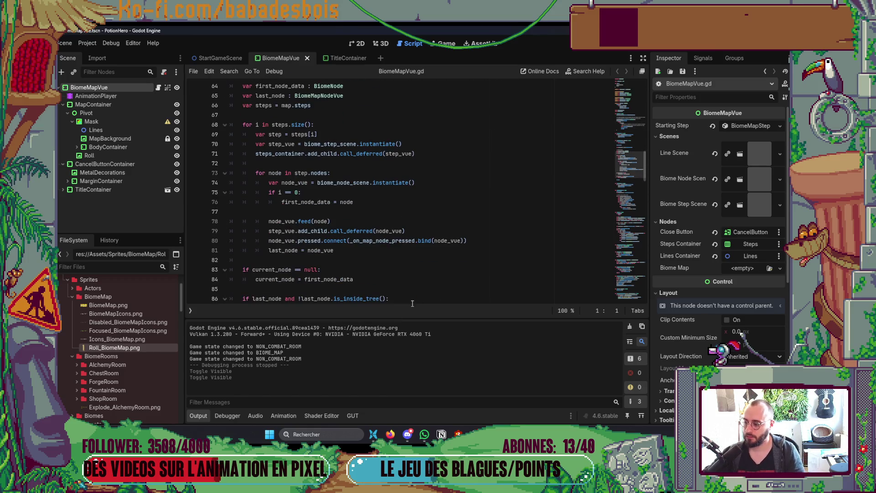
{"action": "left_click", "coordinate": [190, 418]}
{"action": "scroll", "coordinate": [629, 319], "scroll_direction": "down", "scroll_amount": 20}
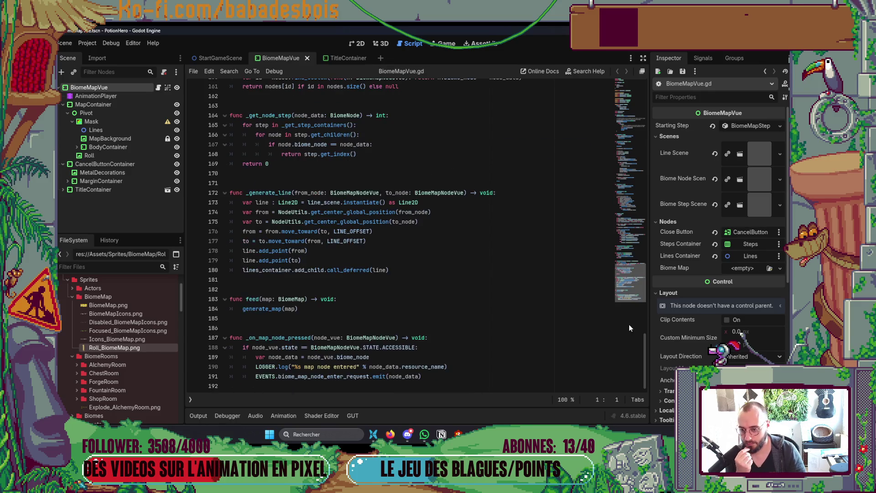
Jump to the script's top, place the caret at the end of line 15, then return to 2D.
{"action": "left_click", "coordinate": [640, 91]}
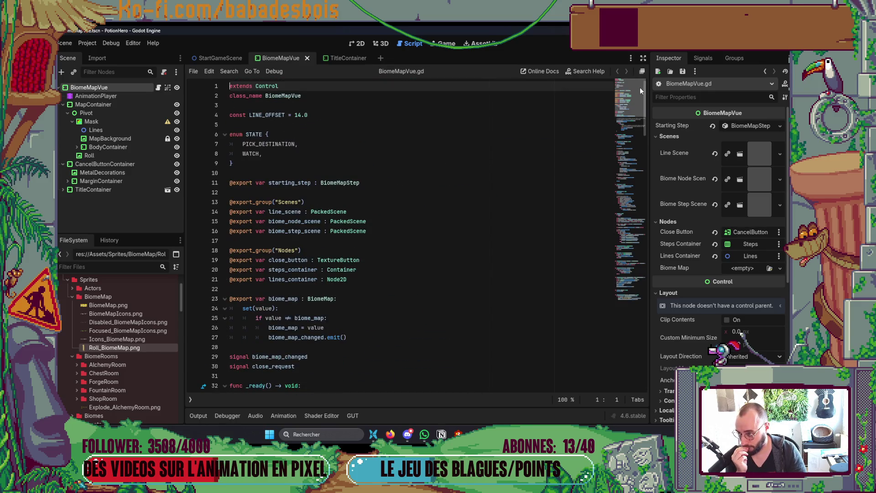
{"action": "mouse_move", "coordinate": [641, 96]}
{"action": "left_mouse_down"}
{"action": "mouse_move", "coordinate": [643, 150]}
{"action": "mouse_move", "coordinate": [652, 112]}
{"action": "left_mouse_up"}
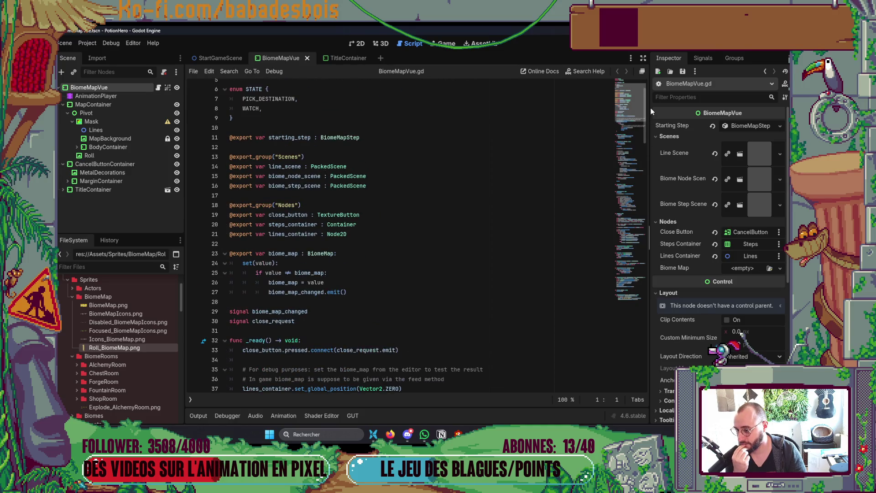
{"action": "left_click", "coordinate": [572, 179]}
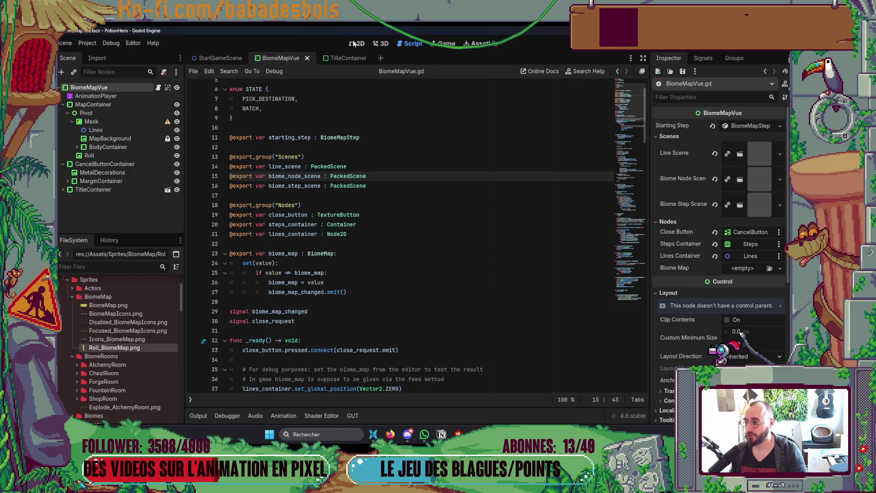
{"action": "left_click", "coordinate": [357, 44]}
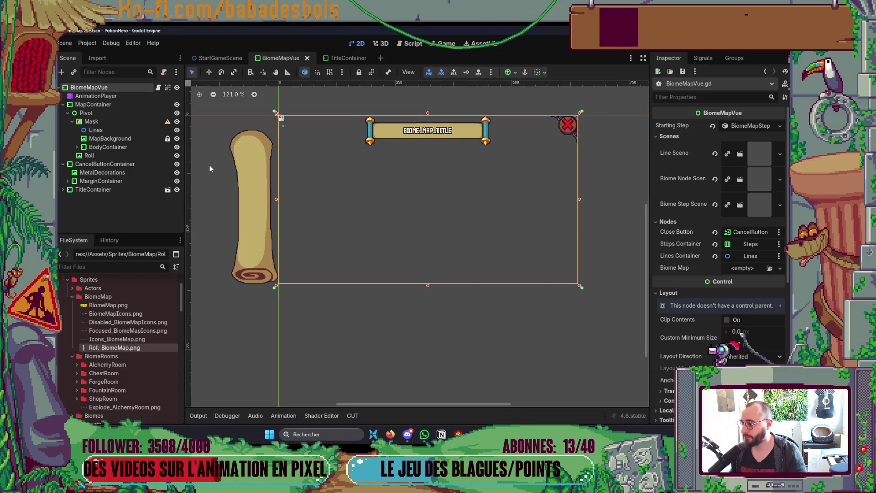
{"action": "key", "text": "alt+Tab"}
In Neovim, open BiomeMap.gd through the file finder to check its contents.
{"action": "left_click", "coordinate": [650, 226]}
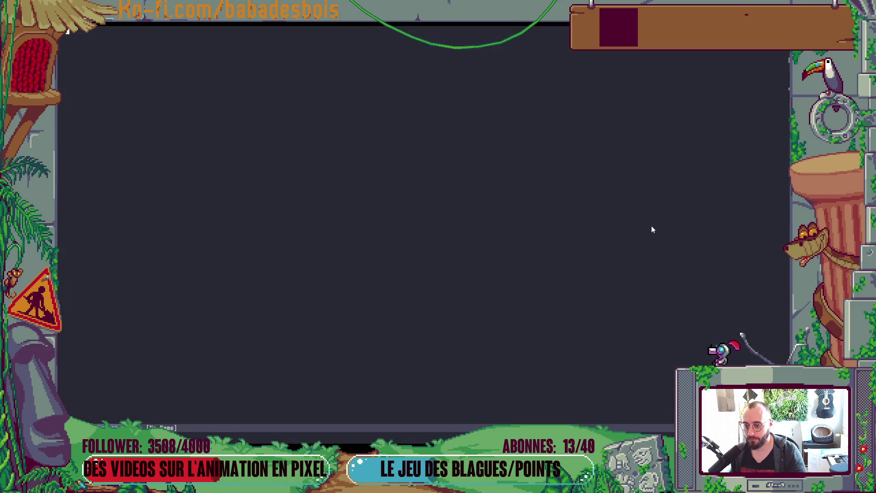
{"action": "type", "text": "BiomeMap"}
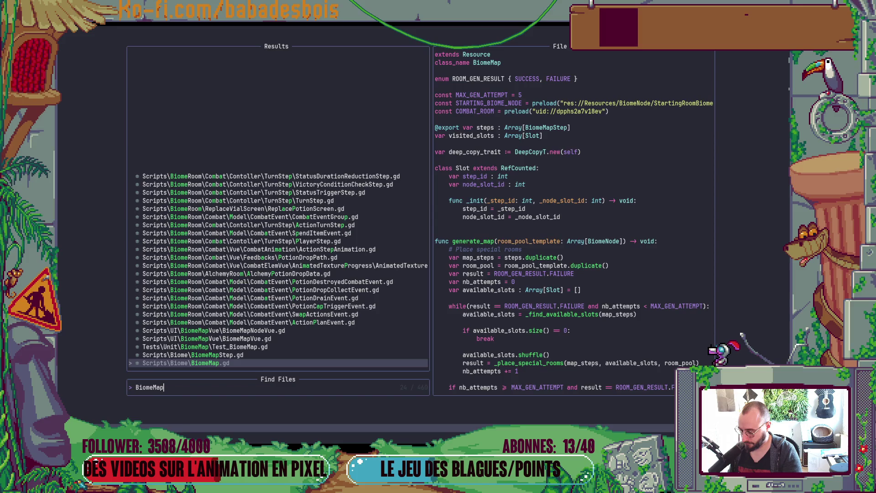
{"action": "key", "text": "Return"}
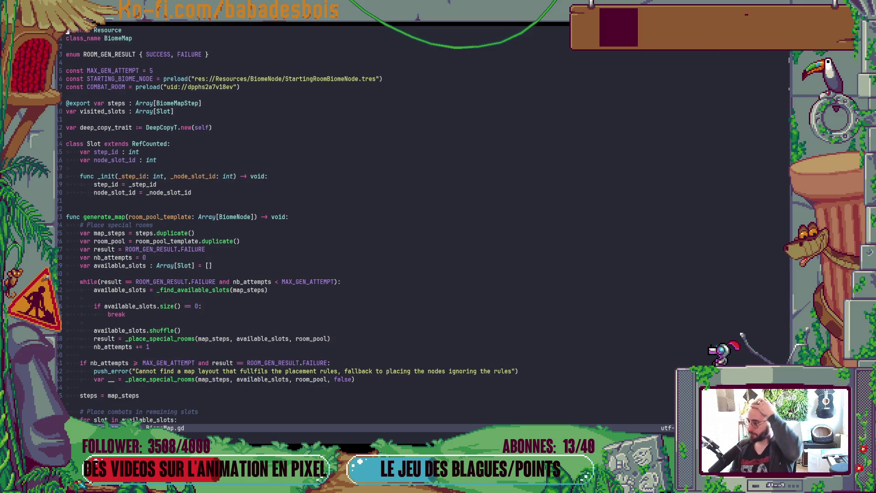
{"action": "key", "text": "j"}
{"action": "key", "text": "j"}
{"action": "key", "text": "j"}
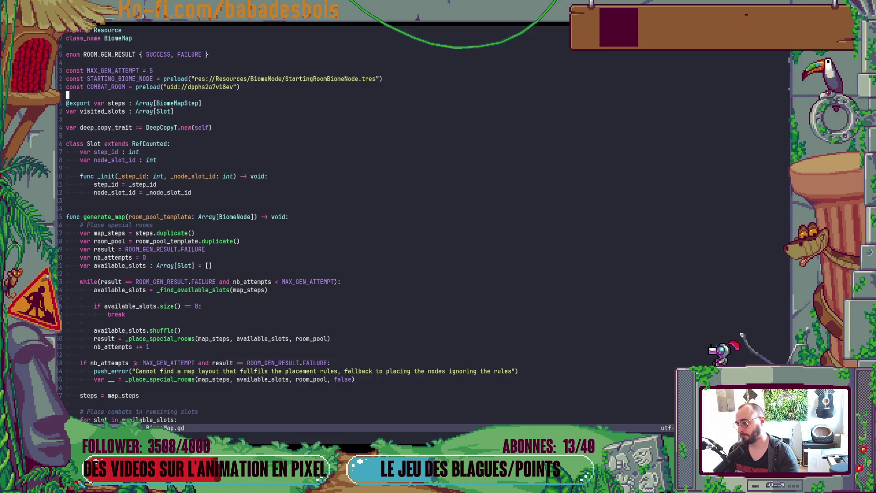
After viewing the BiomeMapVue script in Godot, open BiomeMapVue.gd in Neovim via Find Files.
{"action": "key", "text": "alt+Tab"}
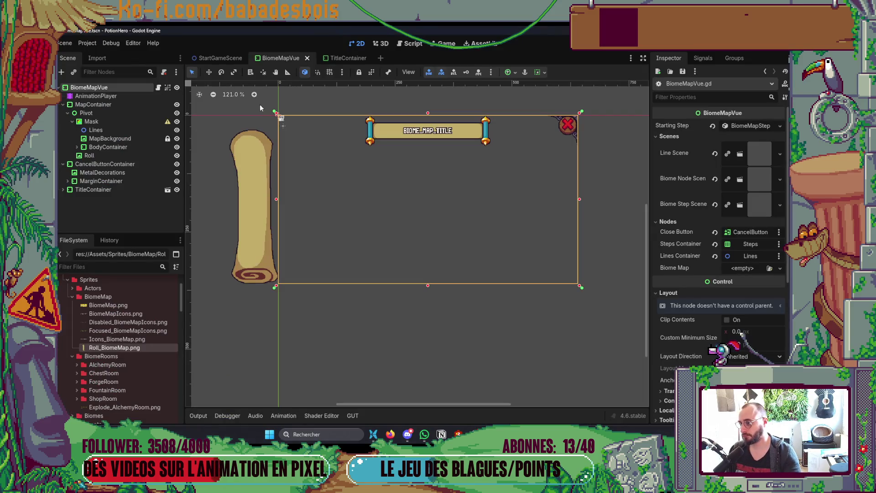
{"action": "left_click", "coordinate": [158, 87]}
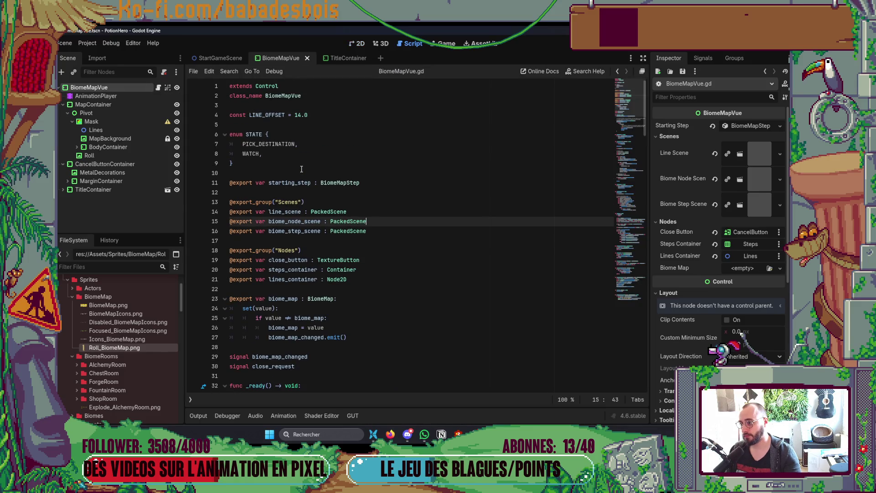
{"action": "key", "text": "alt+Tab"}
{"action": "key", "text": "space"}
{"action": "key", "text": "f"}
{"action": "key", "text": "f"}
{"action": "type", "text": "Bio"}
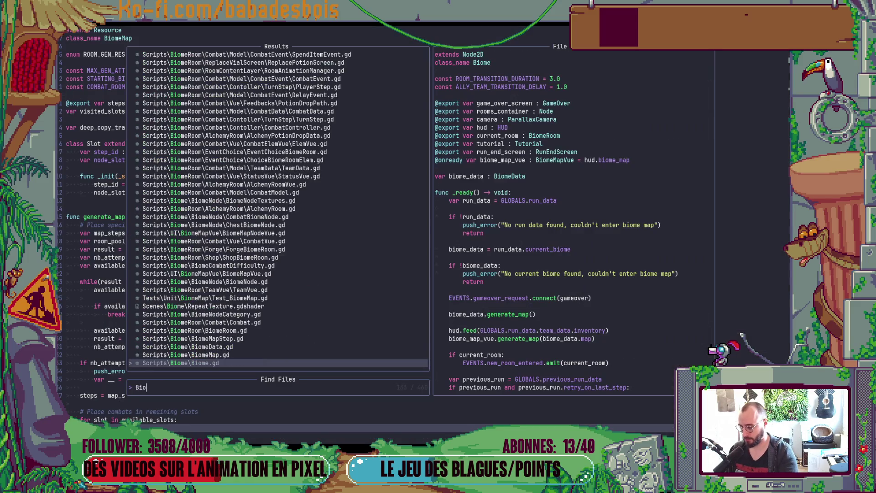
{"action": "type", "text": "meMapVue"}
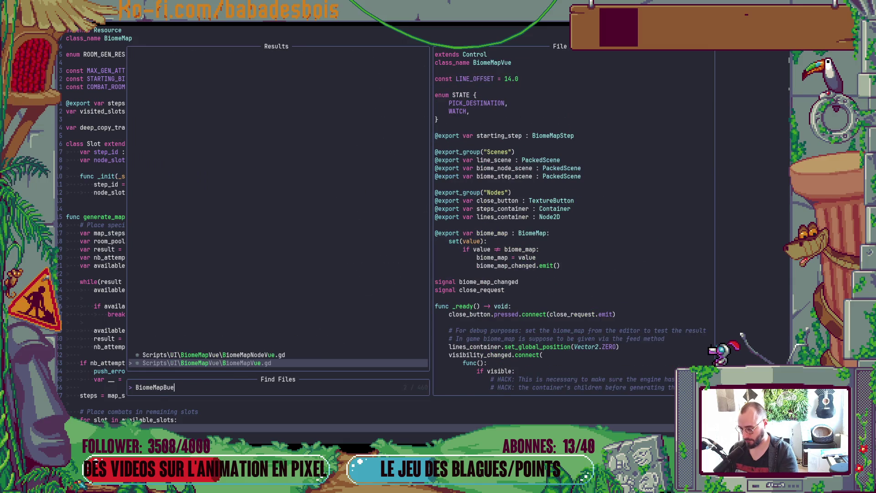
{"action": "key", "text": "Return"}
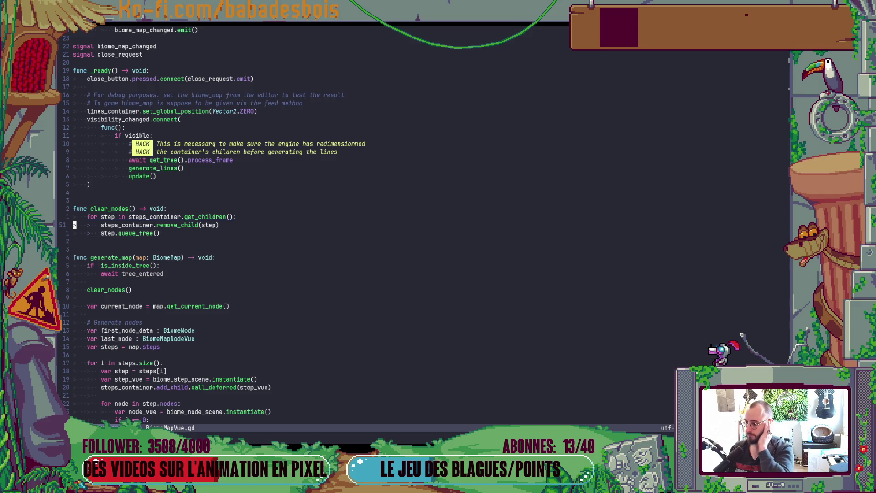
{"action": "scroll", "coordinate": [335, 203], "scroll_direction": "up", "scroll_amount": 9}
{"action": "scroll", "coordinate": [335, 221], "scroll_direction": "down", "scroll_amount": 12}
{"action": "key", "text": "j"}
{"action": "key", "text": "j"}
{"action": "key", "text": "j"}
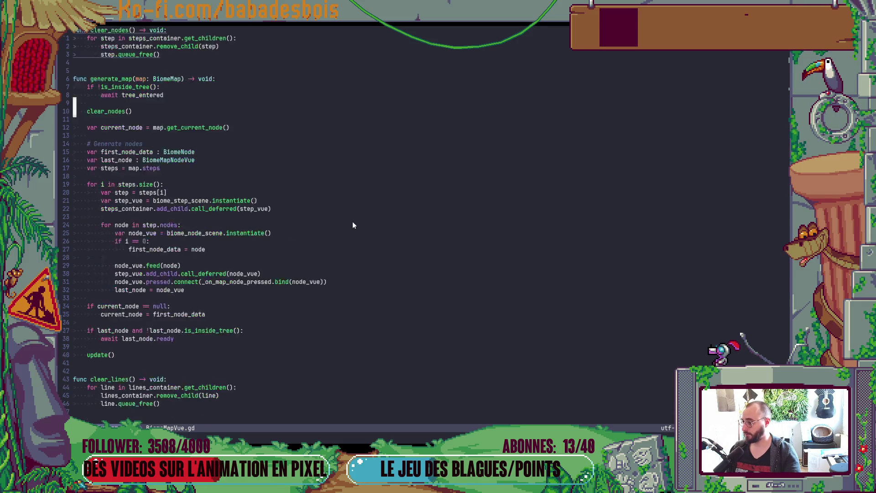
{"action": "scroll", "coordinate": [352, 221], "scroll_direction": "down", "scroll_amount": 1}
{"action": "scroll", "coordinate": [353, 220], "scroll_direction": "up", "scroll_amount": 1}
{"action": "scroll", "coordinate": [195, 149], "scroll_direction": "up", "scroll_amount": 5}
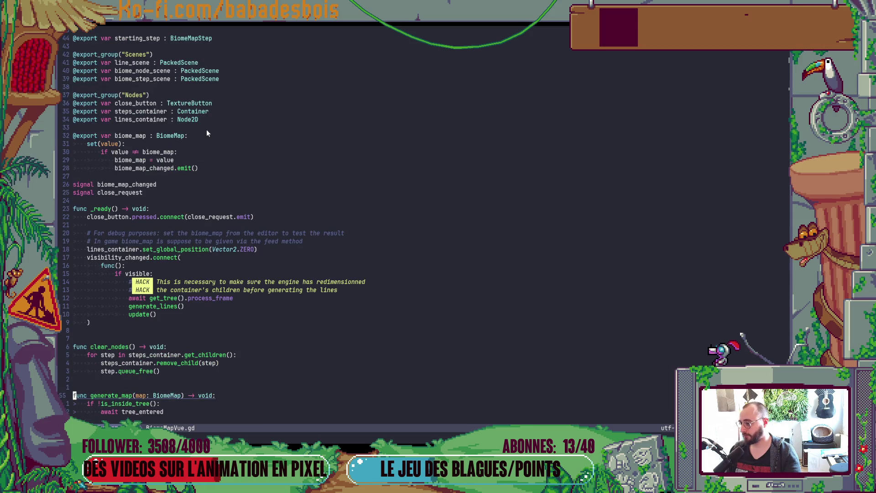
{"action": "scroll", "coordinate": [210, 151], "scroll_direction": "up", "scroll_amount": 2}
{"action": "left_click", "coordinate": [209, 168]}
{"action": "key", "text": "o"}
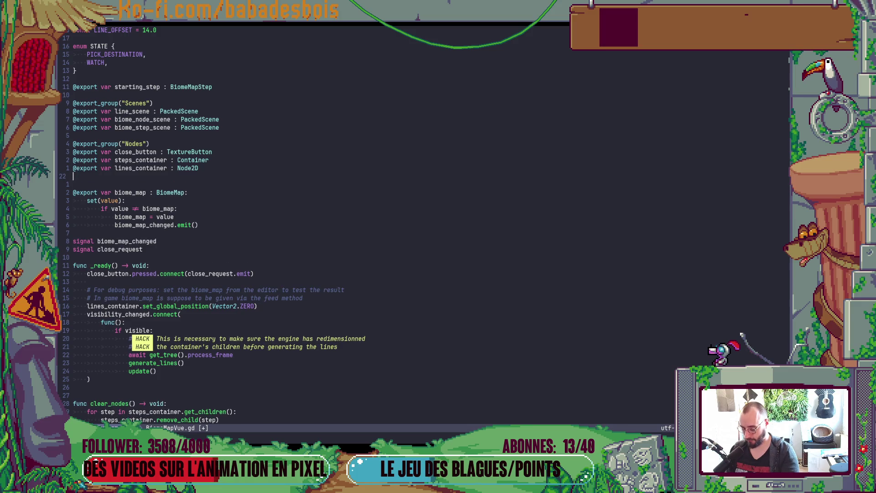
{"action": "type", "text": "@export var an"}
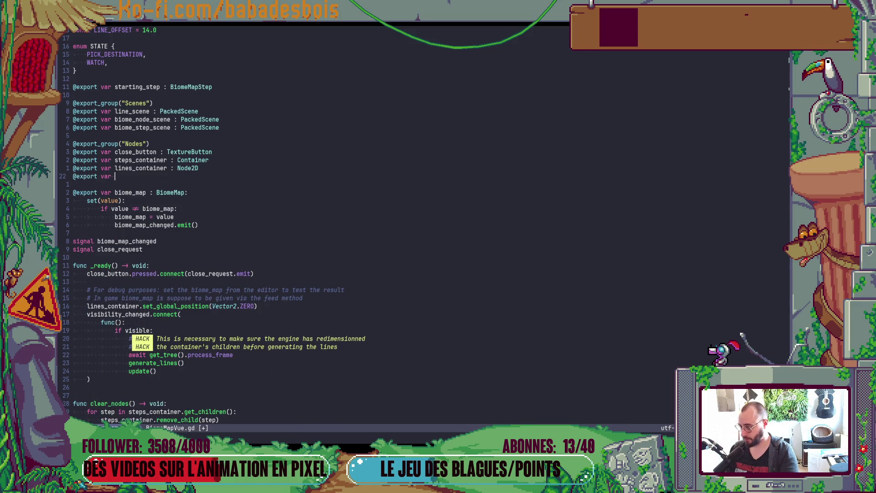
{"action": "type", "text": "imated_)"}
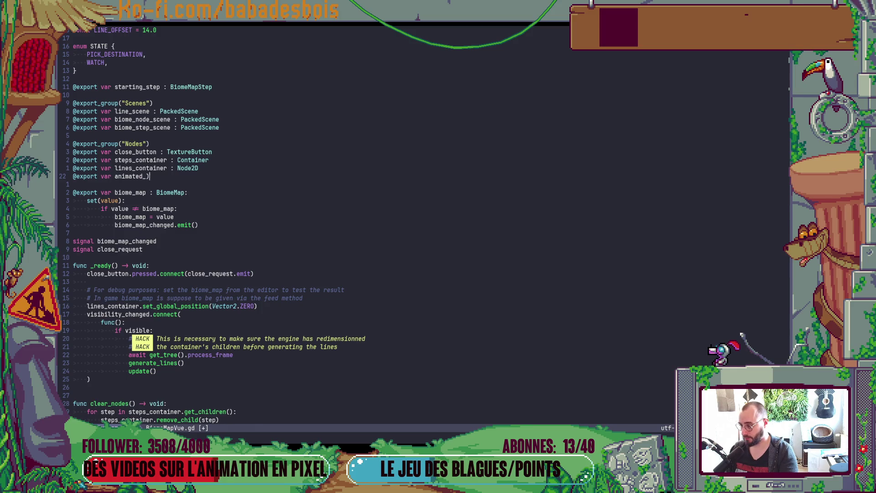
{"action": "key", "text": "BackSpace"}
{"action": "type", "text": "ion_"}
{"action": "type", "text": "player : "}
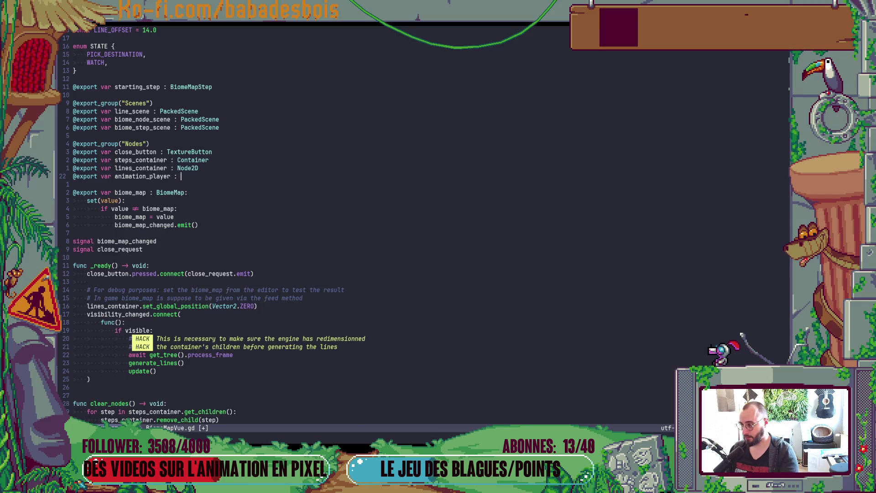
{"action": "type", "text": "Anima"}
{"action": "key", "text": "Down"}
{"action": "key", "text": "Down"}
{"action": "key", "text": "Down"}
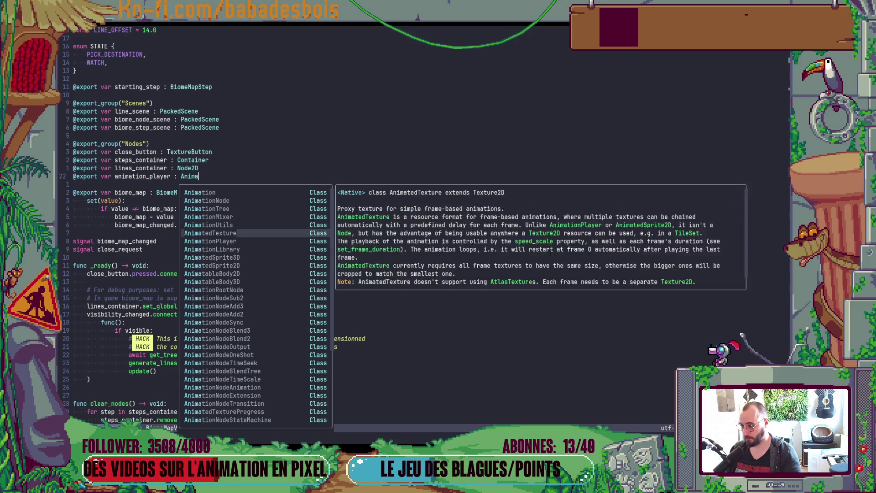
{"action": "key", "text": "Down"}
{"action": "key", "text": "Return"}
In Godot's Inspector, assign the scene's AnimationPlayer node to Animation Player and save the scene.
{"action": "key", "text": "ctrl+shift+F11"}
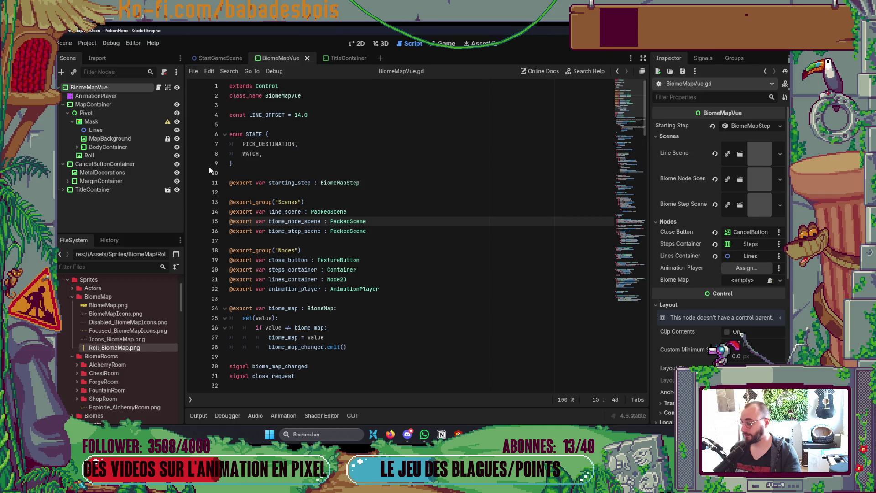
{"action": "left_click", "coordinate": [752, 267]}
{"action": "double_click", "coordinate": [412, 146]}
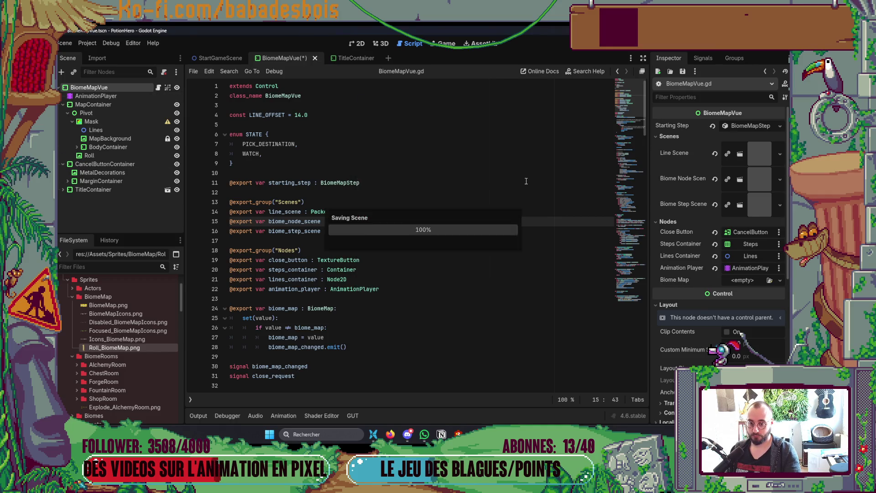
{"action": "key", "text": "ctrl+s"}
{"action": "key", "text": "alt+Tab"}
{"action": "scroll", "coordinate": [492, 191], "scroll_direction": "down", "scroll_amount": 6}
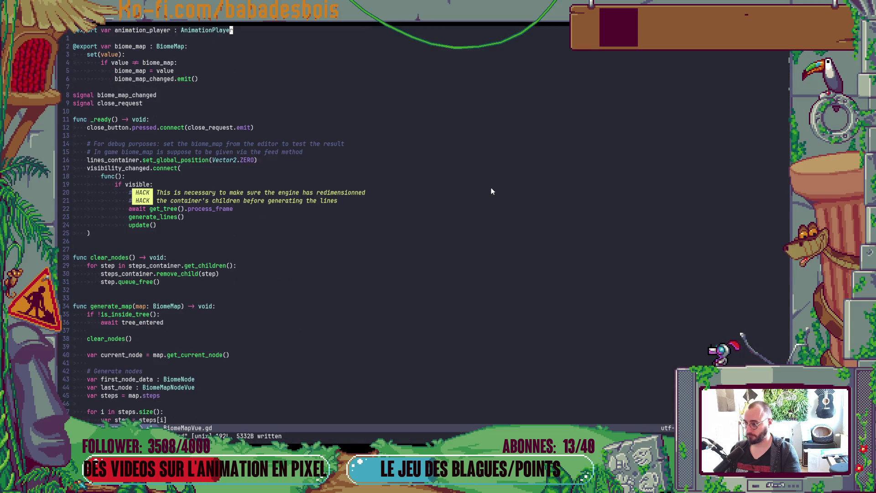
Delete the stray blank line after generate_lines, above update(), and save BiomeMapVue.gd.
{"action": "scroll", "coordinate": [491, 191], "scroll_direction": "up", "scroll_amount": 6}
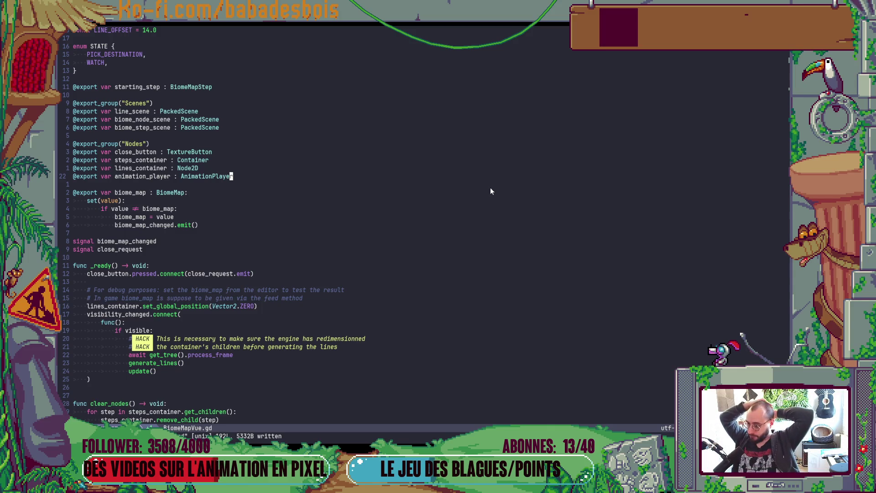
{"action": "scroll", "coordinate": [491, 188], "scroll_direction": "down", "scroll_amount": 20}
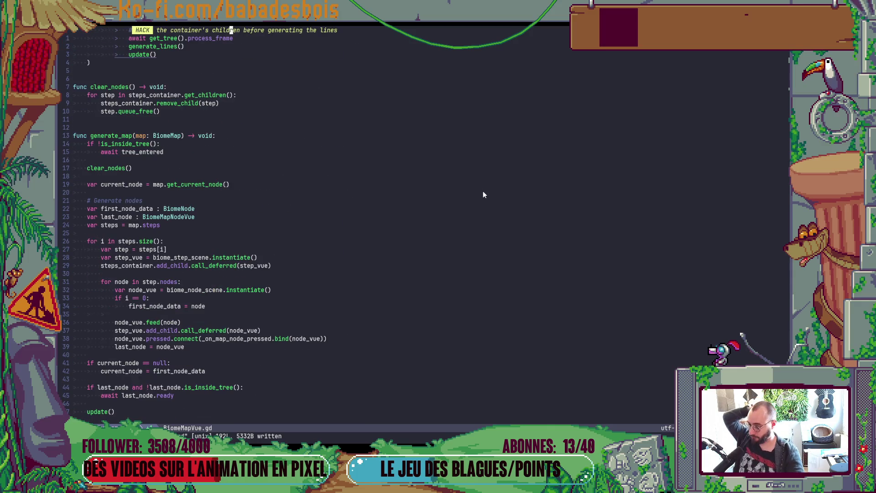
{"action": "scroll", "coordinate": [486, 195], "scroll_direction": "down", "scroll_amount": 8}
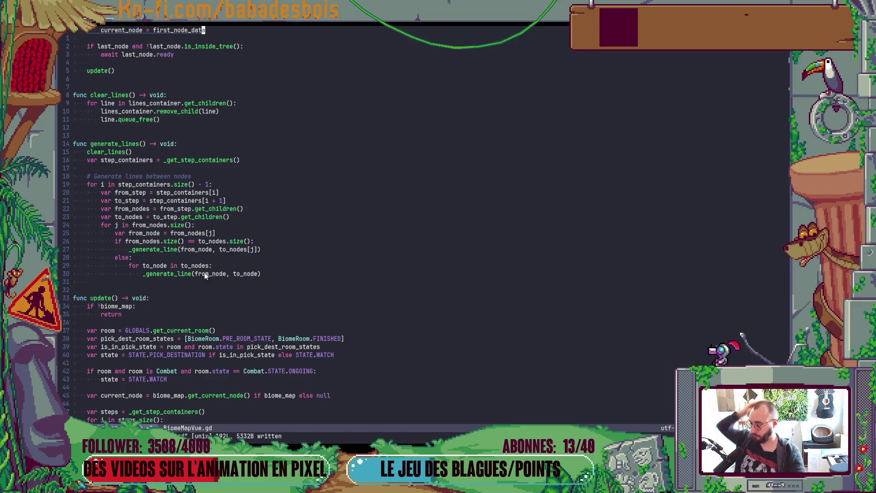
{"action": "left_click", "coordinate": [182, 281]}
{"action": "key", "text": "d"}
{"action": "key", "text": "d"}
{"action": "key", "text": "ctrl+s"}
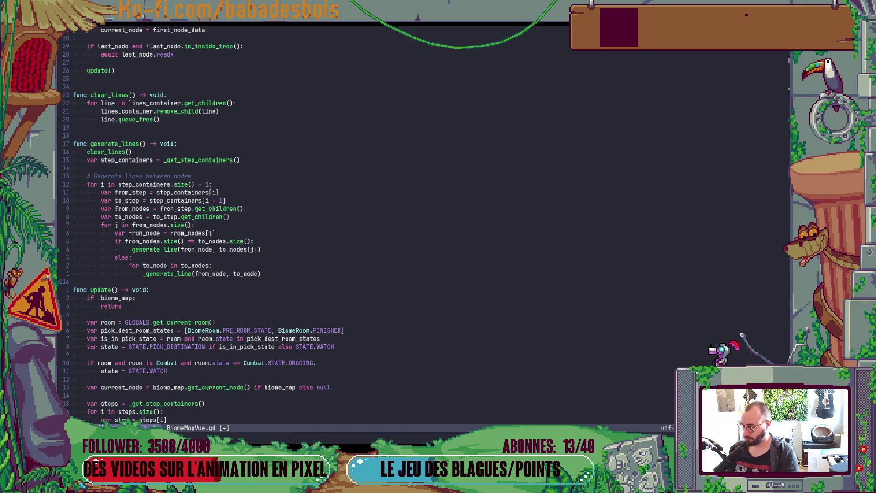
{"action": "scroll", "coordinate": [203, 289], "scroll_direction": "down", "scroll_amount": 5}
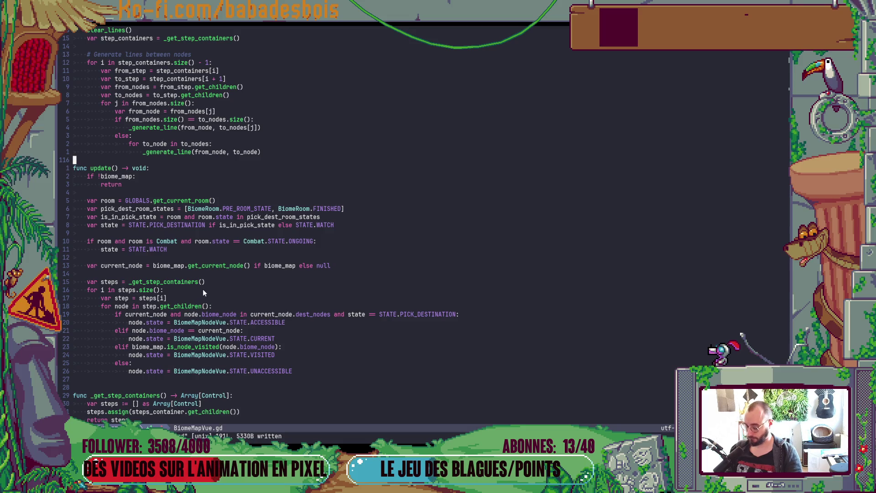
{"action": "key", "text": "o"}
{"action": "scroll", "coordinate": [202, 300], "scroll_direction": "down", "scroll_amount": 10}
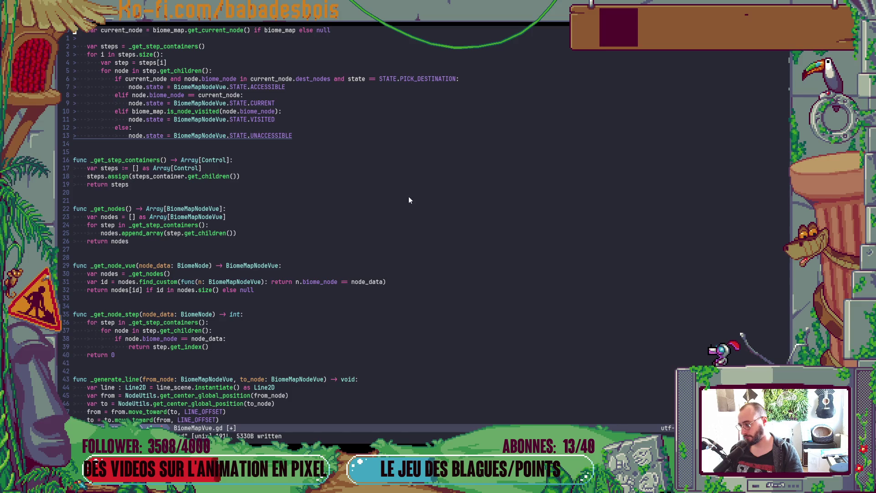
{"action": "scroll", "coordinate": [409, 199], "scroll_direction": "up", "scroll_amount": 11}
{"action": "scroll", "coordinate": [409, 200], "scroll_direction": "up", "scroll_amount": 20}
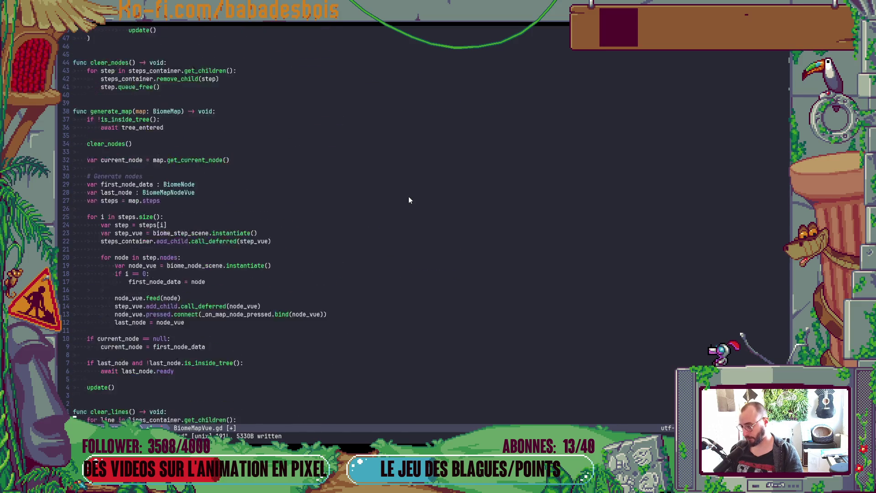
{"action": "scroll", "coordinate": [368, 201], "scroll_direction": "up", "scroll_amount": 4}
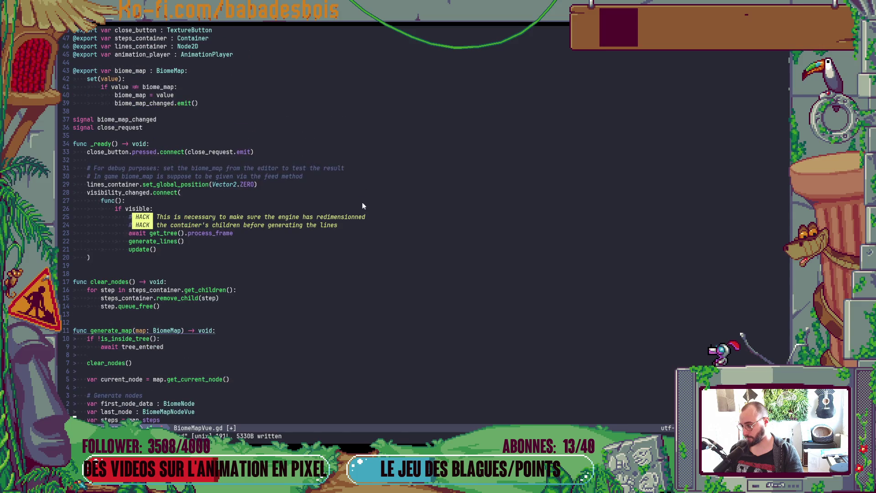
{"action": "scroll", "coordinate": [363, 201], "scroll_direction": "up", "scroll_amount": 5}
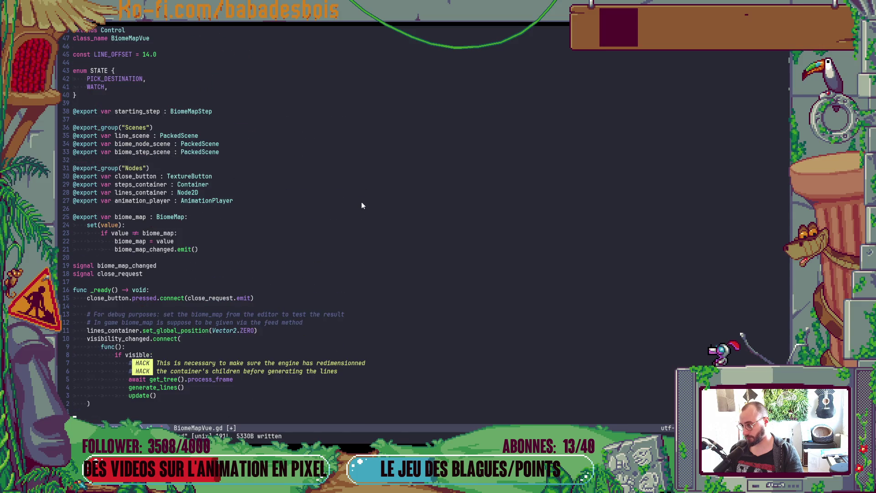
Open Biome.gd in a vertical split and move to its show_biome_map function.
{"action": "scroll", "coordinate": [361, 201], "scroll_direction": "down", "scroll_amount": 5}
{"action": "left_click", "coordinate": [366, 201]}
{"action": "key", "text": "ctrl+p"}
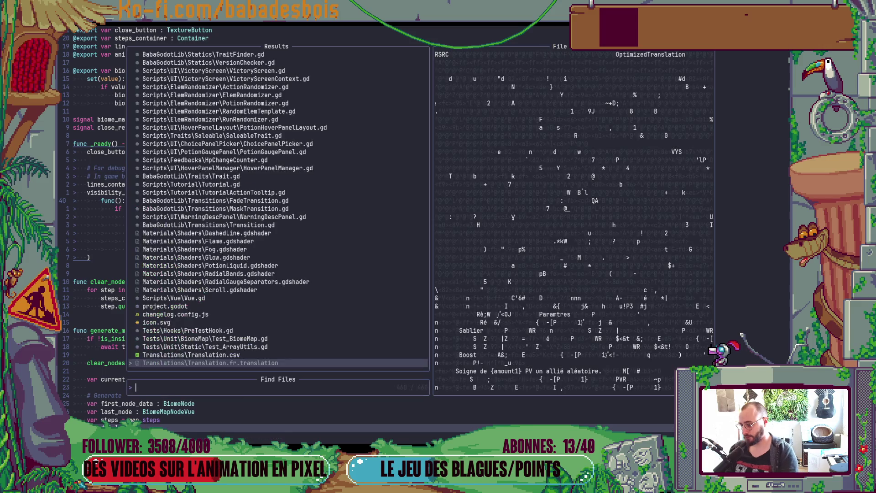
{"action": "type", "text": "Biome"}
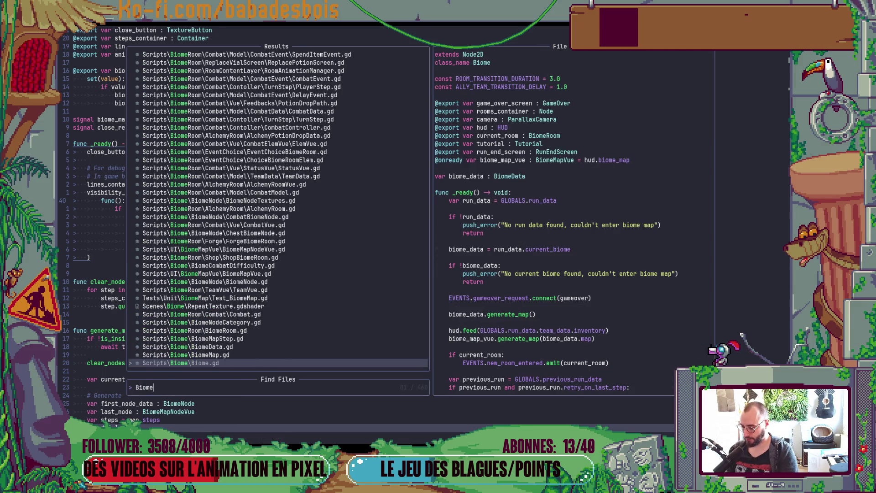
{"action": "key", "text": "ctrl+v"}
{"action": "key", "text": "shift+g"}
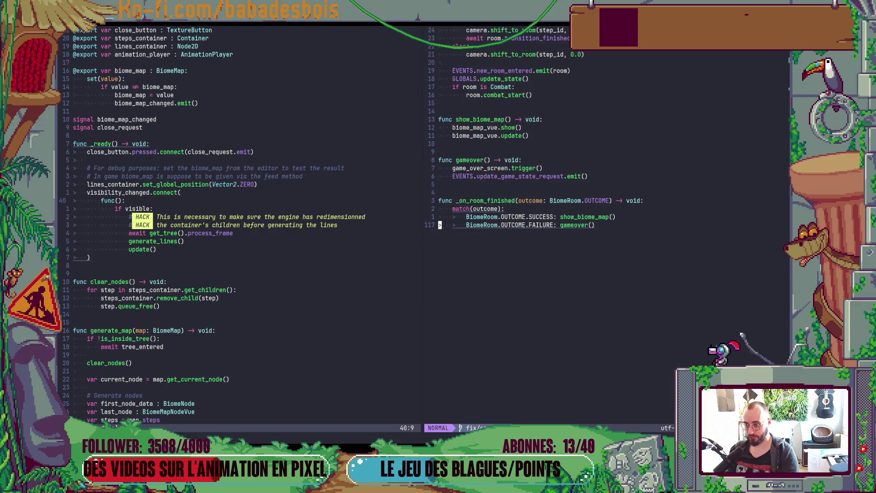
{"action": "key", "text": "k"}
{"action": "key", "text": "k"}
{"action": "key", "text": "k"}
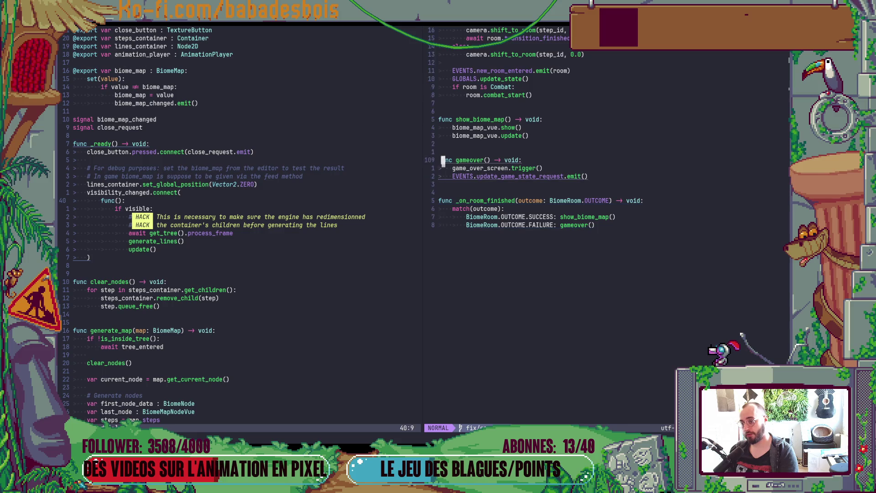
{"action": "key", "text": "j"}
{"action": "key", "text": "j"}
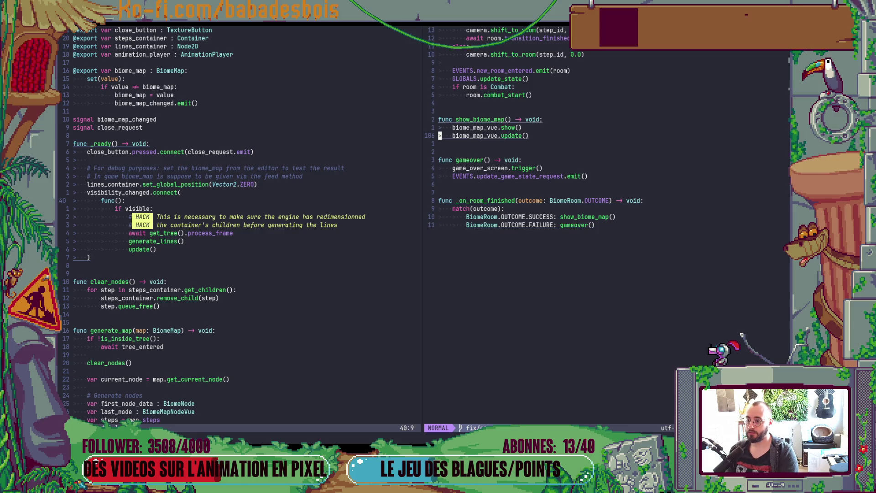
Back in the BiomeMapVue.gd pane, add blank lines below _ready() for a new function.
{"action": "key", "text": "ctrl+w"}
{"action": "key", "text": "h"}
{"action": "key", "text": "j"}
{"action": "key", "text": "j"}
{"action": "key", "text": "j"}
{"action": "key", "text": "o"}
{"action": "key", "text": "Return"}
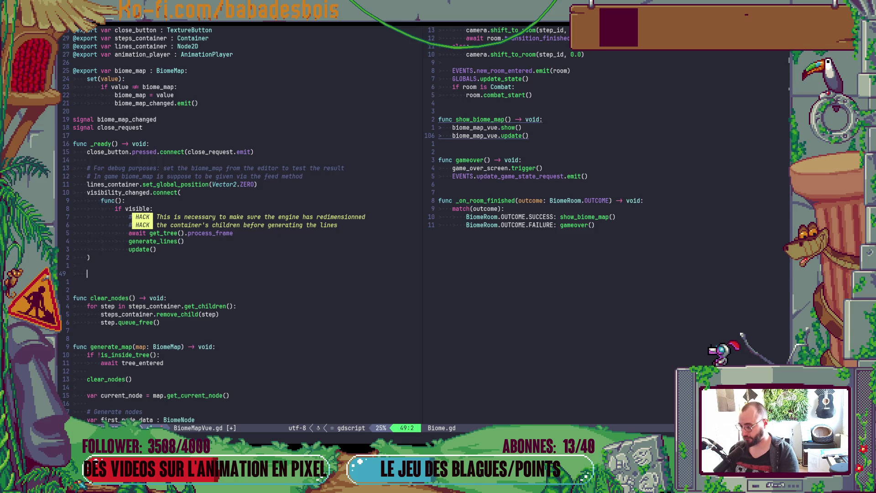
Write a 'func open() -> void:' stub containing pass below _ready().
{"action": "key", "text": "Return"}
{"action": "type", "text": "func i"}
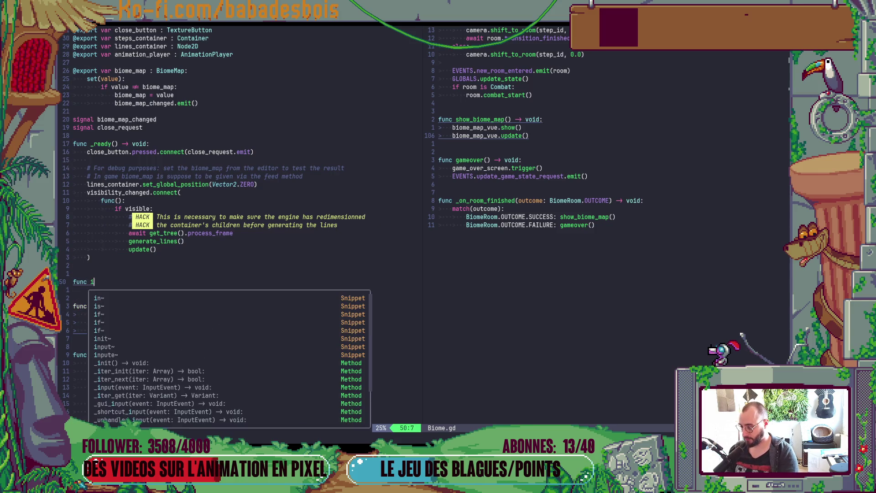
{"action": "key", "text": "BackSpace"}
{"action": "type", "text": "open()"}
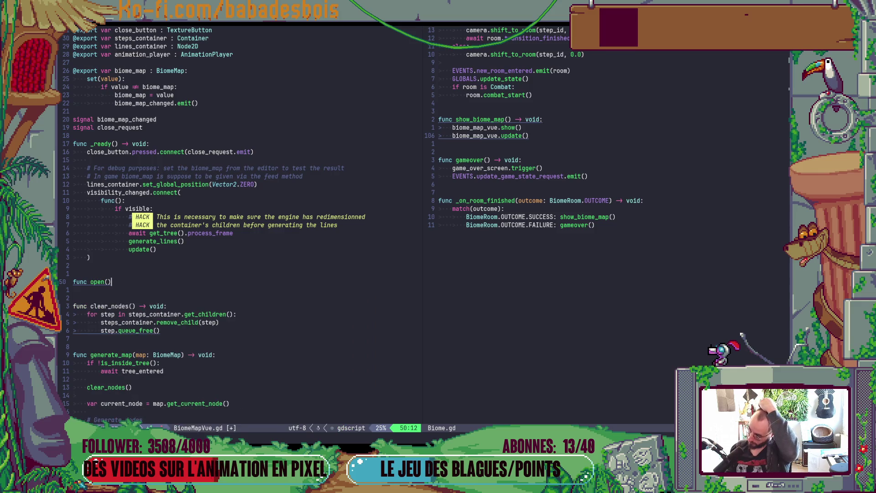
{"action": "type", "text": " -> void:"}
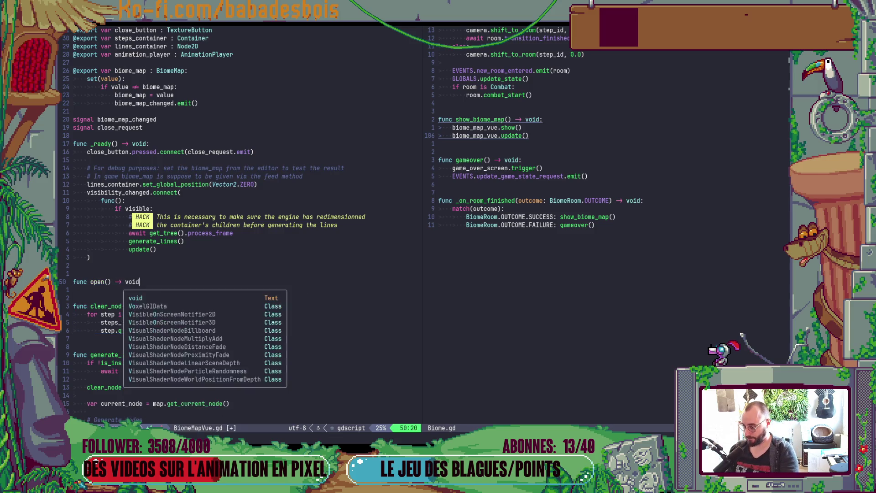
{"action": "key", "text": "Return"}
{"action": "type", "text": "pass"}
{"action": "key", "text": "Escape"}
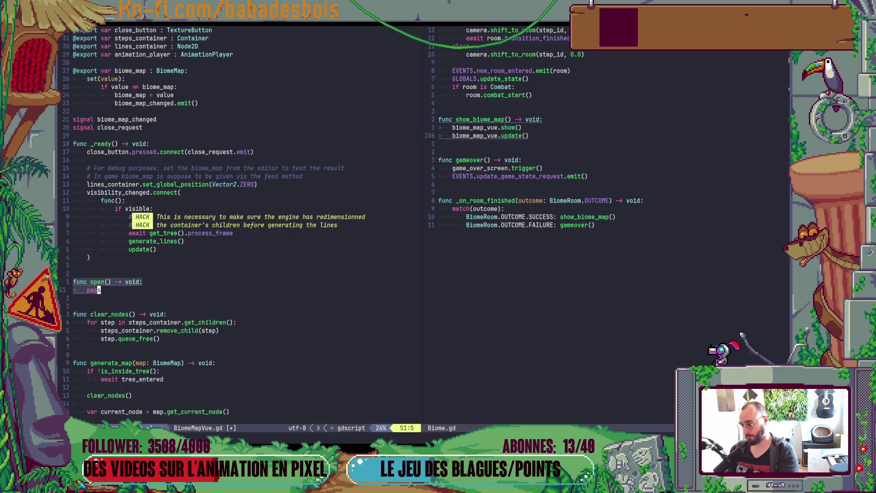
{"action": "key", "text": "u"}
{"action": "key", "text": "u"}
{"action": "key", "text": "1"}
{"action": "key", "text": "1"}
{"action": "key", "text": "6"}
{"action": "key", "text": "shift+g"}
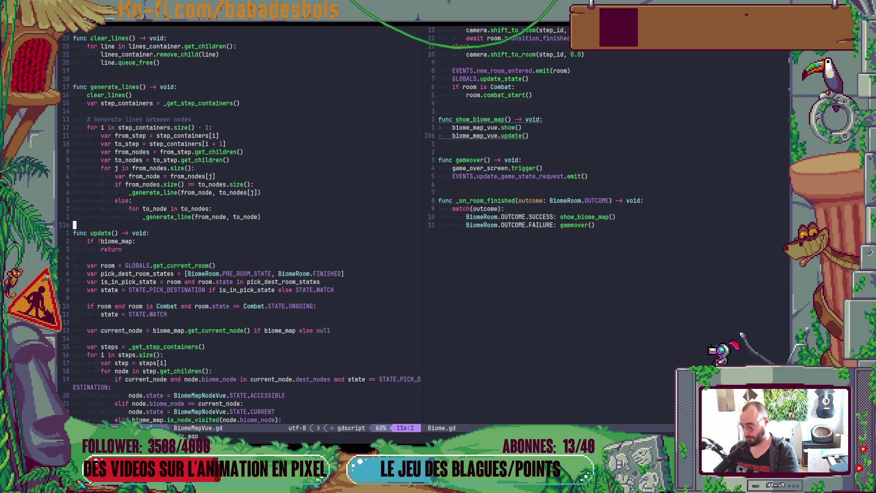
{"action": "key", "text": "ctrl+r"}
{"action": "key", "text": "ctrl+r"}
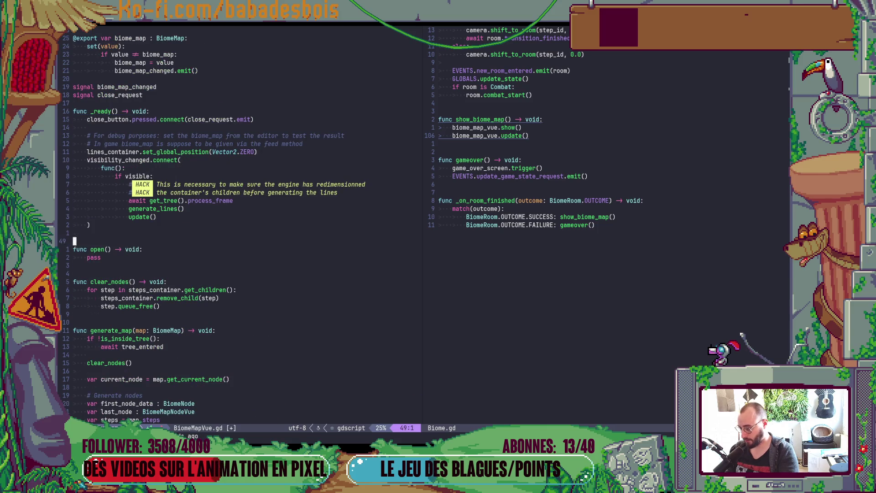
Add a close() function stub after open() and save the script with :w.
{"action": "key", "text": "o"}
{"action": "key", "text": "Escape"}
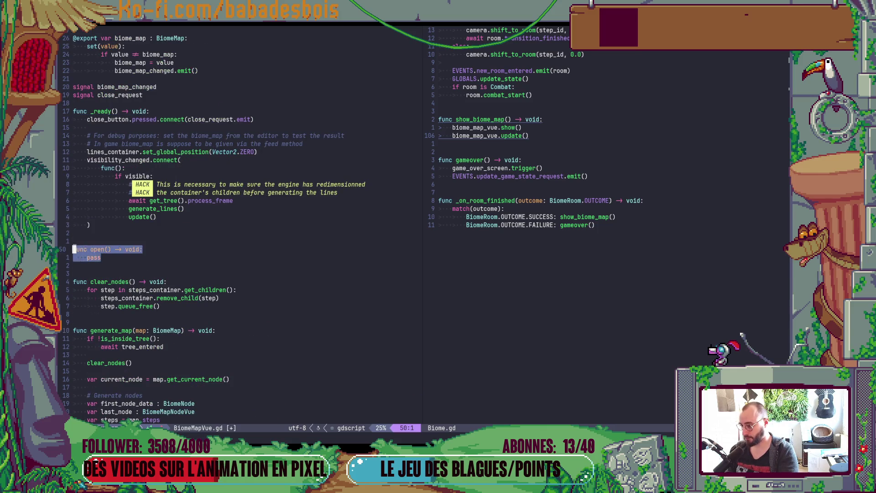
{"action": "type", "text": "ofunc"}
{"action": "key", "text": "Tab"}
{"action": "type", "text": "close"}
{"action": "key", "text": "Escape"}
{"action": "type", "text": "j:w"}
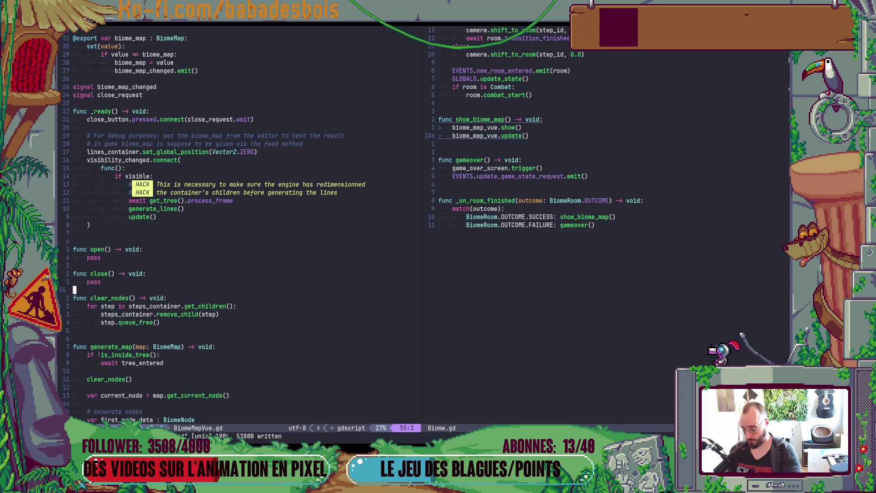
{"action": "key", "text": "Return"}
{"action": "key", "text": "alt+Tab"}
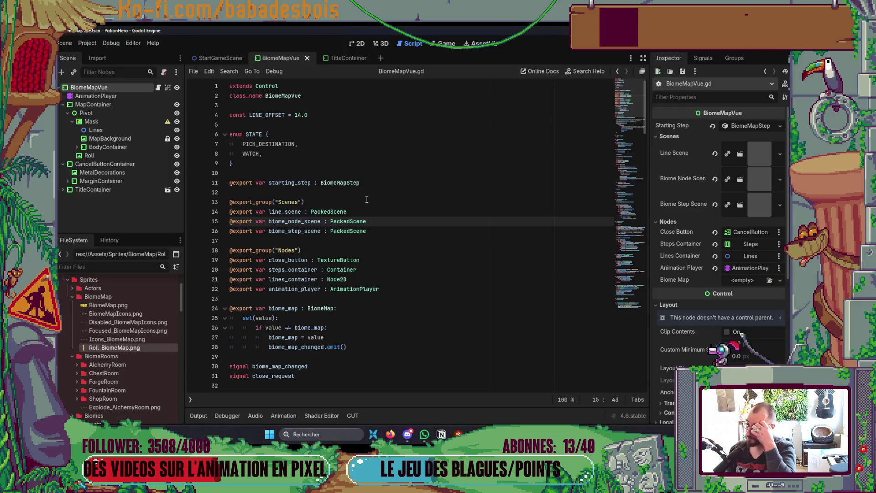
Select the AnimationPlayer node in Godot to review its Open animation tracks.
{"action": "key", "text": "alt+Tab"}
{"action": "key", "text": "alt+Tab"}
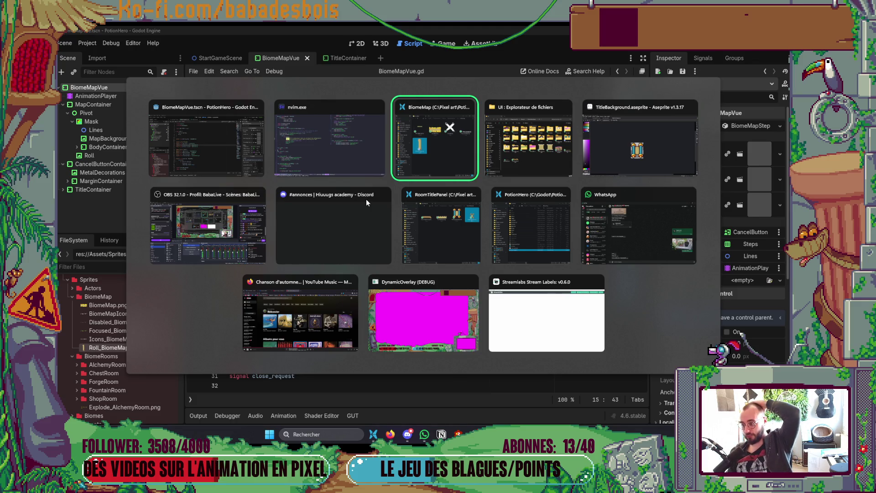
{"action": "key", "text": "alt+shift+Tab"}
{"action": "key", "text": "alt+shift+Tab"}
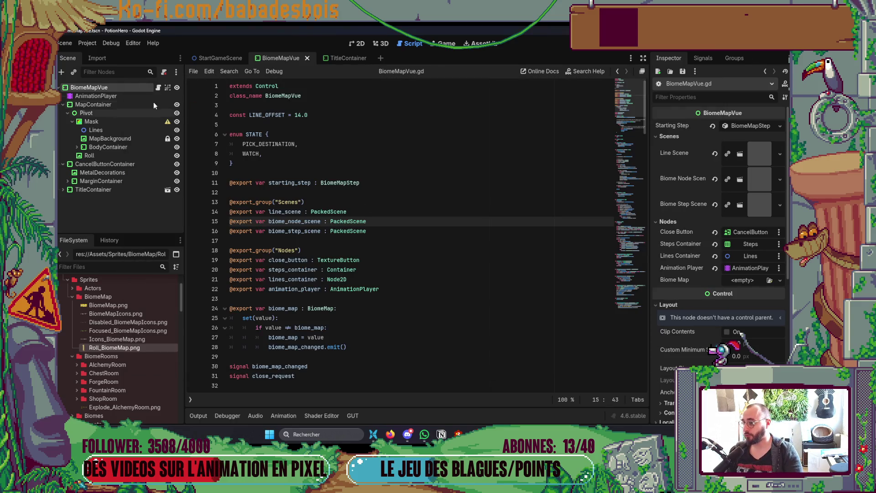
{"action": "left_click", "coordinate": [147, 97]}
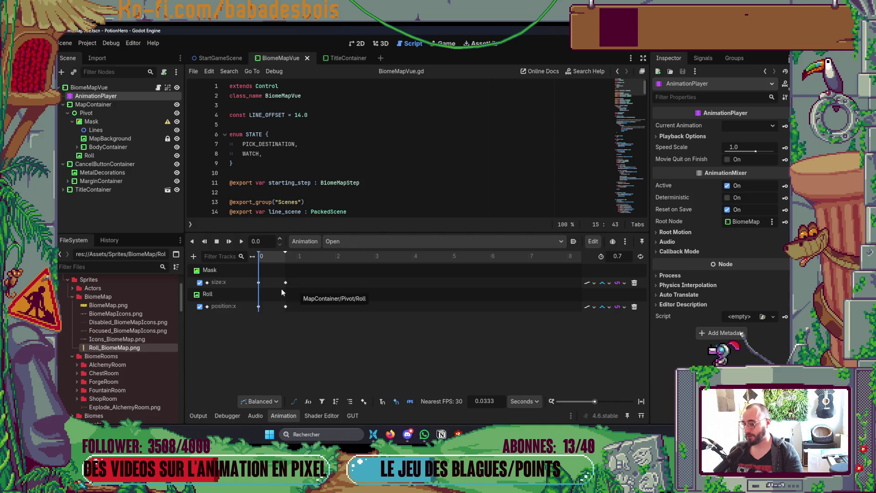
{"action": "key", "text": "alt+Tab"}
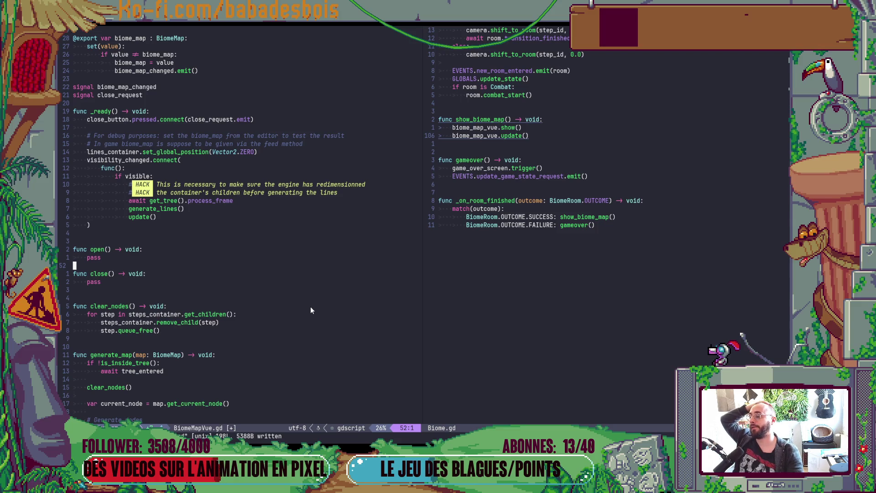
Add spacing between the open() and close() functions and save.
{"action": "key", "text": "bracketright"}
{"action": "key", "text": "space"}
{"action": "type", "text": ":w"}
{"action": "key", "text": "Return"}
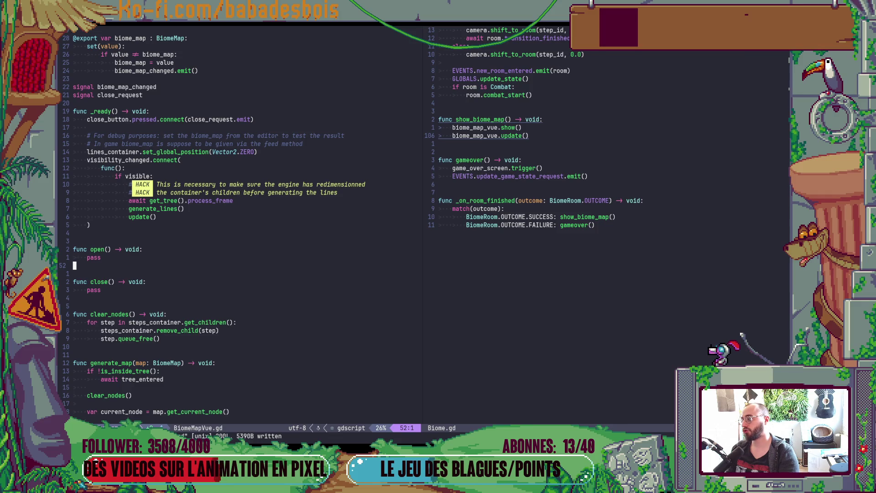
{"action": "key", "text": "j"}
{"action": "key", "text": "j"}
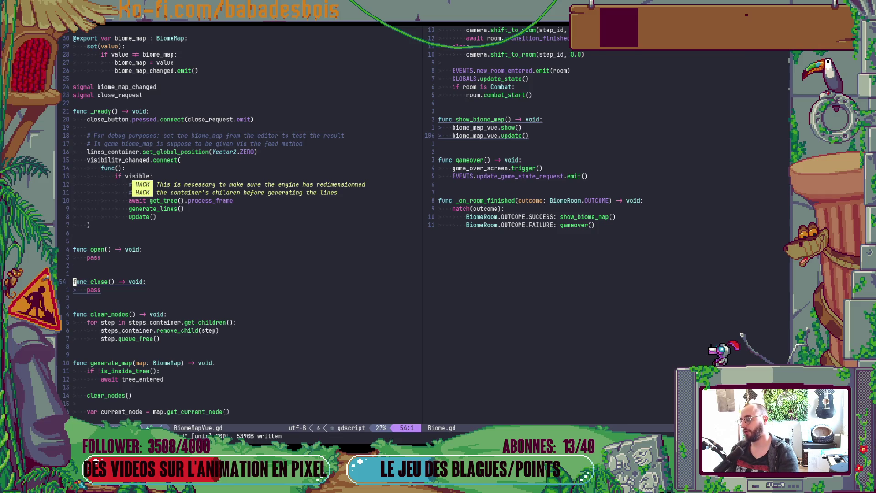
In open(), replace pass with show() and animation_player.play("open").
{"action": "key", "text": "alt+Tab"}
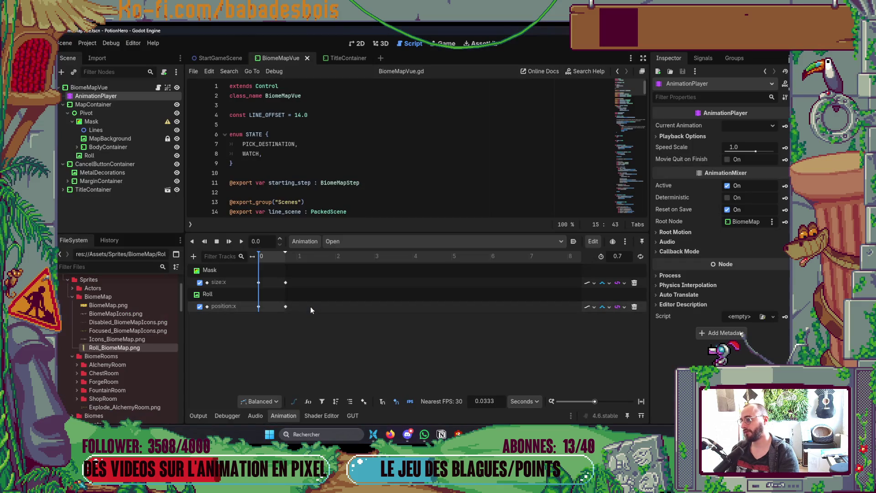
{"action": "key", "text": "alt+Tab"}
{"action": "key", "text": "k"}
{"action": "key", "text": "k"}
{"action": "key", "text": "k"}
{"action": "key", "text": "$"}
{"action": "key", "text": "j"}
{"action": "key", "text": "c"}
{"action": "key", "text": "c"}
{"action": "type", "text": "show("}
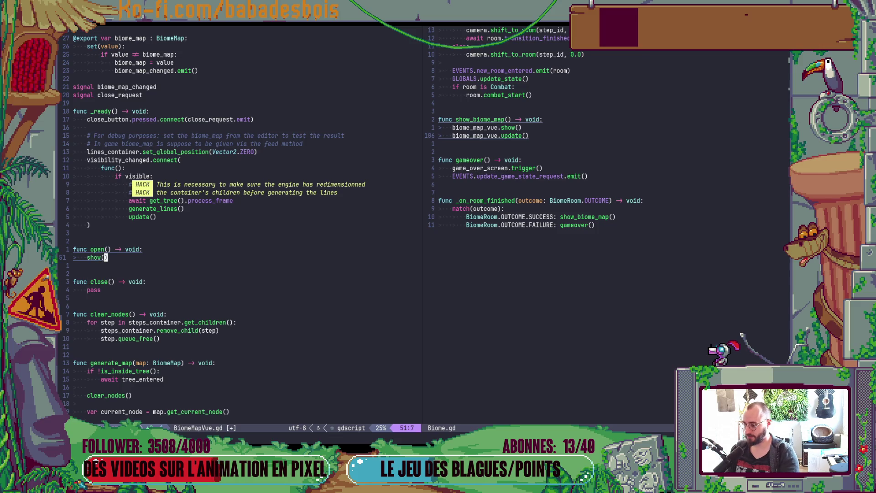
{"action": "type", "text": "o"}
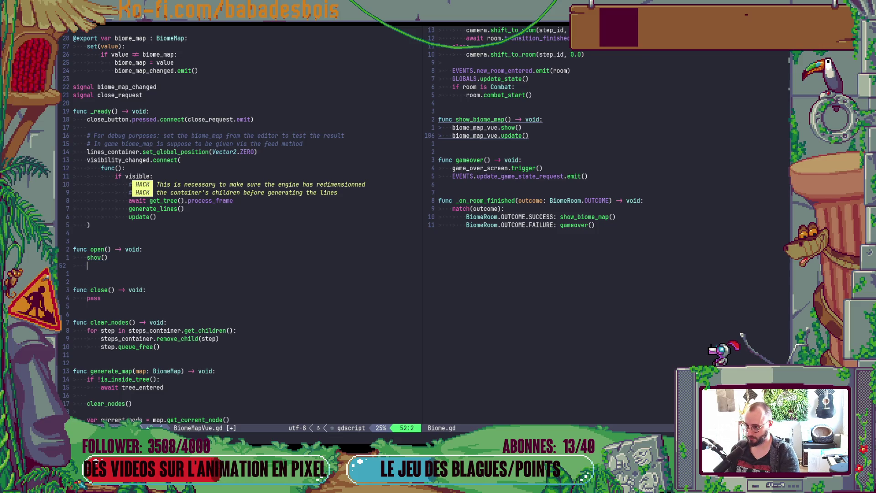
{"action": "type", "text": "an"}
{"action": "key", "text": "Tab"}
{"action": "key", "text": "Return"}
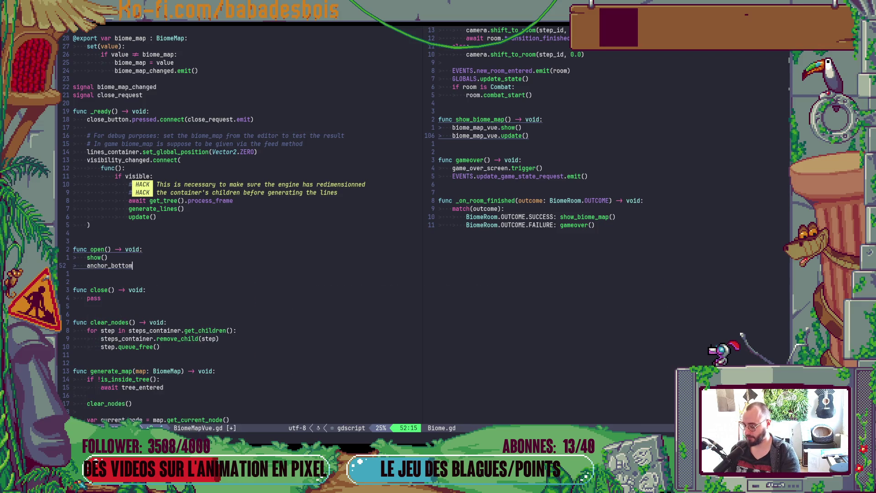
{"action": "key", "text": "BackSpace"}
{"action": "key", "text": "BackSpace"}
{"action": "key", "text": "BackSpace"}
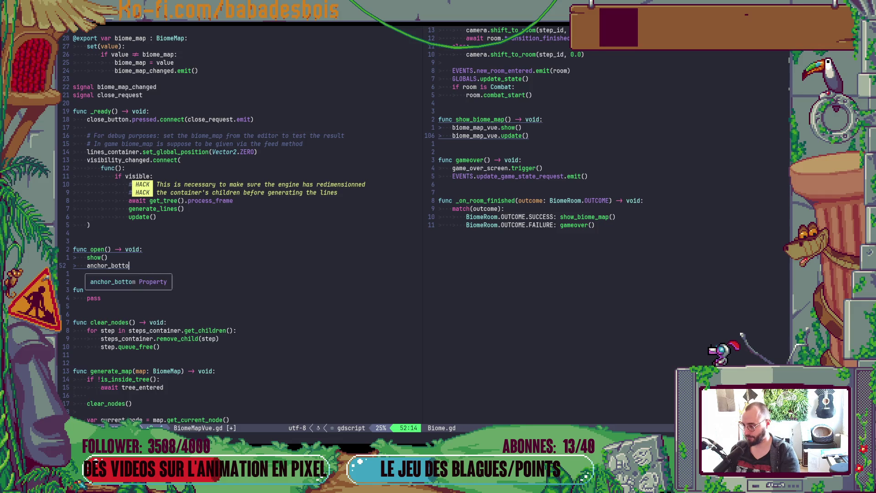
{"action": "type", "text": "im"}
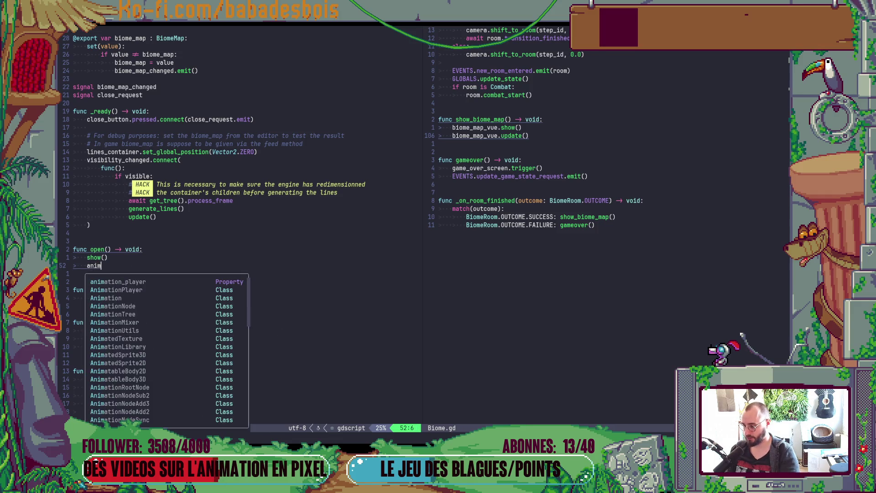
{"action": "key", "text": "Return"}
{"action": "type", "text": ".pla"}
{"action": "key", "text": "Return"}
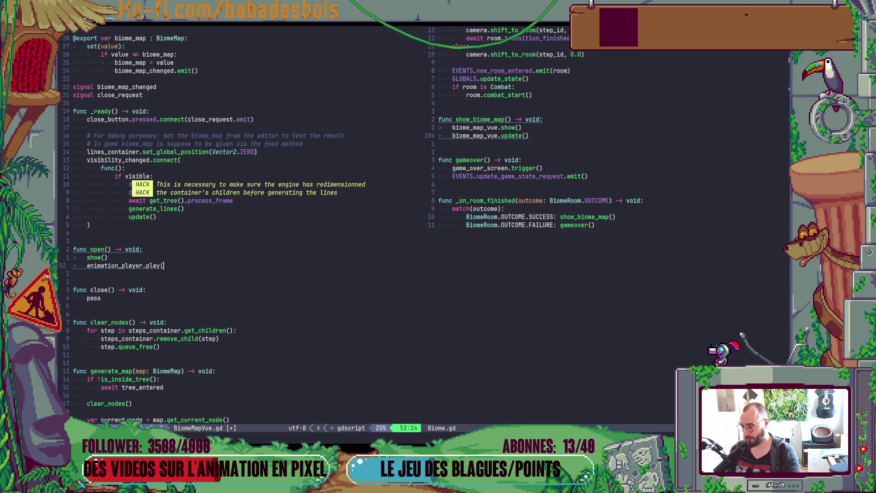
{"action": "type", "text": "\""}
{"action": "key", "text": "Delete"}
{"action": "key", "text": "Left"}
{"action": "type", "text": "\"\"open"}
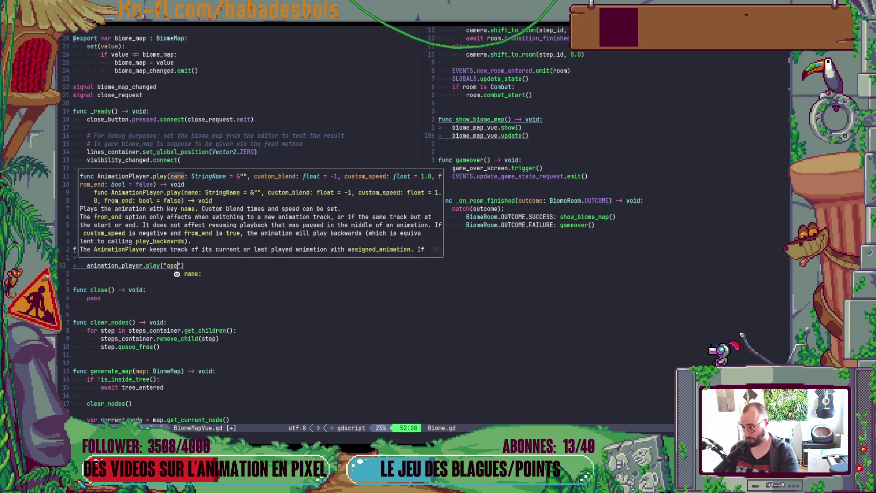
{"action": "key", "text": "Escape"}
Copy the play line into close() as play_backwards("open"), remove its pass, and save.
{"action": "key", "text": "y"}
{"action": "key", "text": "y"}
{"action": "key", "text": "p"}
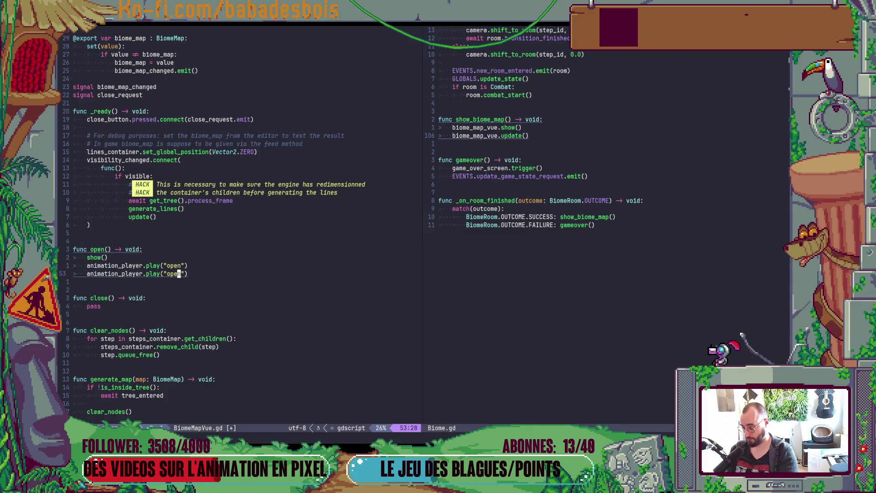
{"action": "key", "text": "alt+j"}
{"action": "key", "text": "alt+j"}
{"action": "key", "text": "alt+j"}
{"action": "key", "text": "j"}
{"action": "key", "text": "d"}
{"action": "key", "text": "d"}
{"action": "key", "text": "k"}
{"action": "key", "text": "$"}
{"action": "key", "text": "h"}
{"action": "key", "text": "b"}
{"action": "key", "text": "b"}
{"action": "type", "text": "i_b"}
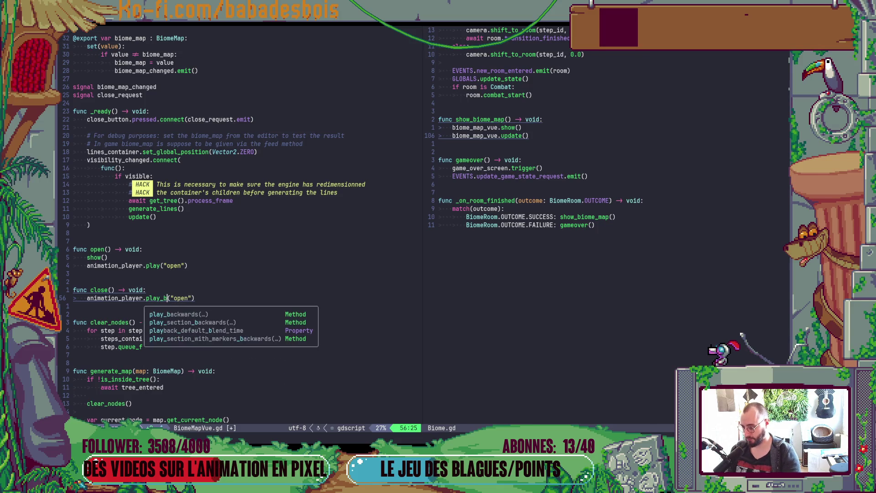
{"action": "key", "text": "Return"}
{"action": "key", "text": "Escape"}
{"action": "type", "text": ":w"}
{"action": "key", "text": "Return"}
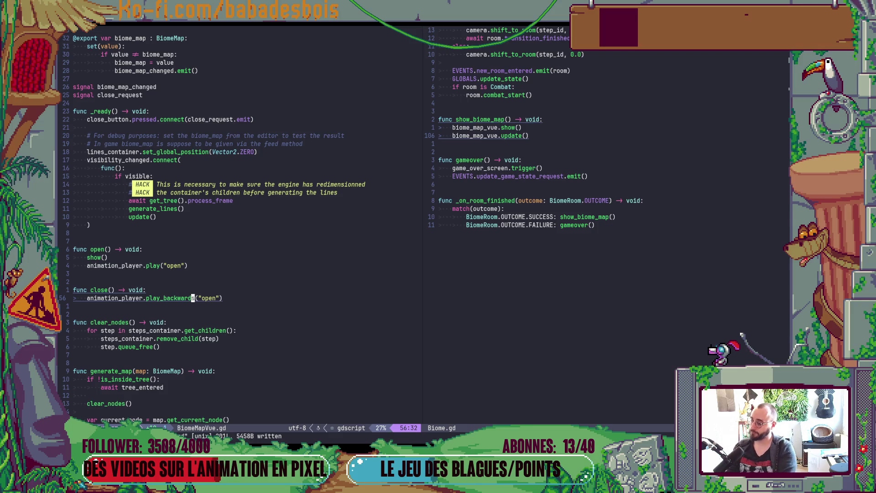
{"action": "key", "text": "k"}
{"action": "key", "text": "k"}
{"action": "key", "text": "k"}
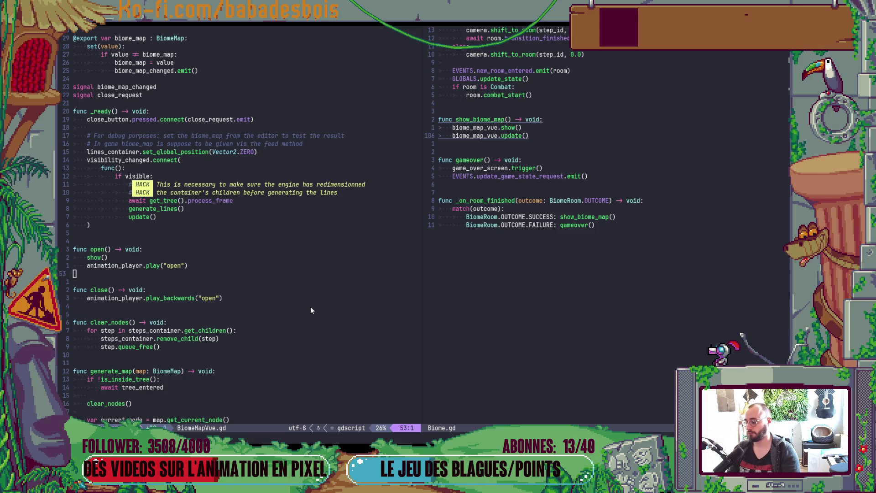
{"action": "key", "text": "alt+Tab"}
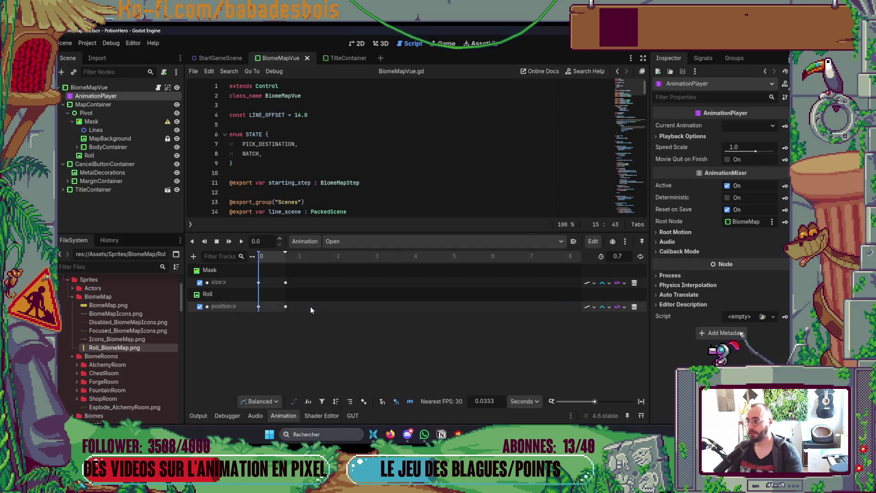
Inspect the BiomeMapVue root's properties and its scroll in the 2D view, collapsing Inspector groups.
{"action": "left_click", "coordinate": [109, 87]}
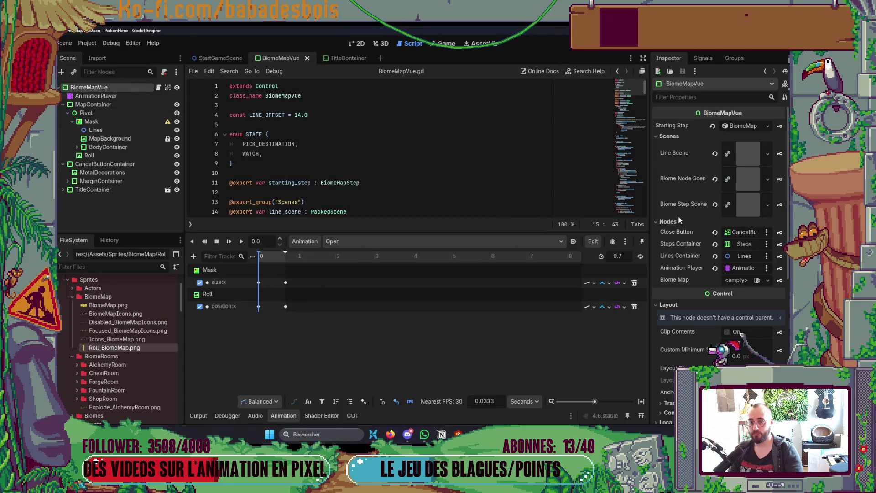
{"action": "left_click", "coordinate": [675, 136]}
{"action": "left_click", "coordinate": [667, 147]}
{"action": "left_click", "coordinate": [667, 147]}
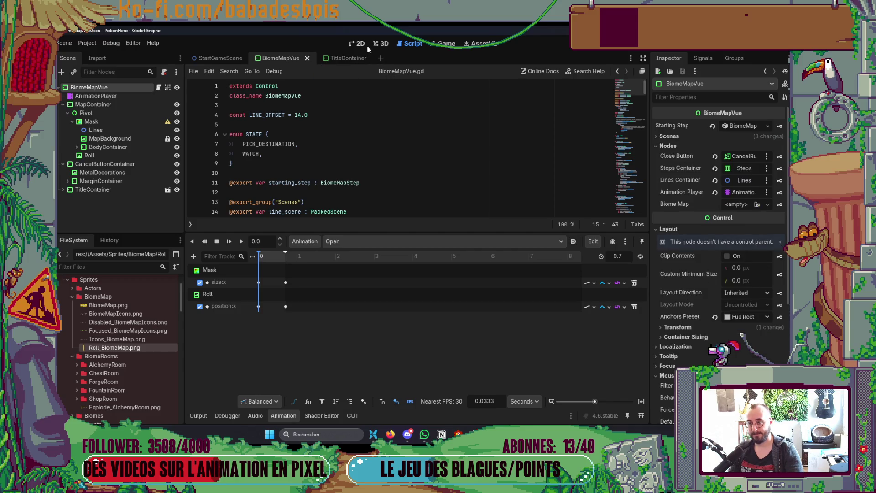
{"action": "left_click", "coordinate": [363, 44]}
{"action": "scroll", "coordinate": [424, 132], "scroll_direction": "down", "scroll_amount": 3}
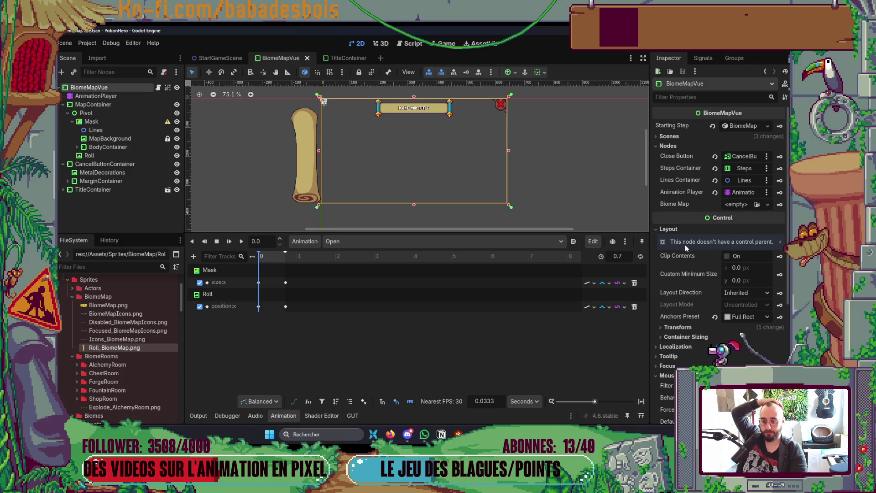
{"action": "left_click", "coordinate": [669, 230]}
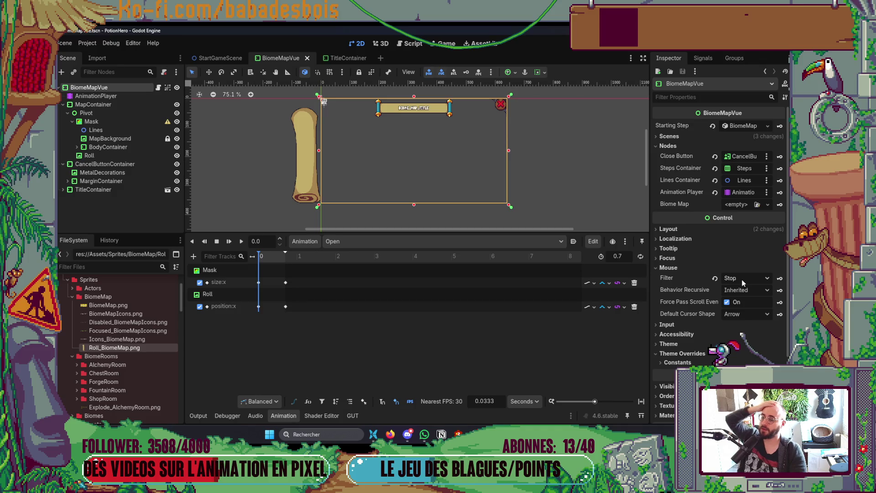
Back in Neovim, place the caret at the end of the play_backwards line.
{"action": "key", "text": "alt+Tab"}
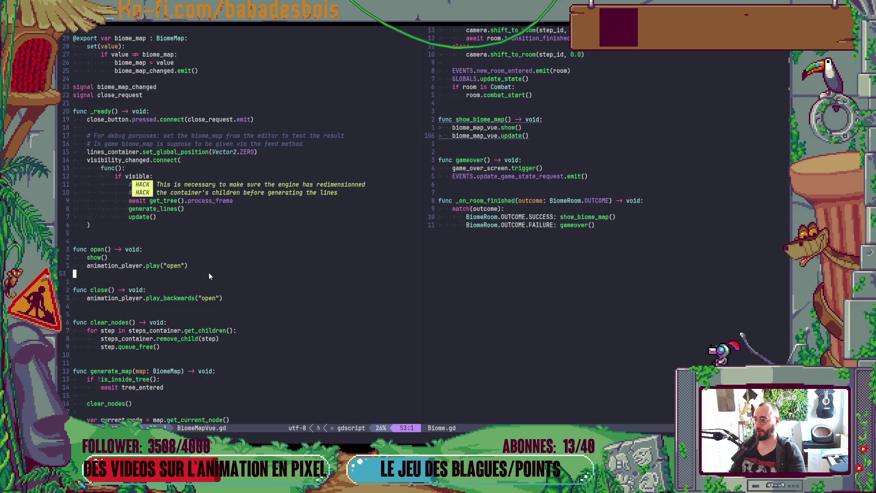
{"action": "left_click", "coordinate": [223, 299]}
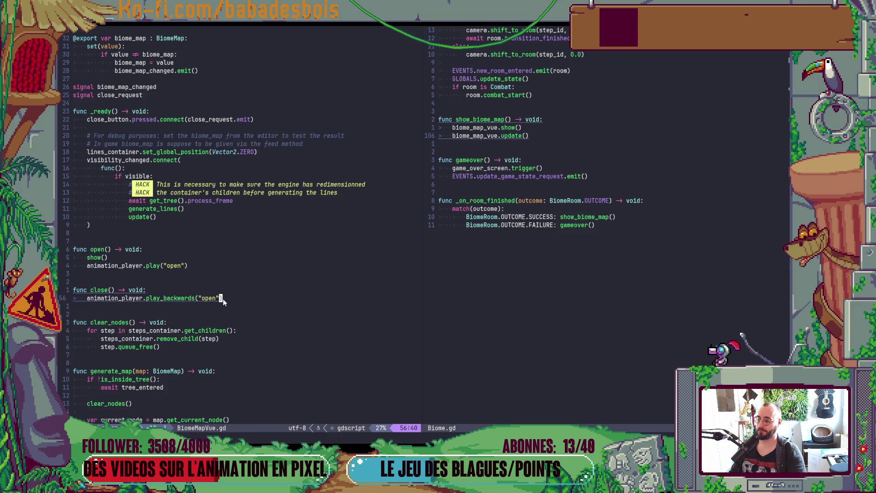
{"action": "scroll", "coordinate": [183, 170], "scroll_direction": "up", "scroll_amount": 3}
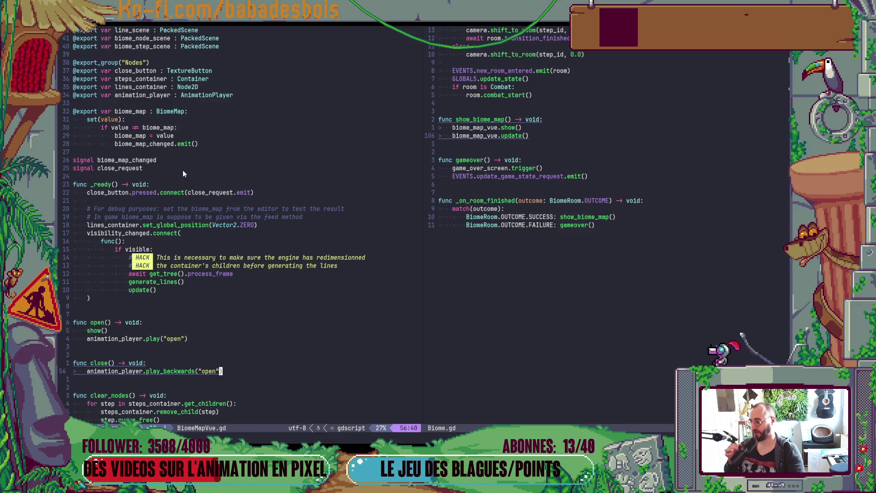
Declare a new 'var tween : Tween' variable above the signals.
{"action": "left_click", "coordinate": [175, 161]}
{"action": "key", "text": "O"}
{"action": "key", "text": "Return"}
{"action": "type", "text": "var tween : RTwe"}
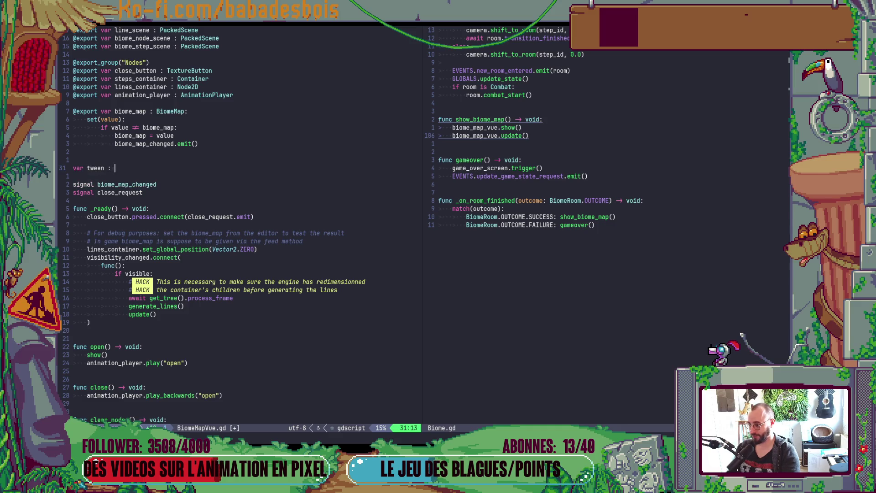
{"action": "key", "text": "BackSpace"}
{"action": "key", "text": "BackSpace"}
{"action": "key", "text": "BackSpace"}
{"action": "type", "text": "Tween"}
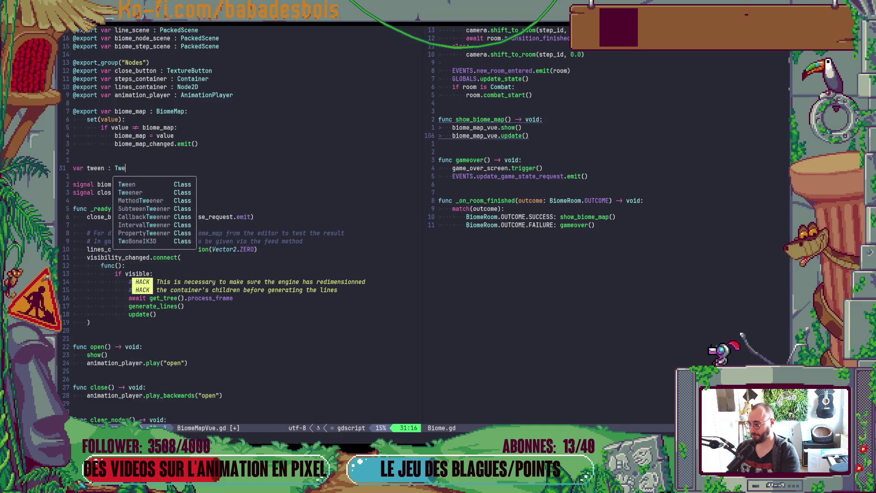
{"action": "key", "text": "Escape"}
{"action": "key", "text": "k"}
{"action": "key", "text": "d"}
{"action": "key", "text": "d"}
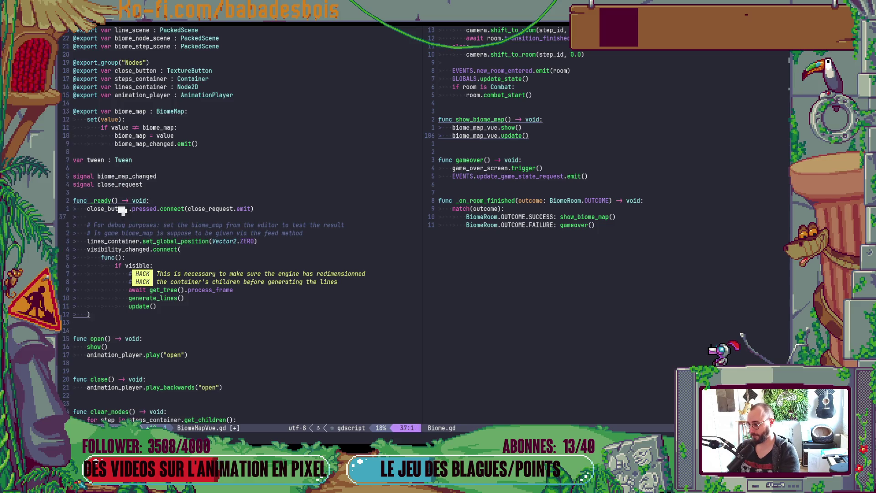
Replace the animation_player play("open") line in open() with an 'if !tween or tween.is_valid():' check.
{"action": "left_click", "coordinate": [105, 347]}
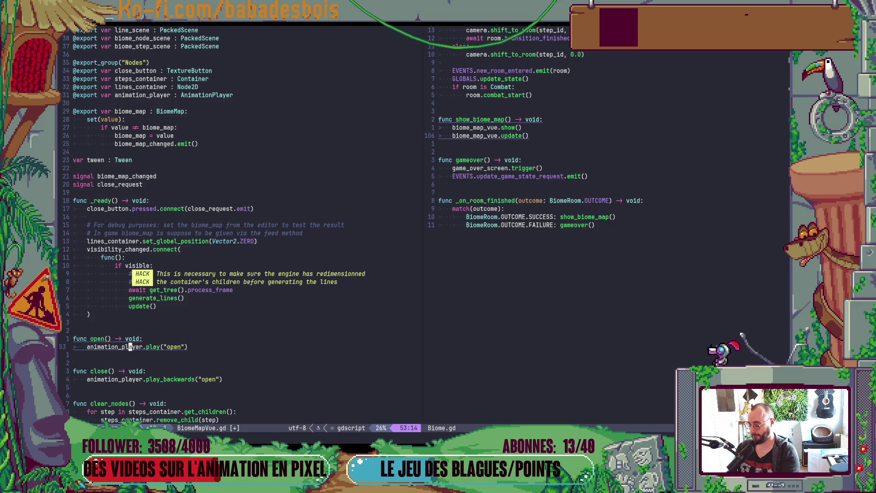
{"action": "type", "text": "show()"}
{"action": "key", "text": "j"}
{"action": "key", "text": "^"}
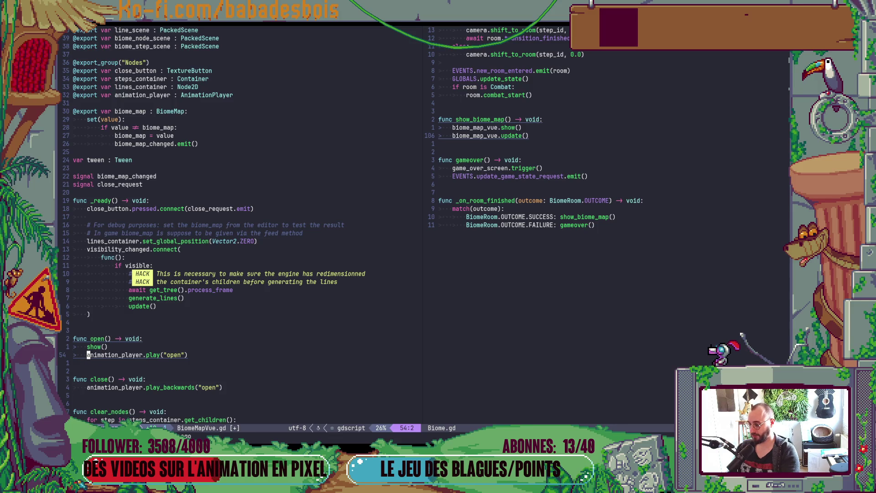
{"action": "key", "text": "c"}
{"action": "key", "text": "c"}
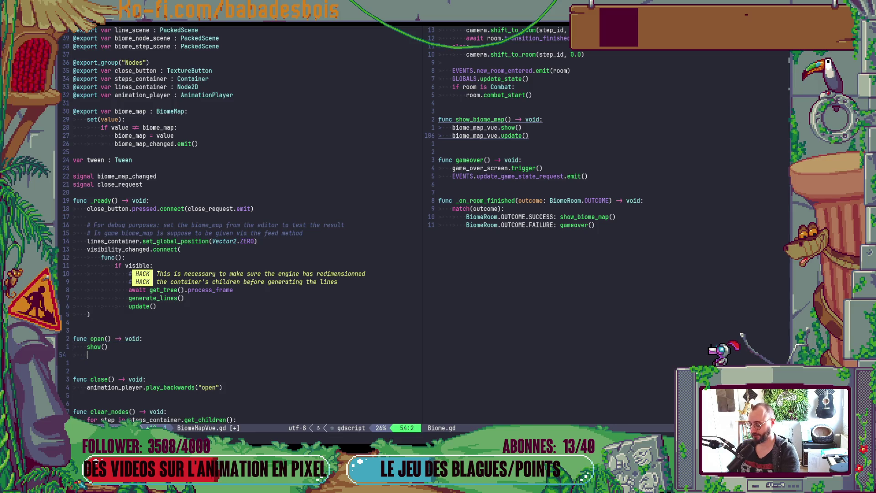
{"action": "type", "text": "if "}
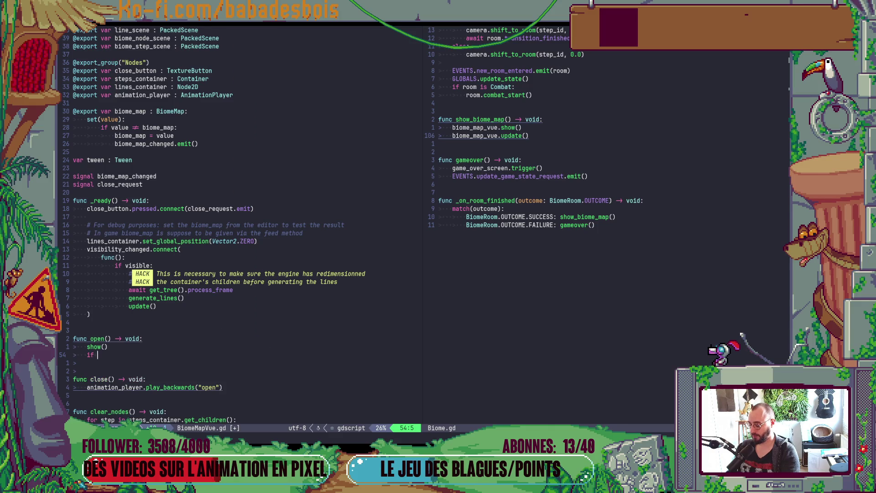
{"action": "type", "text": "!tween of"}
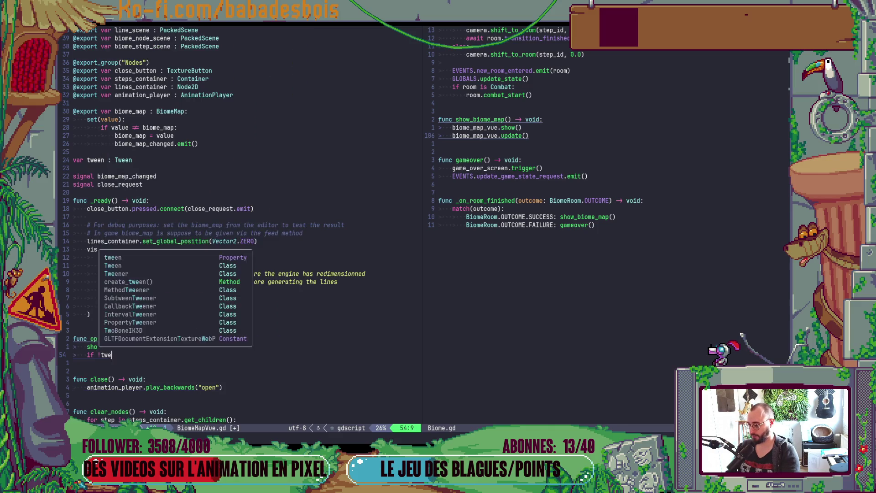
{"action": "key", "text": "BackSpace"}
{"action": "key", "text": "BackSpace"}
{"action": "type", "text": "r twe"}
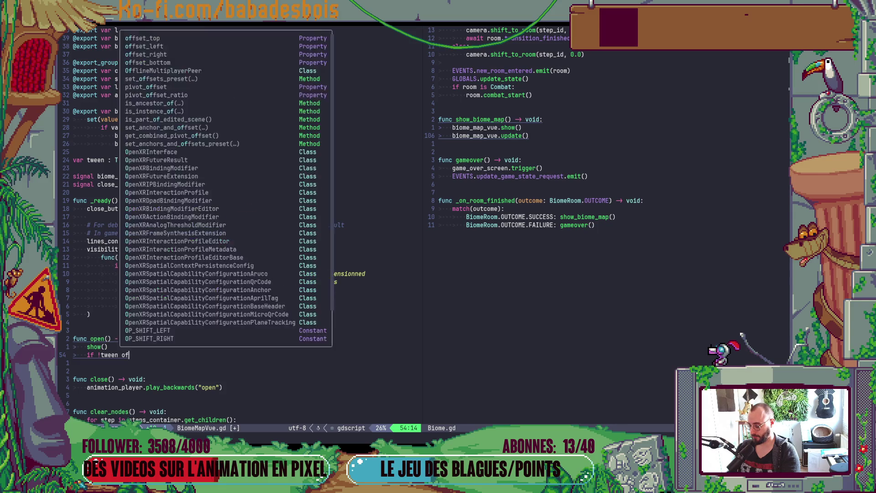
{"action": "type", "text": "en.is_"}
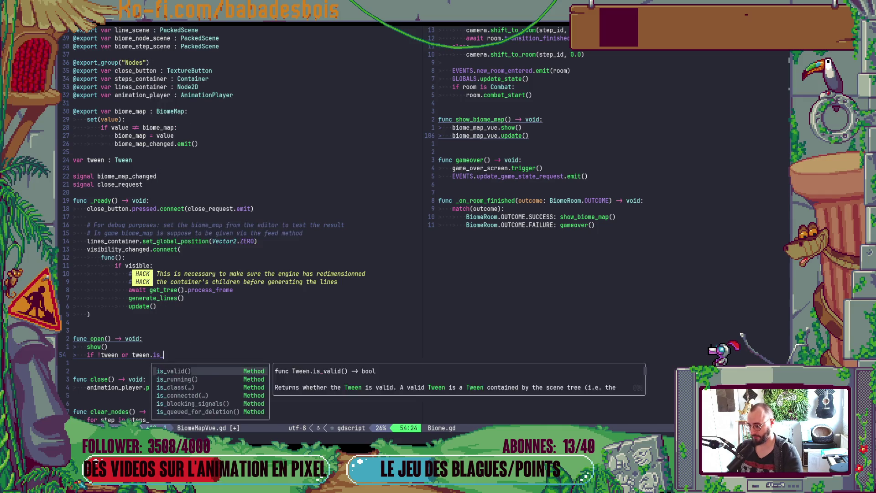
{"action": "key", "text": "Return"}
{"action": "type", "text": ":"}
{"action": "key", "text": "Escape"}
Change the check to 'if tween and tween.is_valid():' and add tween.kill() beneath it.
{"action": "key", "text": "b"}
{"action": "key", "text": "b"}
{"action": "key", "text": "b"}
{"action": "key", "text": "b"}
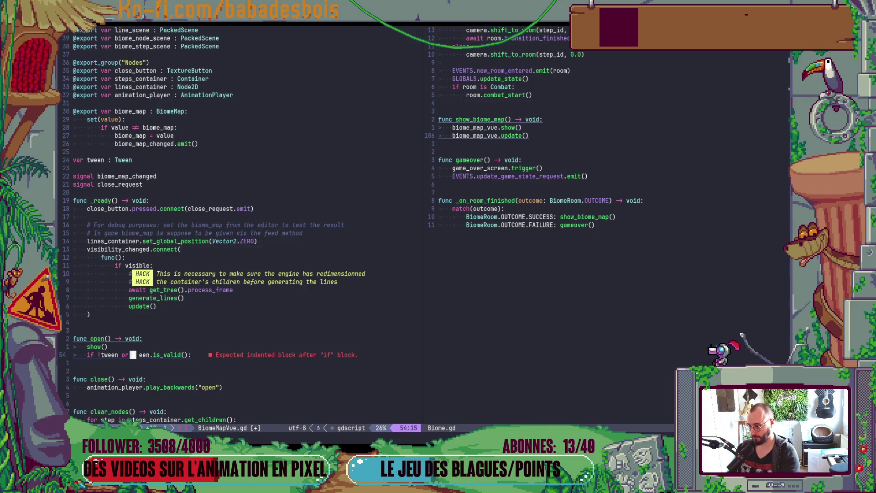
{"action": "key", "text": "b"}
{"action": "key", "text": "b"}
{"action": "key", "text": "b"}
{"action": "key", "text": "x"}
{"action": "key", "text": "$"}
{"action": "key", "text": "asciicircum"}
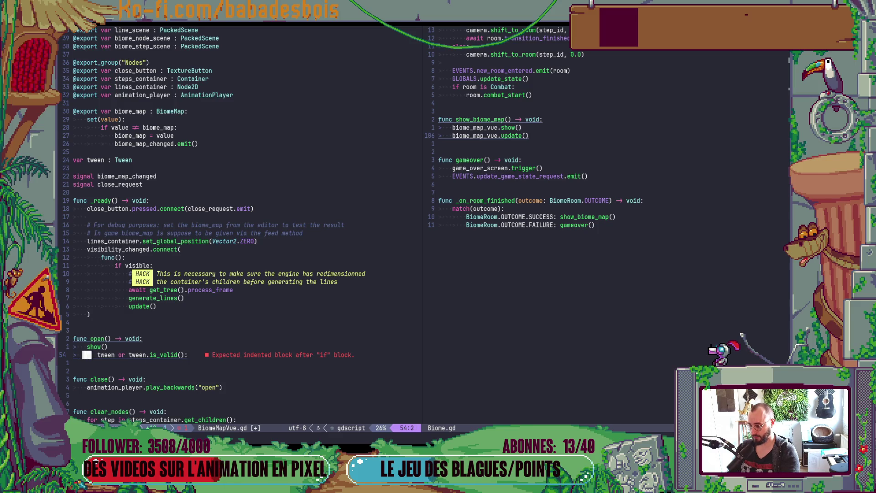
{"action": "key", "text": "e"}
{"action": "key", "text": "e"}
{"action": "key", "text": "e"}
{"action": "type", "text": "cw"}
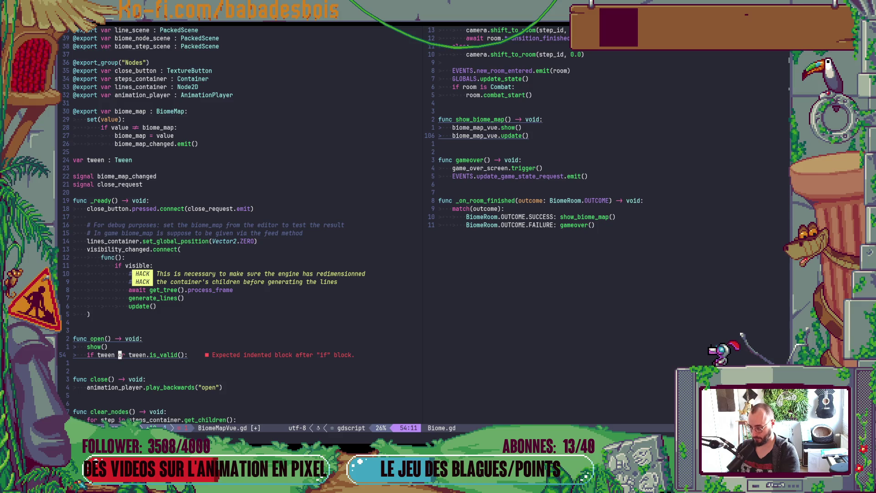
{"action": "type", "text": "and"}
{"action": "type", "text": "o"}
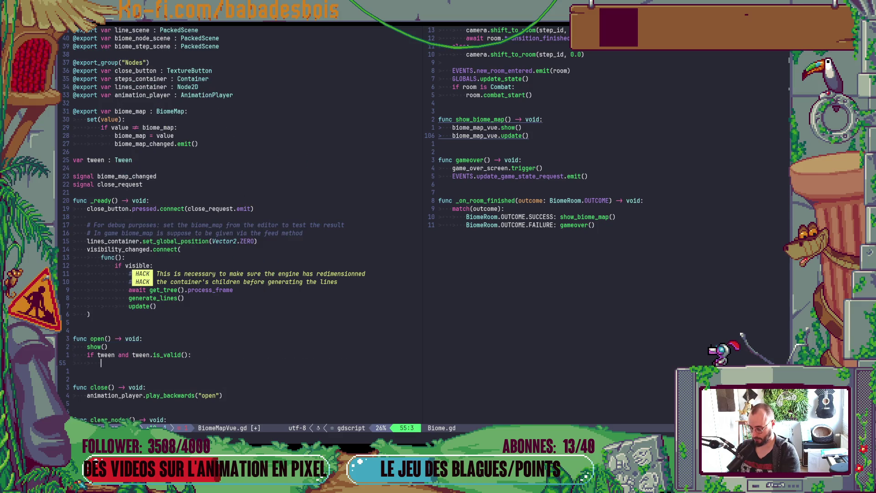
{"action": "type", "text": "r"}
{"action": "key", "text": "BackSpace"}
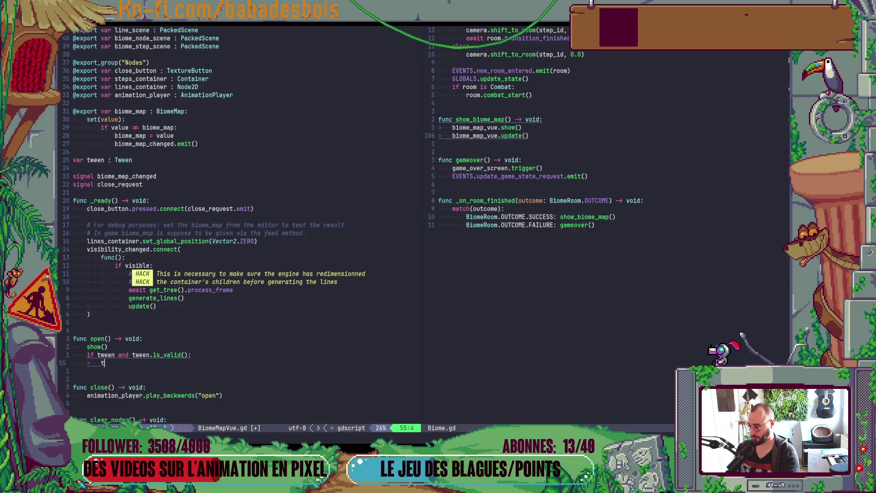
{"action": "type", "text": "tween"}
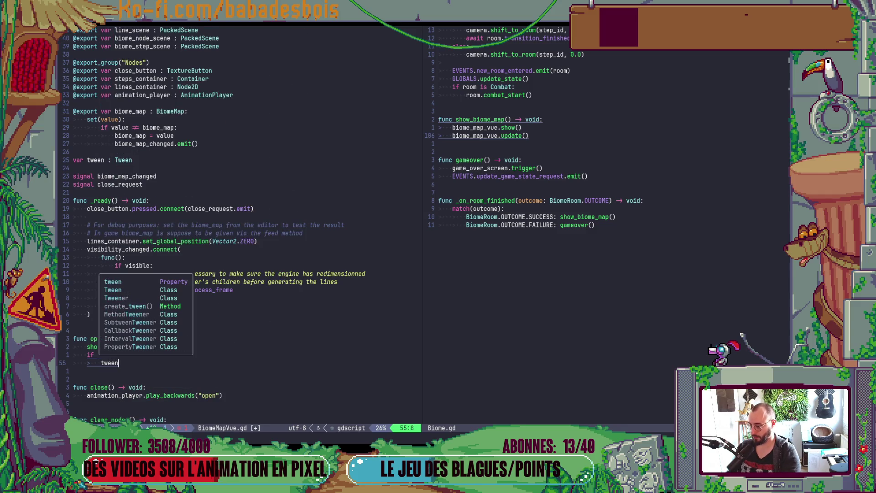
{"action": "type", "text": ".kill("}
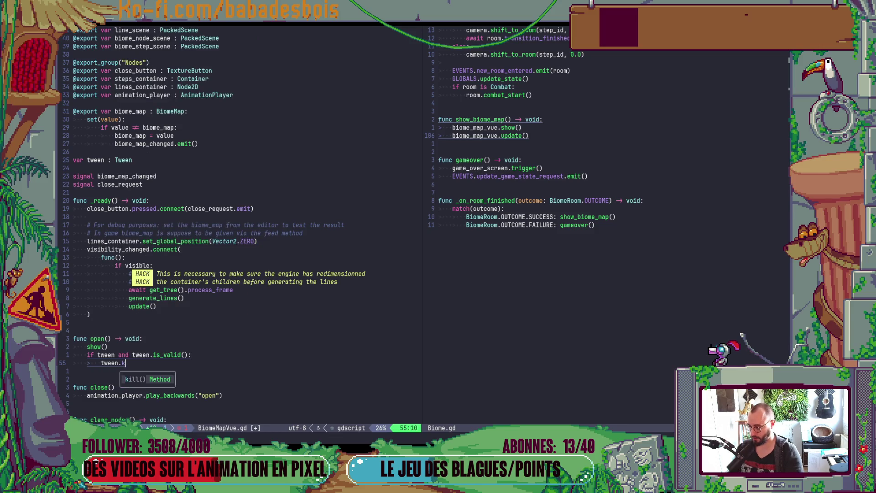
{"action": "type", "text": ")"}
{"action": "key", "text": "Return"}
{"action": "key", "text": "Return"}
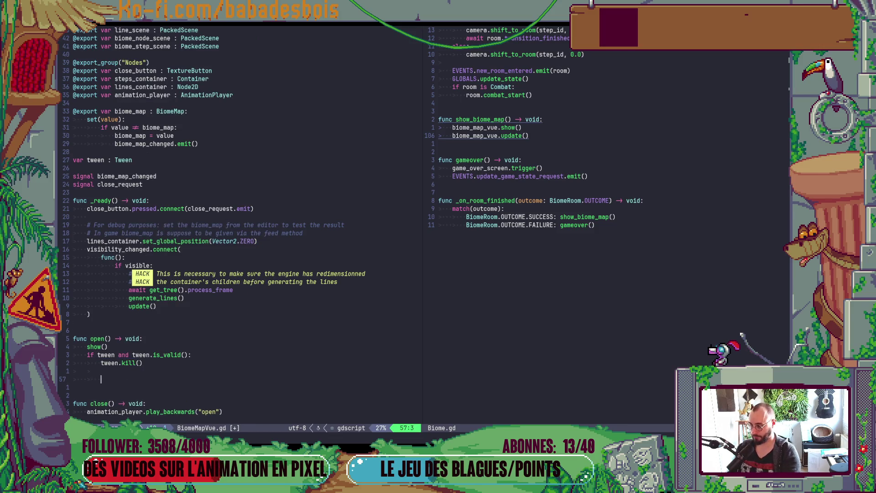
Insert a blank line between show() and the tween check.
{"action": "key", "text": "Escape"}
{"action": "key", "text": "k"}
{"action": "key", "text": "k"}
{"action": "key", "text": "k"}
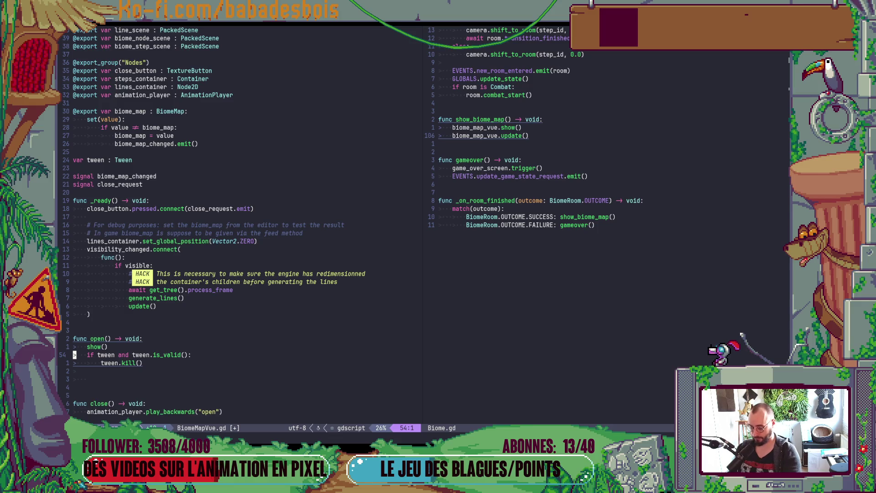
{"action": "key", "text": "O"}
{"action": "key", "text": "Escape"}
Start a tween.tween_property( call on the line after tween.kill().
{"action": "key", "text": "j"}
{"action": "key", "text": "j"}
{"action": "key", "text": "j"}
{"action": "key", "text": "A"}
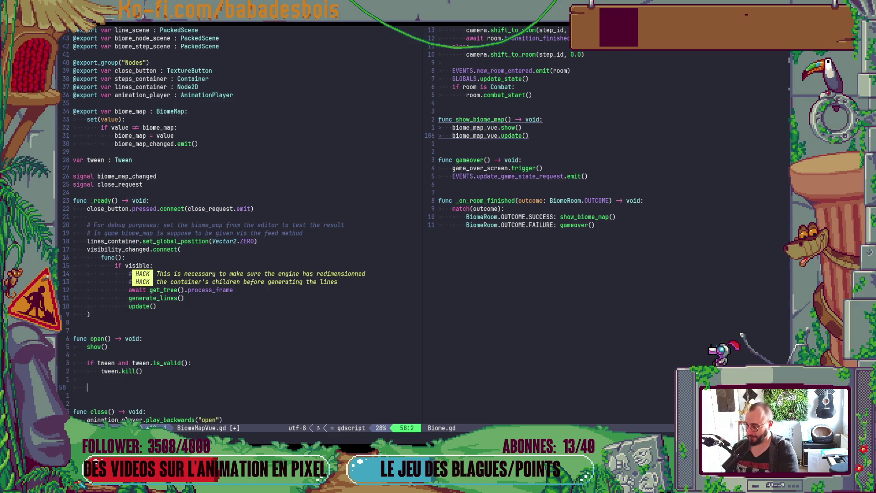
{"action": "scroll", "coordinate": [287, 169], "scroll_direction": "down", "scroll_amount": 4}
{"action": "type", "text": "tween."}
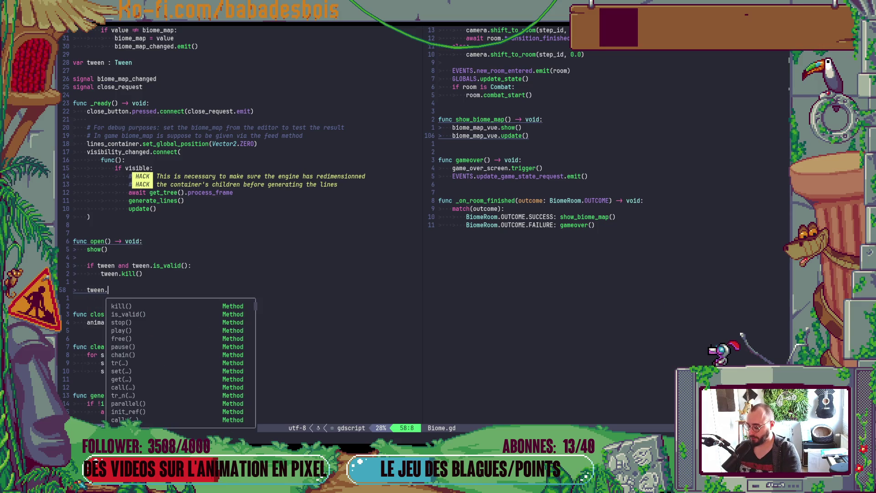
{"action": "type", "text": "tween"}
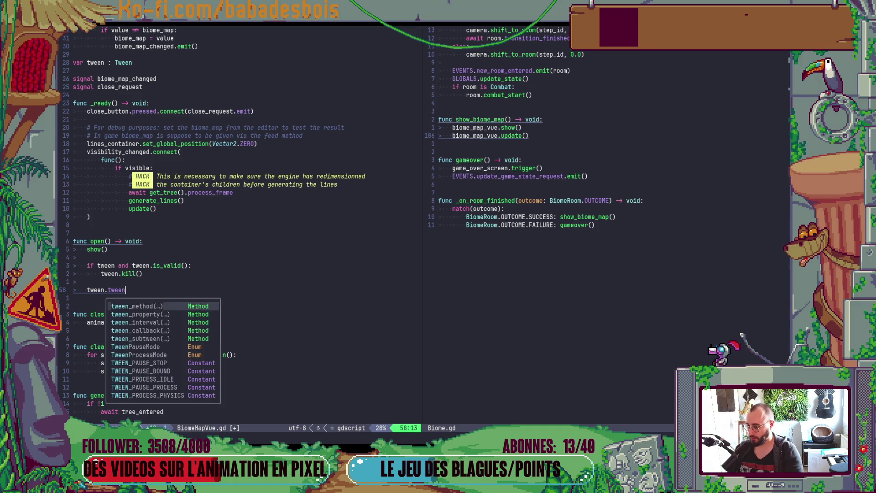
{"action": "key", "text": "Down"}
{"action": "key", "text": "Down"}
{"action": "key", "text": "Down"}
{"action": "key", "text": "Return"}
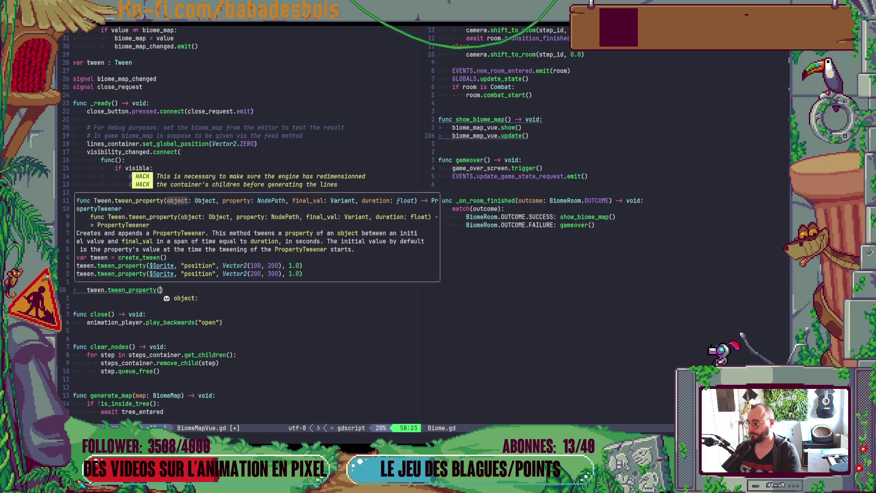
{"action": "key", "text": "Escape"}
{"action": "scroll", "coordinate": [284, 103], "scroll_direction": "up", "scroll_amount": 7}
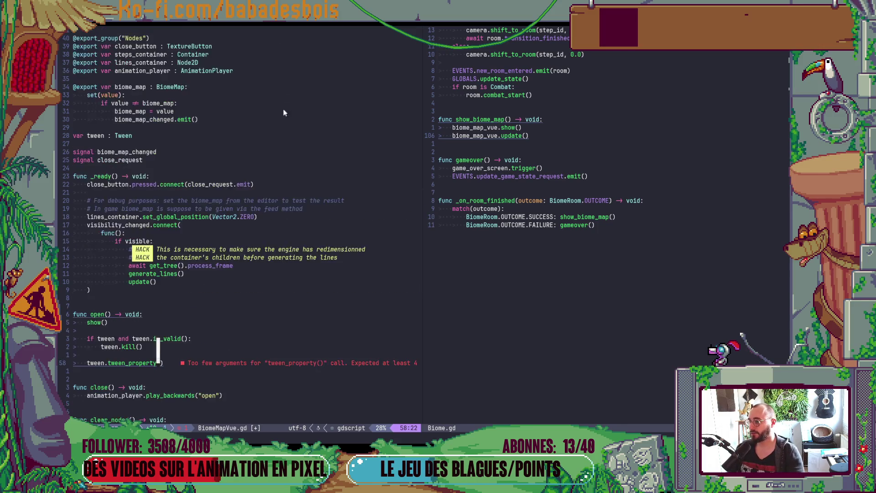
{"action": "left_click", "coordinate": [247, 169]}
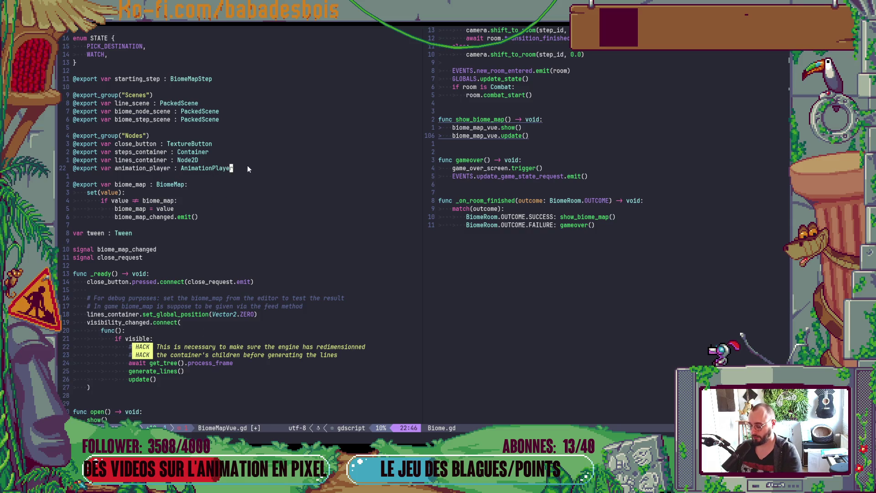
Duplicate the animation_player export into a new exported 'roll : TextureRect' variable.
{"action": "key", "text": "y"}
{"action": "key", "text": "y"}
{"action": "key", "text": "p"}
{"action": "type", "text": "cwroll"}
{"action": "key", "text": "Escape"}
{"action": "key", "text": "w"}
{"action": "key", "text": "w"}
{"action": "type", "text": "cw"}
{"action": "type", "text": "TextureRect"}
{"action": "key", "text": "Escape"}
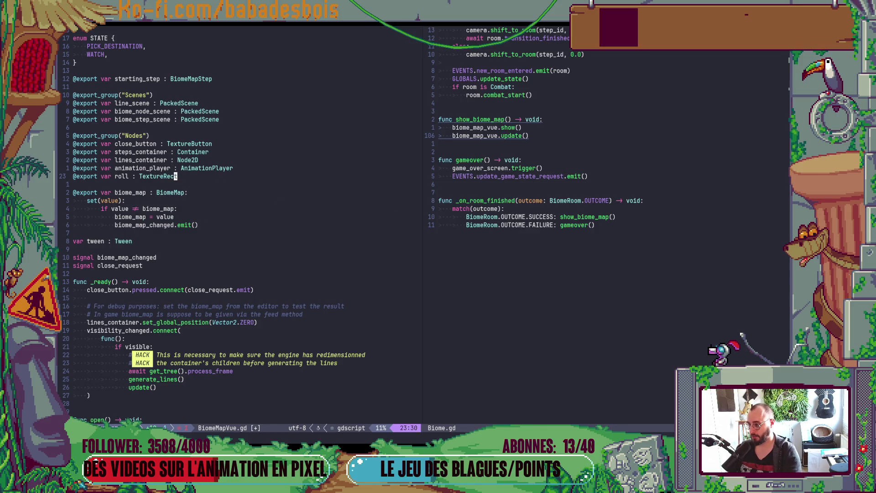
Add an exported 'mask : ColorRect' variable below roll and save the script.
{"action": "key", "text": "y"}
{"action": "key", "text": "y"}
{"action": "key", "text": "p"}
{"action": "key", "text": "b"}
{"action": "key", "text": "b"}
{"action": "key", "text": "c"}
{"action": "key", "text": "w"}
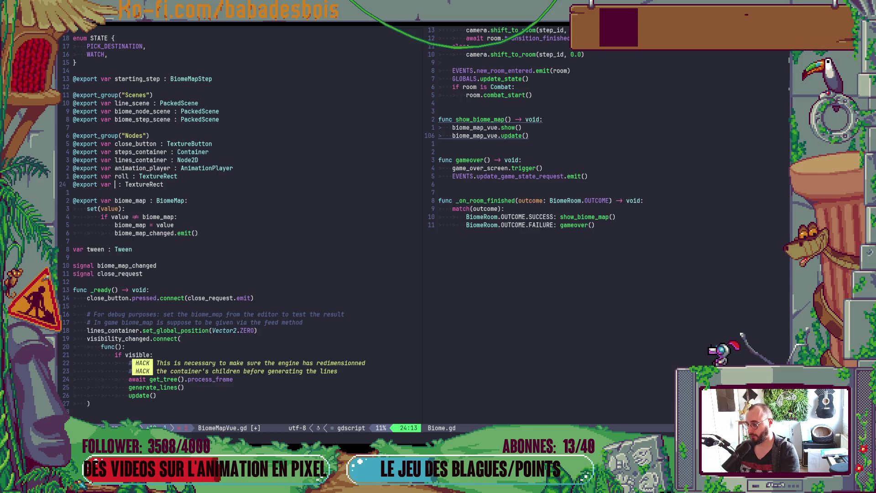
{"action": "type", "text": "mask"}
{"action": "key", "text": "Escape"}
{"action": "key", "text": "w"}
{"action": "key", "text": "w"}
{"action": "type", "text": "cwColorRect"}
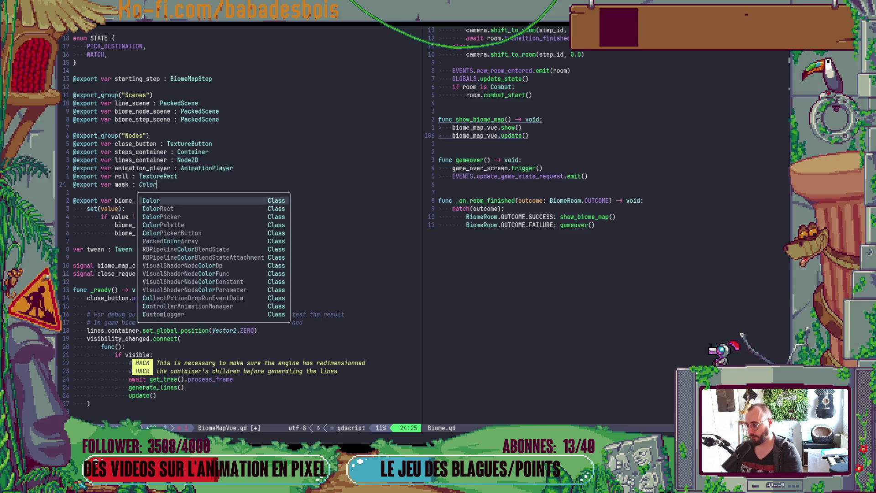
{"action": "key", "text": "Escape"}
{"action": "type", "text": ":w"}
{"action": "key", "text": "Return"}
Return to the tween_property call in open(), ready to enter its arguments.
{"action": "key", "text": "ctrl+d"}
{"action": "key", "text": "ctrl+d"}
{"action": "key", "text": "1"}
{"action": "key", "text": "0"}
{"action": "key", "text": "k"}
{"action": "key", "text": "$"}
{"action": "key", "text": "i"}
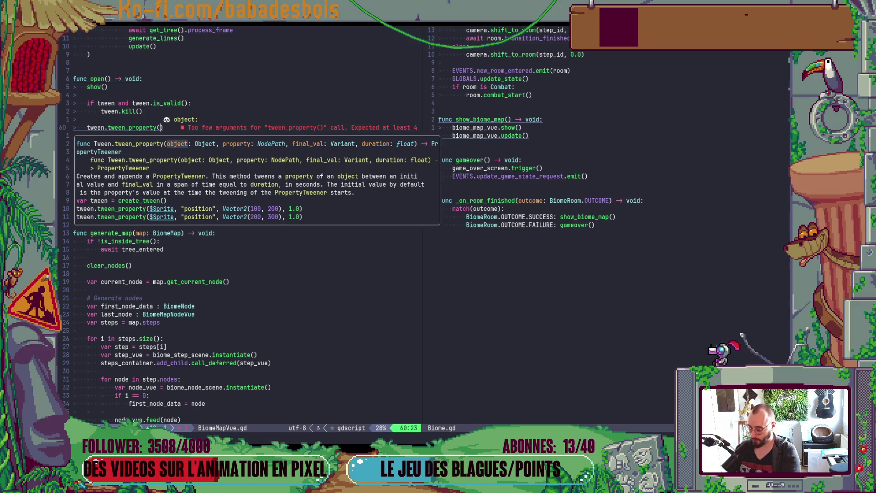
Pass roll and "size" as the first arguments to tween_property.
{"action": "type", "text": "roll, "}
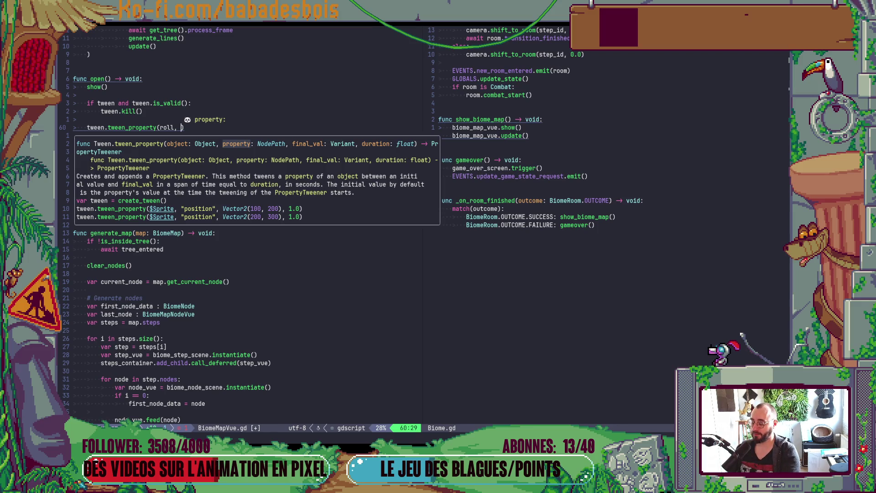
{"action": "type", "text": "\""}
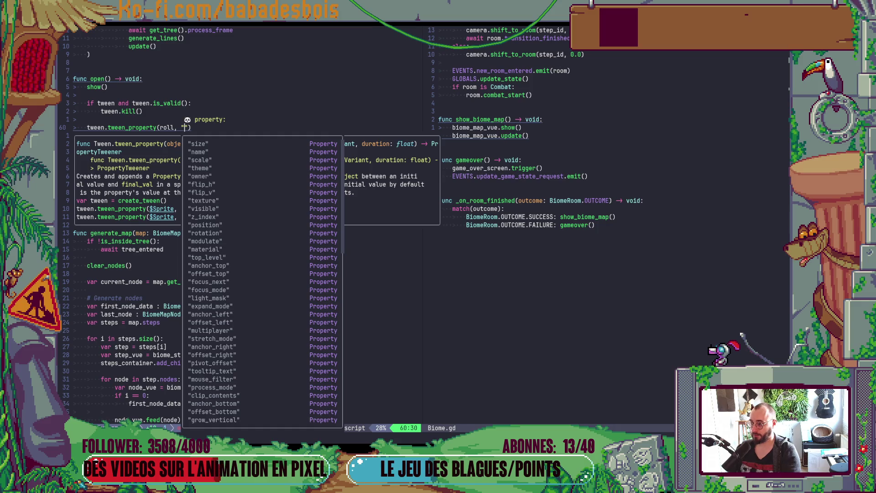
{"action": "key", "text": "Tab"}
{"action": "key", "text": "Return"}
{"action": "key", "text": "BackSpace"}
{"action": "key", "text": "BackSpace"}
{"action": "key", "text": "BackSpace"}
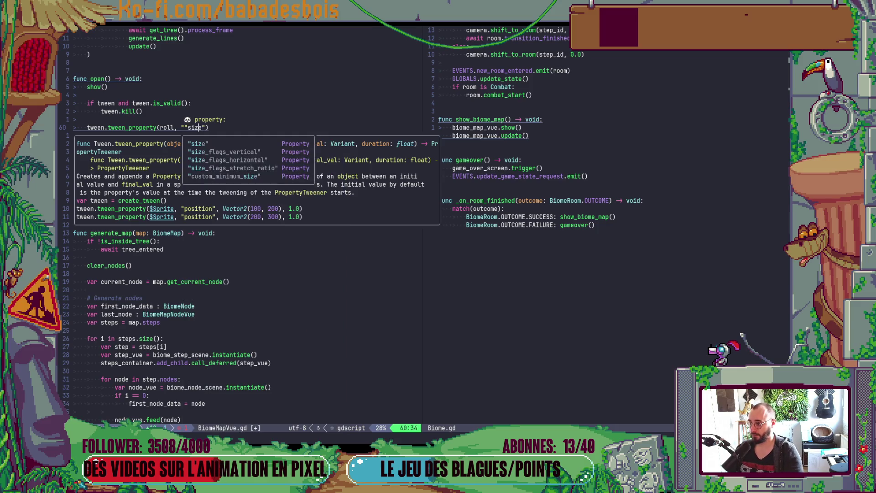
{"action": "type", "text": "size"}
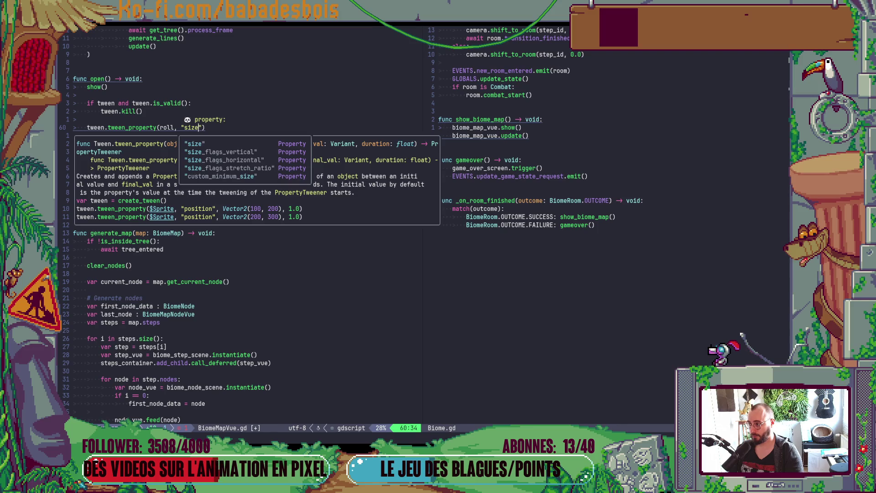
{"action": "key", "text": "Escape"}
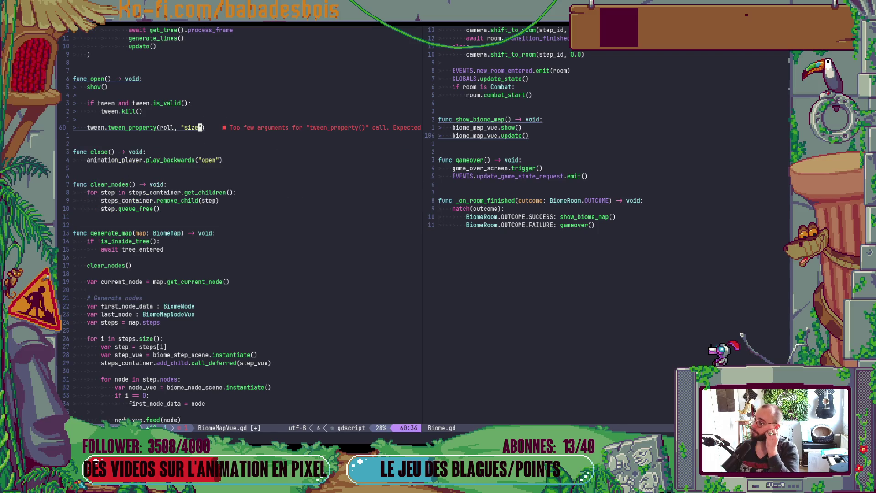
Copy the lines from the tween check to tween_property, then select them again.
{"action": "key", "text": "k"}
{"action": "key", "text": "k"}
{"action": "key", "text": "k"}
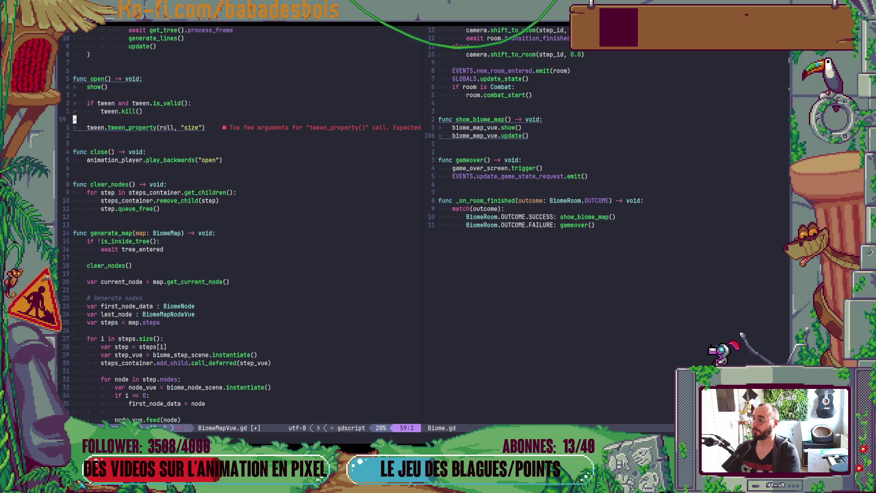
{"action": "key", "text": "V"}
{"action": "key", "text": "j"}
{"action": "key", "text": "j"}
{"action": "key", "text": "j"}
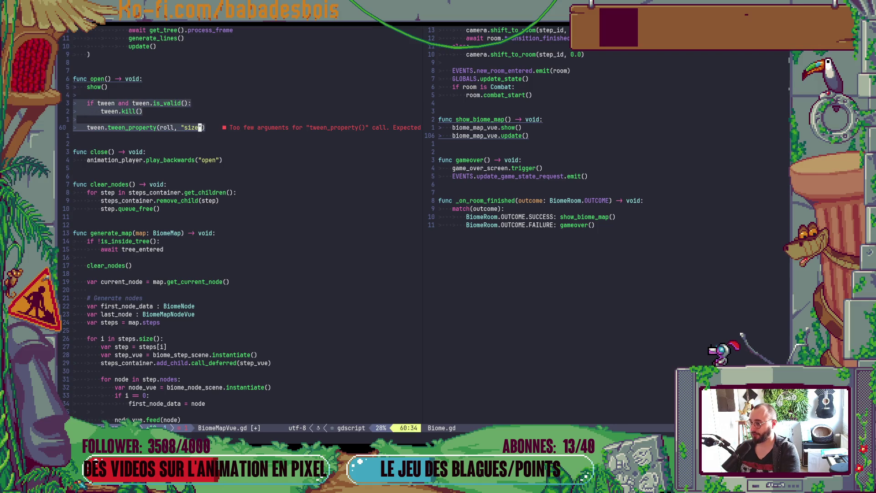
{"action": "key", "text": "y"}
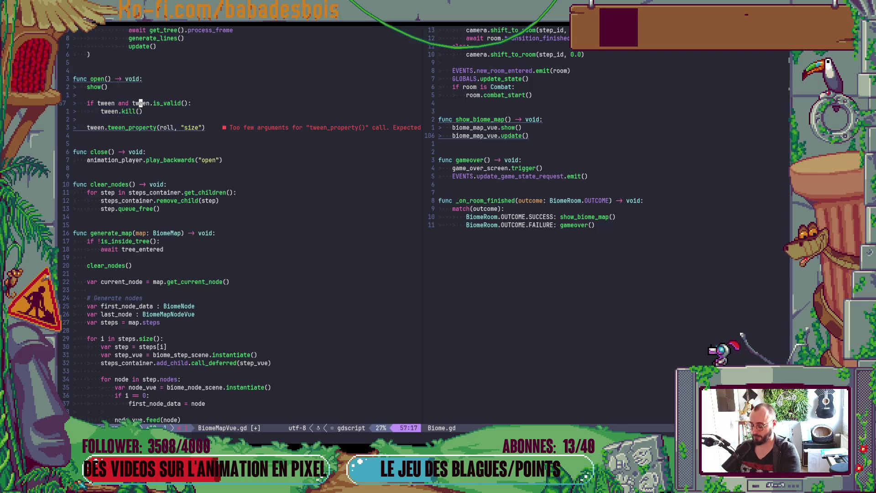
{"action": "key", "text": "V"}
{"action": "key", "text": "j"}
{"action": "key", "text": "j"}
{"action": "key", "text": "j"}
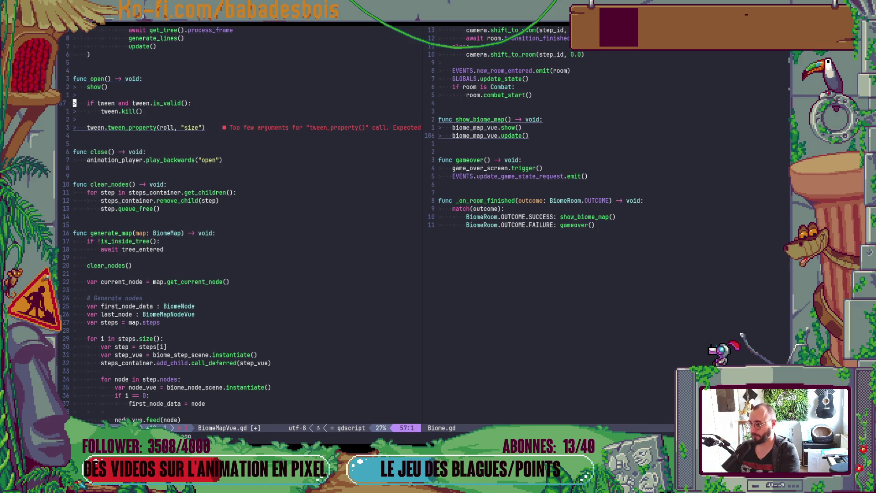